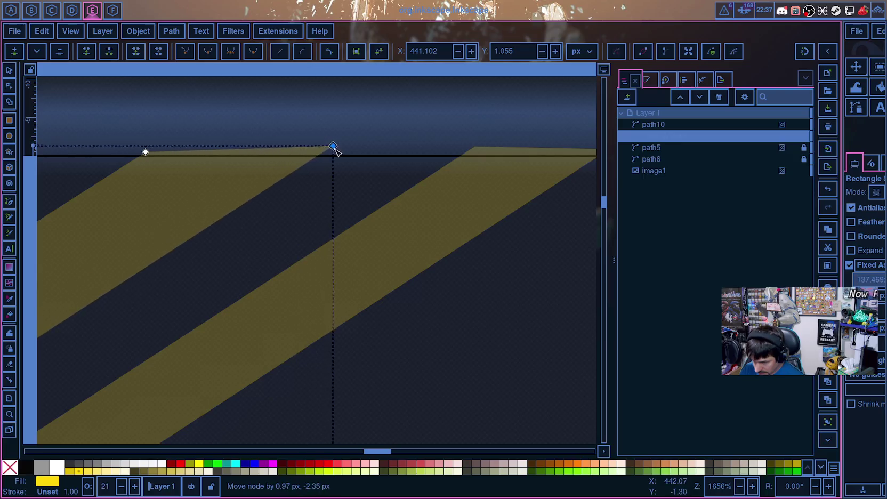
Step: Nudge the inner stripe's top corner node into place
drag(301, 145, 326, 155)
ctrl+scroll(256, 224, down, 4)
ctrl+scroll(250, 236, down, 2)
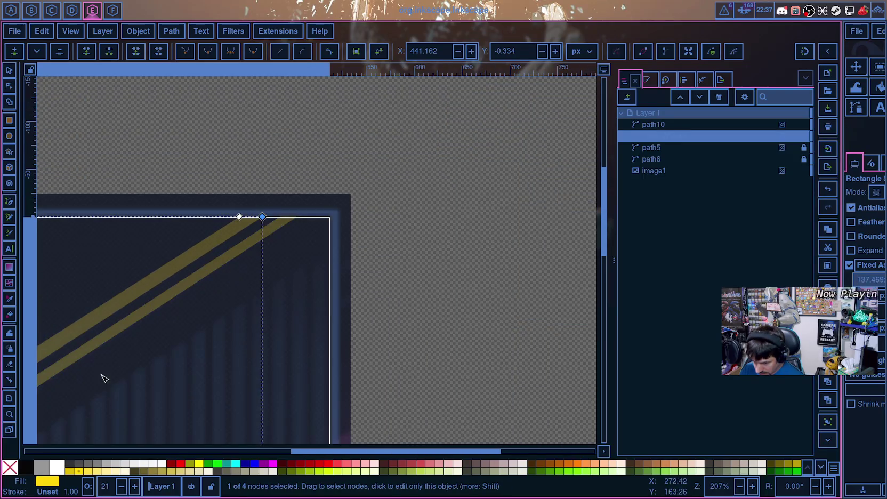
ctrl+scroll(102, 376, up, 1)
ctrl+scroll(253, 335, up, 1)
ctrl+scroll(342, 248, up, 1)
ctrl+scroll(251, 283, up, 2)
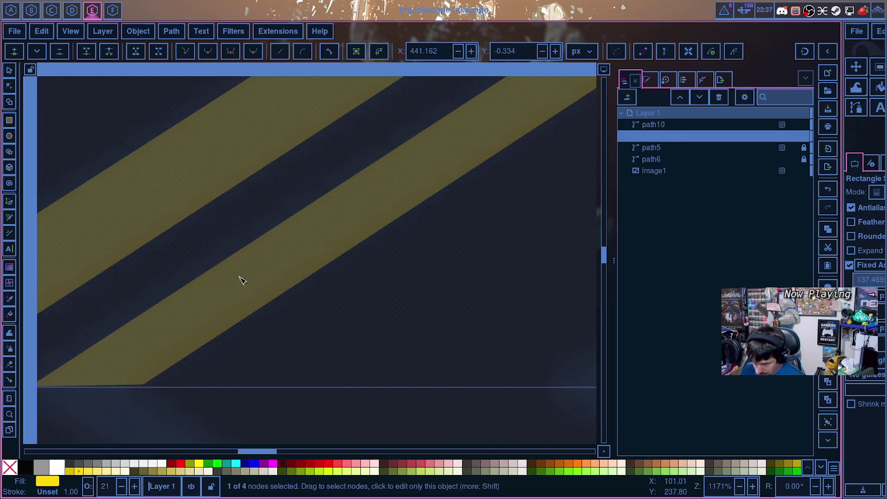
ctrl+scroll(170, 279, down, 6)
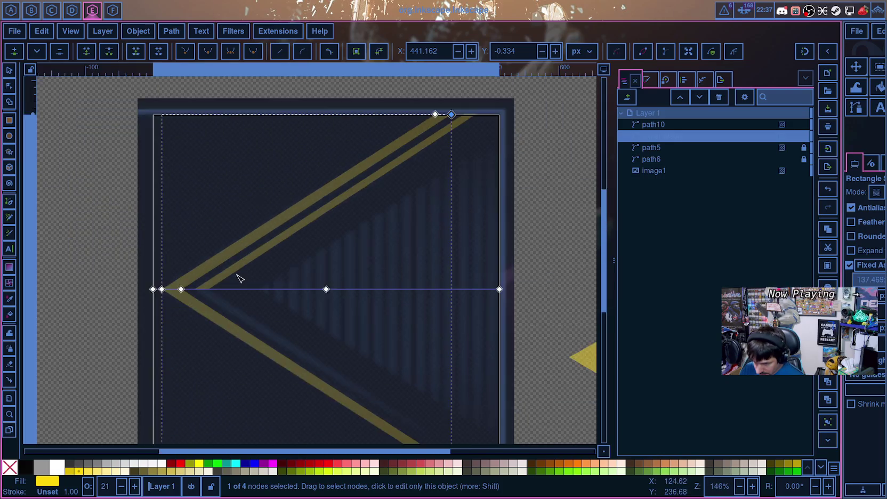
Step: Fade Outer Wedge from 21% to about 12% opacity, then select path10
click(782, 136)
mouse_move(750, 179)
mouse_down()
mouse_move(736, 184)
mouse_move(745, 183)
mouse_up()
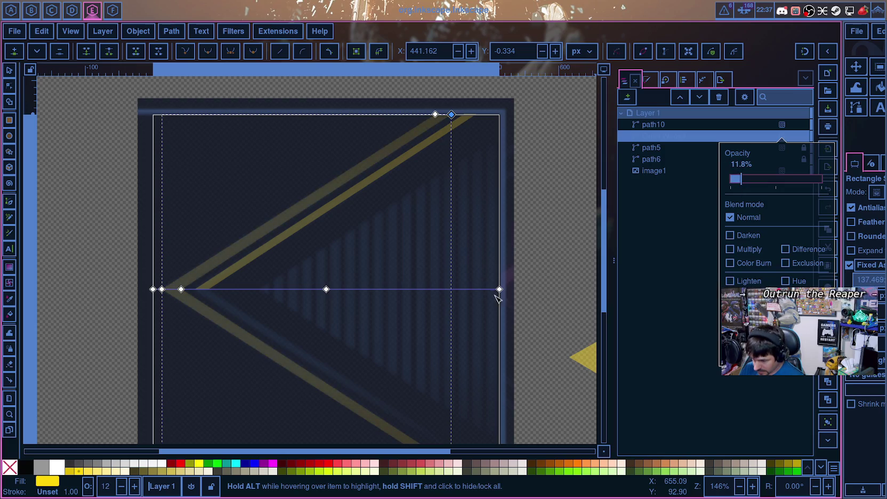
scroll(549, 315, down, 3)
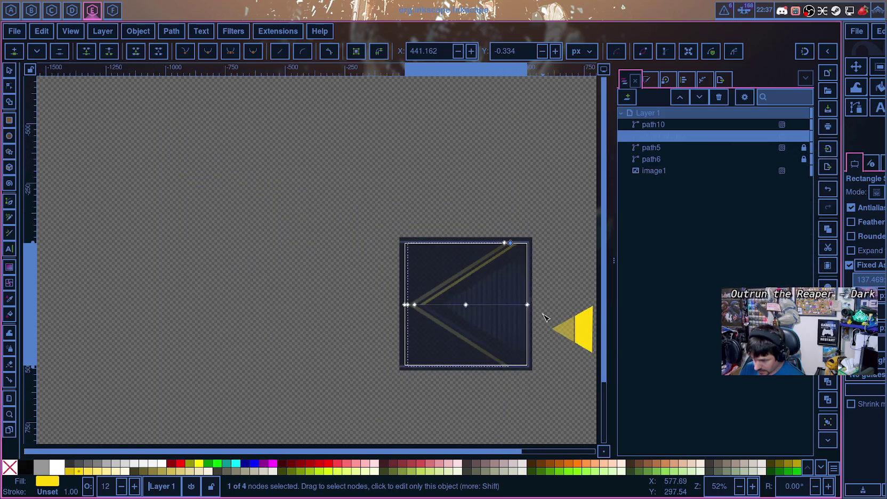
ctrl+scroll(545, 317, up, 3)
ctrl+scroll(358, 309, up, 1)
scroll(158, 300, up, 3)
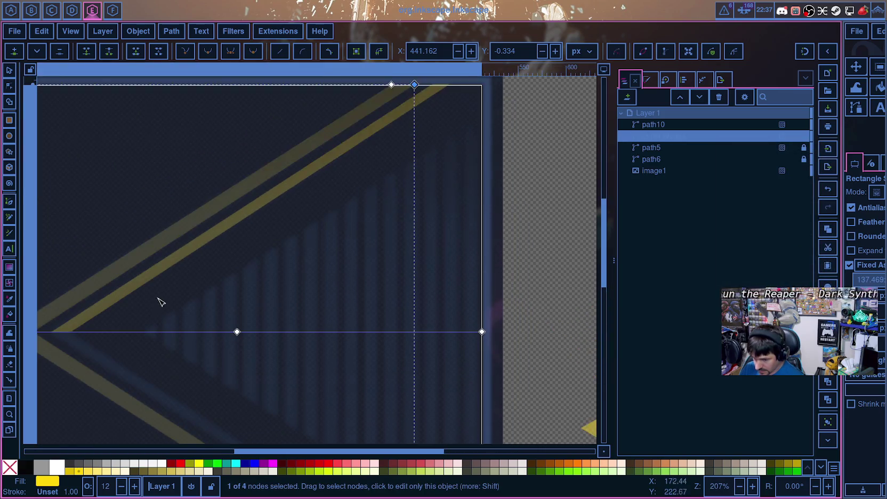
scroll(308, 286, up, 5)
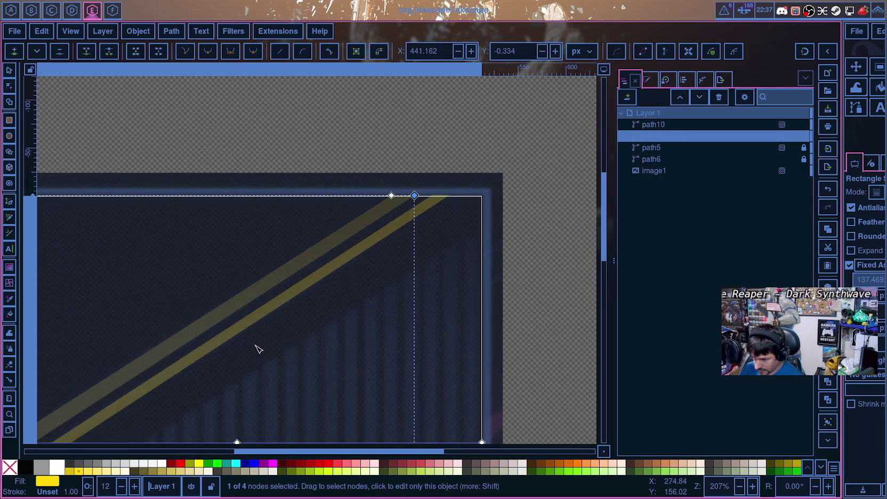
scroll(255, 348, down, 6)
click(71, 275)
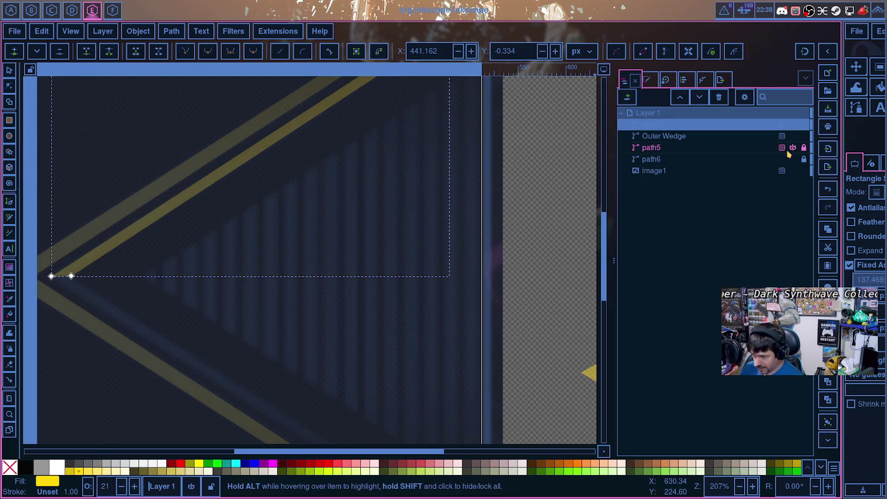
Step: Add a Mirror symmetry path effect to path10
click(699, 79)
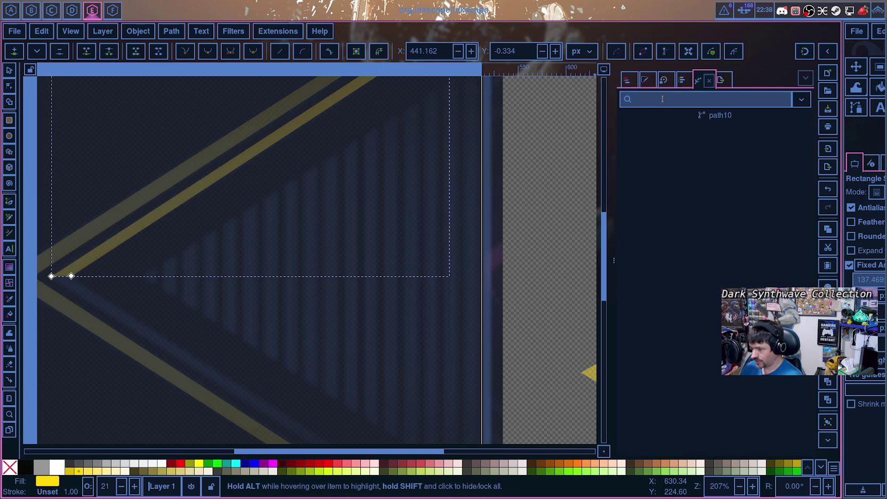
text(Mirro)
key(Return)
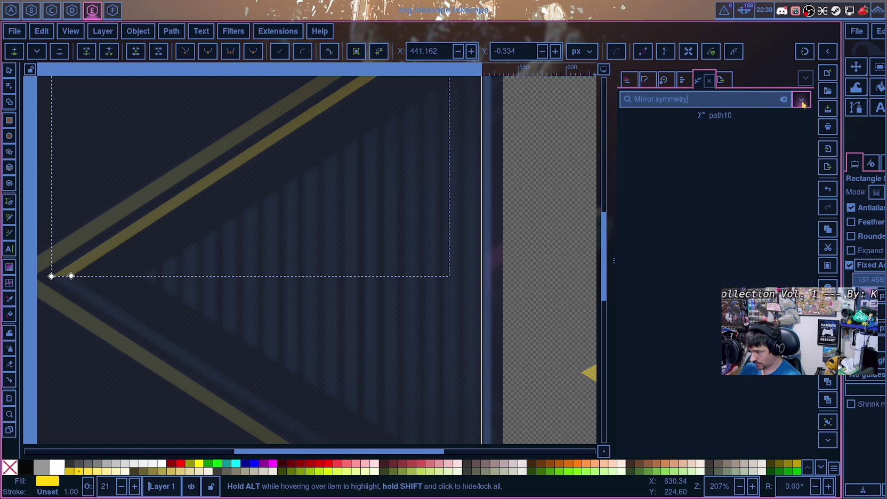
key(ctrl+a)
key(BackSpace)
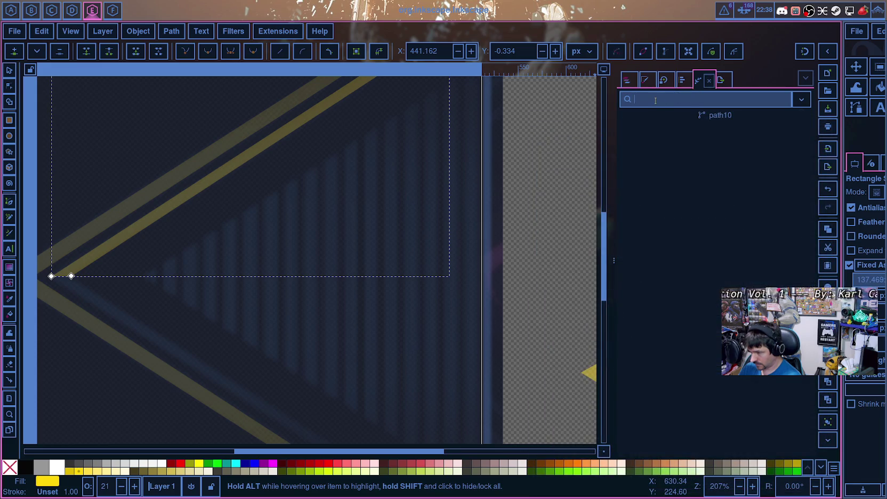
text(Mirro)
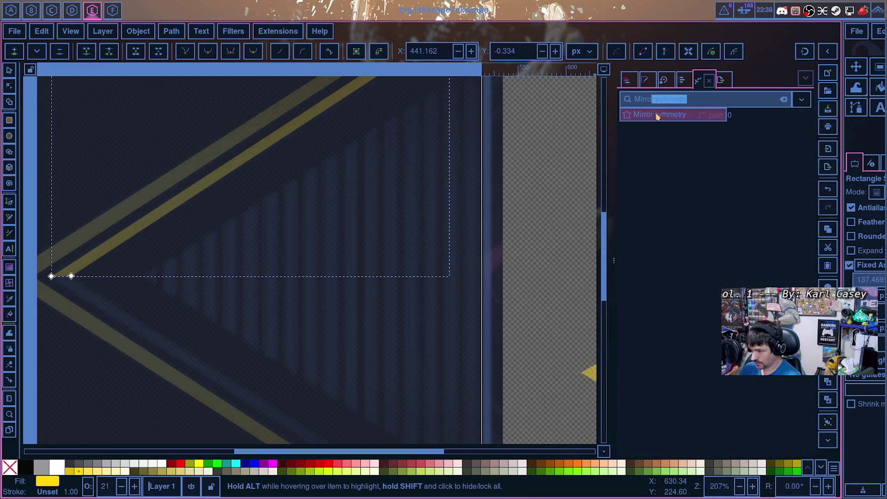
click(659, 114)
Step: Enable Fuse paths and Fuse opposite sides, mirroring across the horizontal page center
click(631, 183)
click(630, 196)
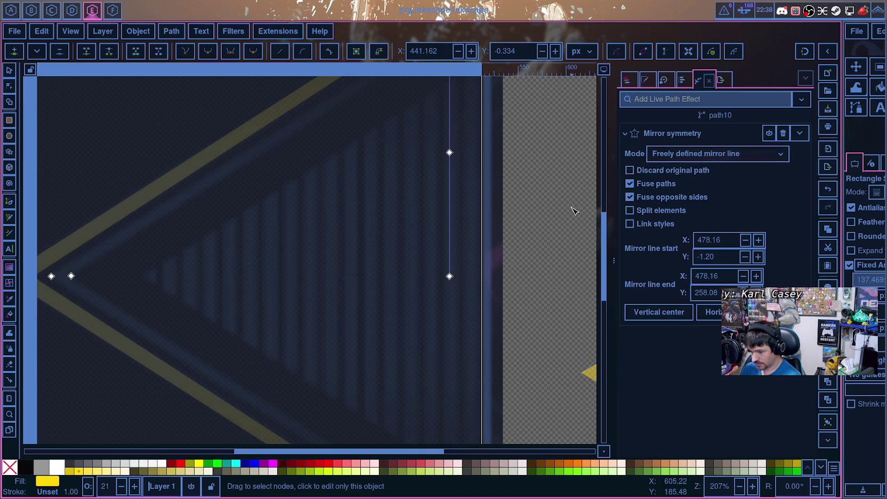
click(723, 154)
click(698, 168)
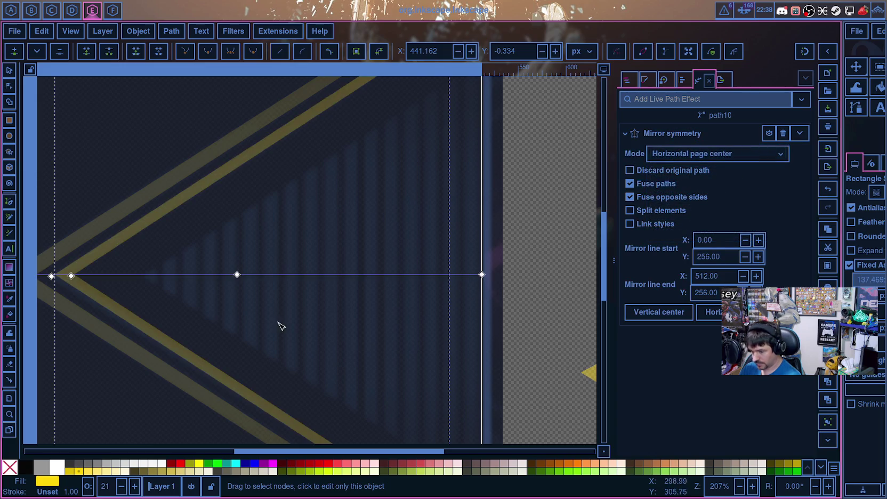
Step: Switch the Mirror symmetry mode to Freely defined mirror line
drag(417, 452, 388, 457)
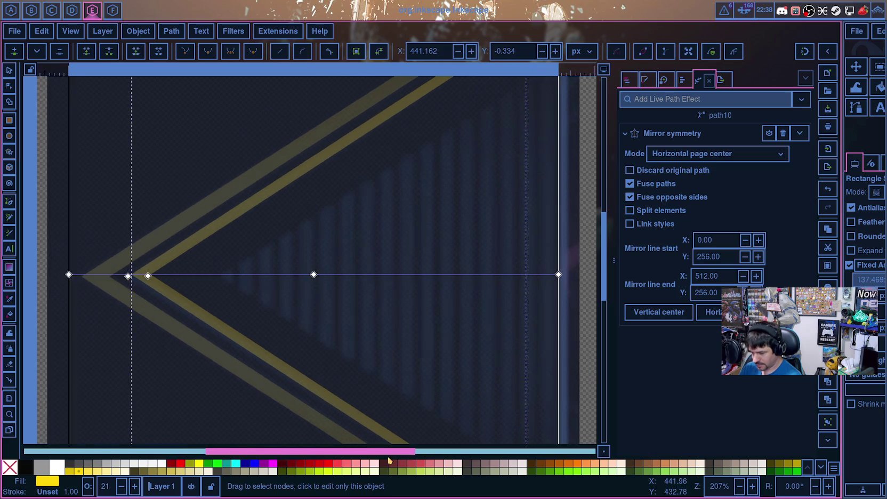
ctrl+scroll(307, 334, up, 3)
ctrl+scroll(259, 327, up, 1)
drag(258, 456, 273, 456)
scroll(334, 311, up, 5)
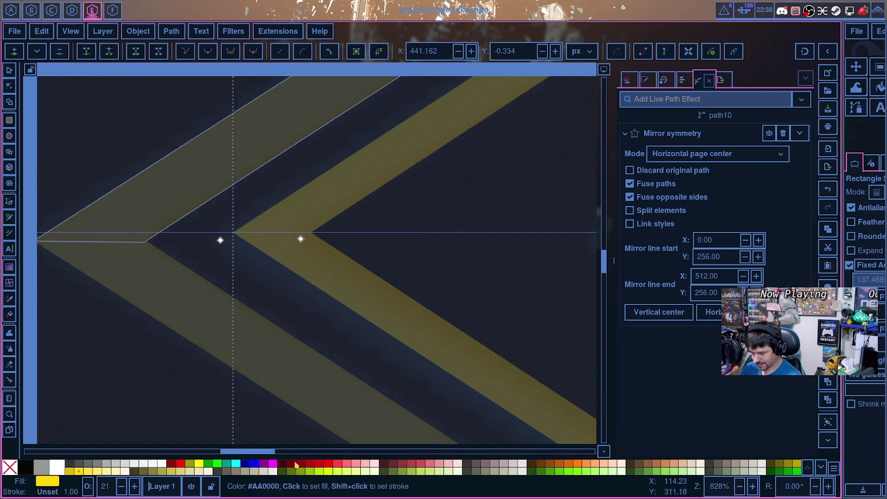
scroll(490, 307, right, 10)
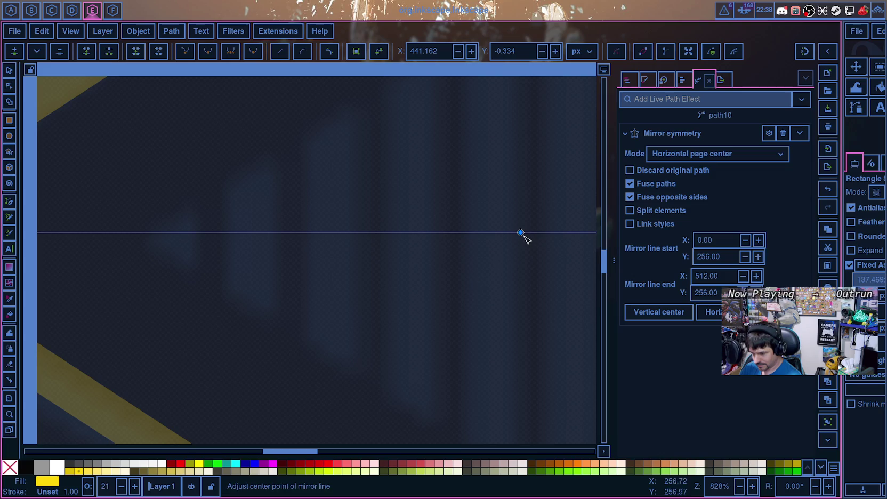
click(695, 157)
click(693, 137)
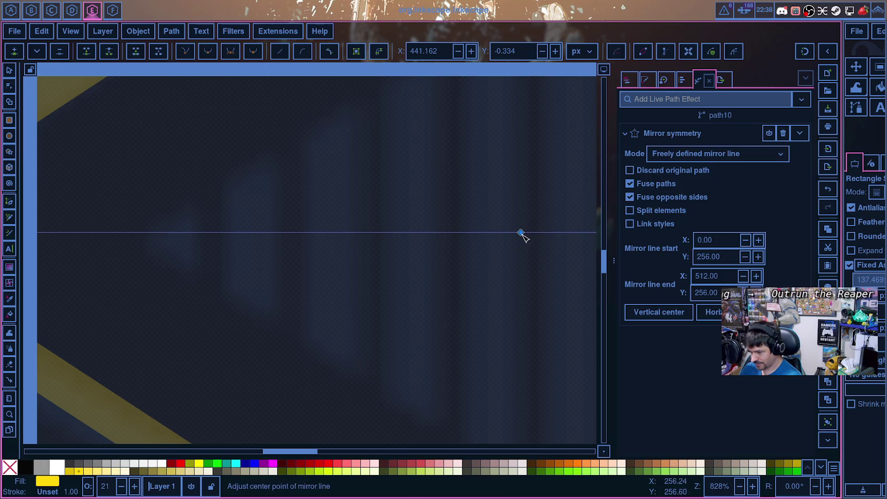
Step: Adjust the mirror knot so the line runs from (0, 256) to (512, 256)
drag(521, 233, 521, 243)
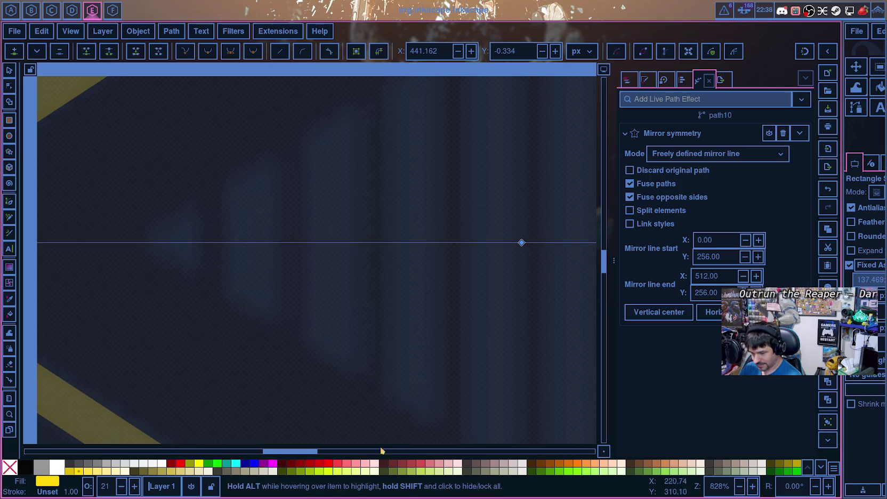
drag(271, 454, 231, 456)
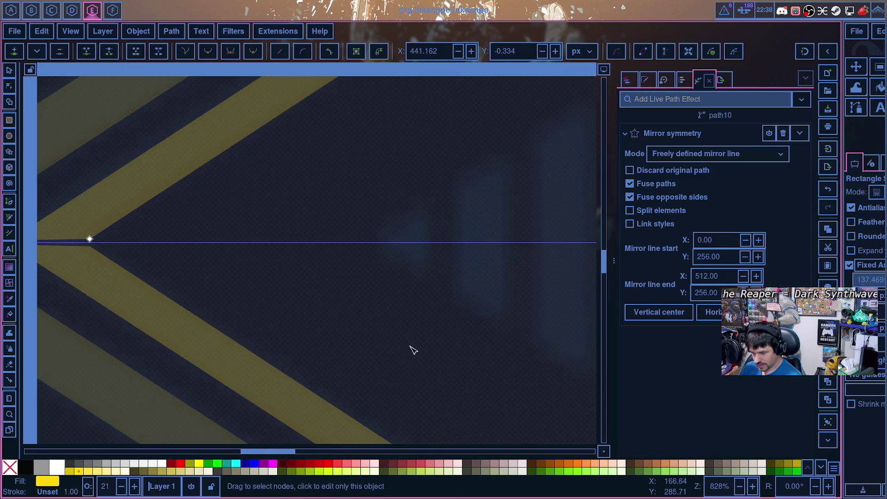
ctrl+scroll(421, 352, down, 2)
ctrl+scroll(435, 356, down, 1)
ctrl+scroll(439, 358, down, 1)
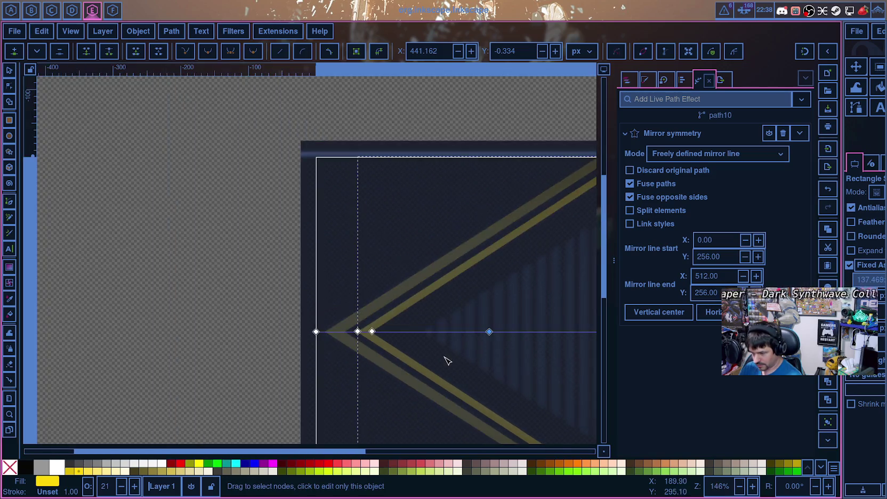
ctrl+scroll(440, 359, down, 1)
click(398, 454)
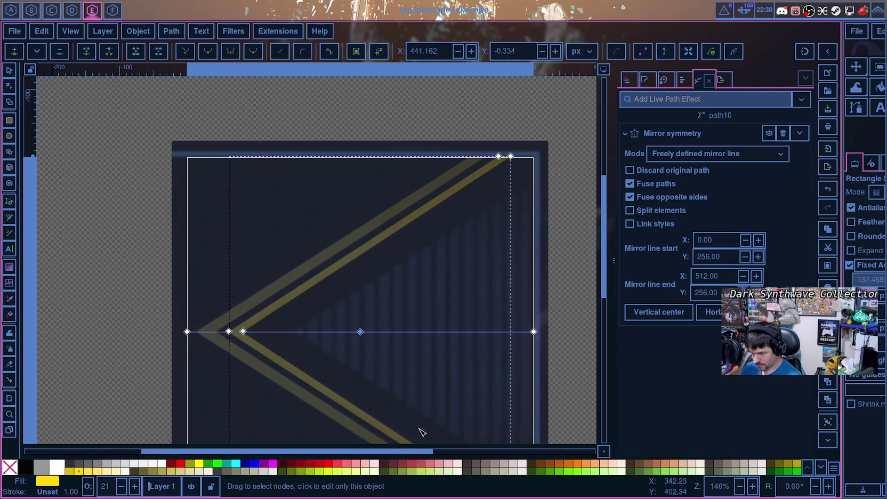
Step: Zoom into the chevron tip and move the inner tip node onto the mirror line
scroll(443, 419, down, 5)
ctrl+scroll(278, 336, up, 3)
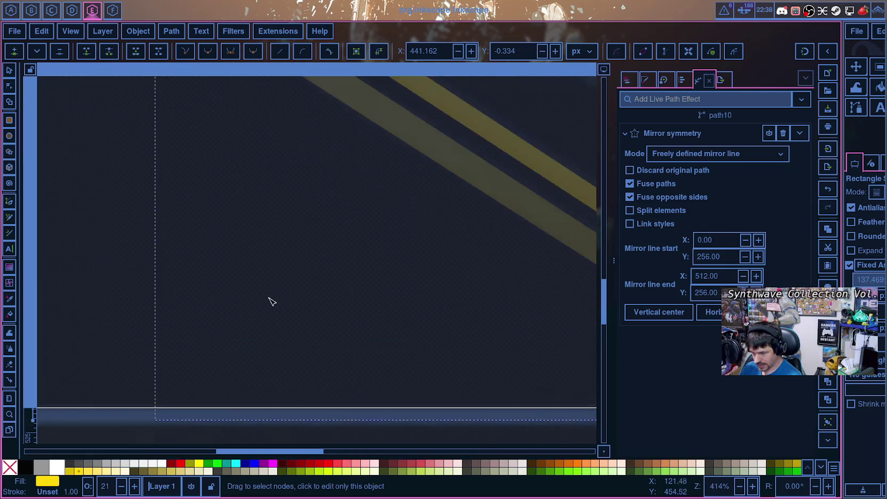
scroll(271, 301, up, 3)
scroll(218, 293, up, 3)
scroll(222, 283, up, 5)
scroll(227, 360, down, 5)
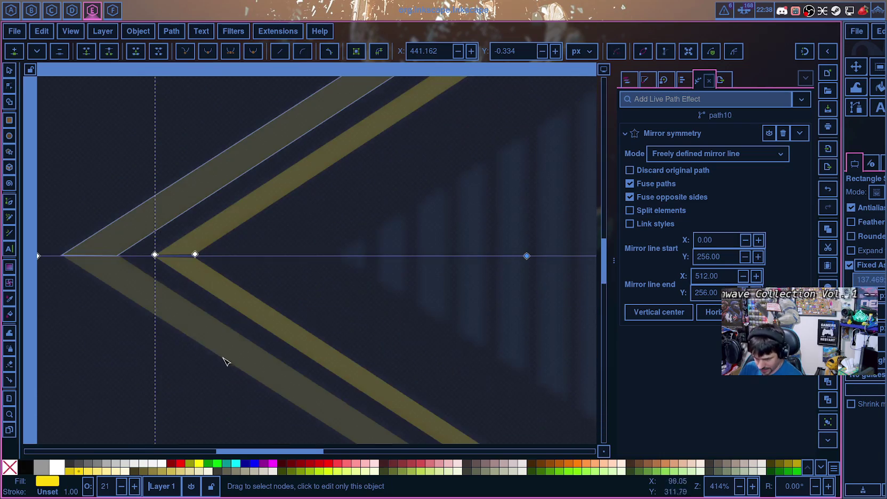
scroll(392, 297, left, 5)
ctrl+scroll(392, 289, up, 3)
ctrl+scroll(392, 289, up, 2)
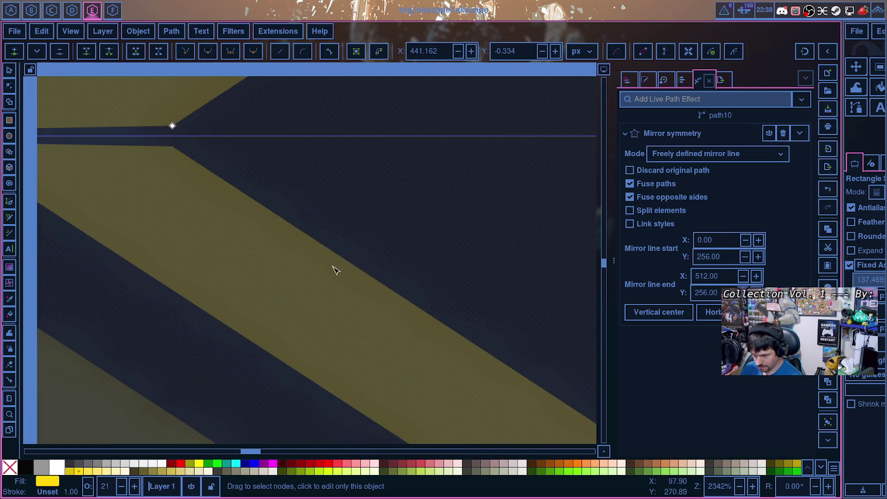
scroll(352, 251, left, 1)
scroll(427, 283, up, 4)
scroll(453, 309, left, 5)
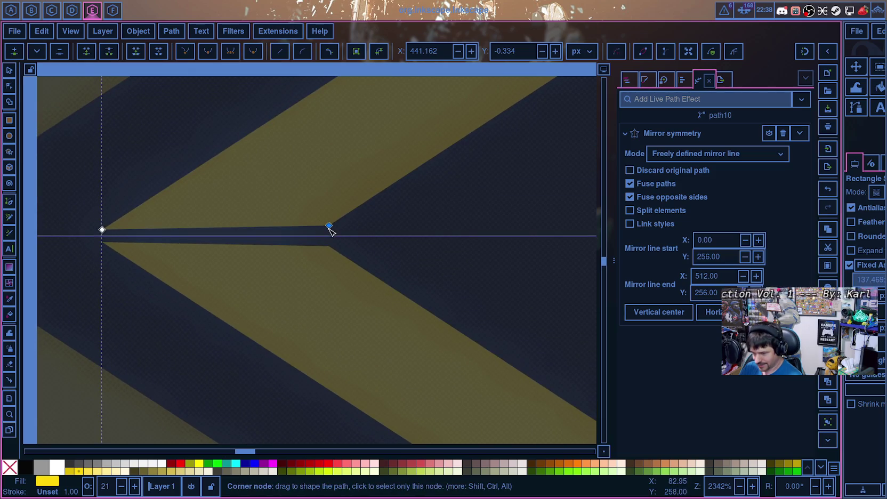
click(329, 226)
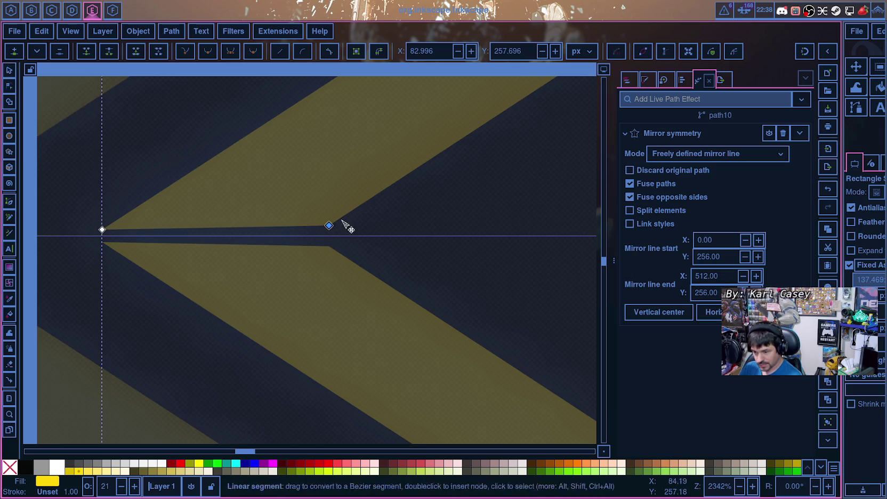
drag(330, 228, 325, 241)
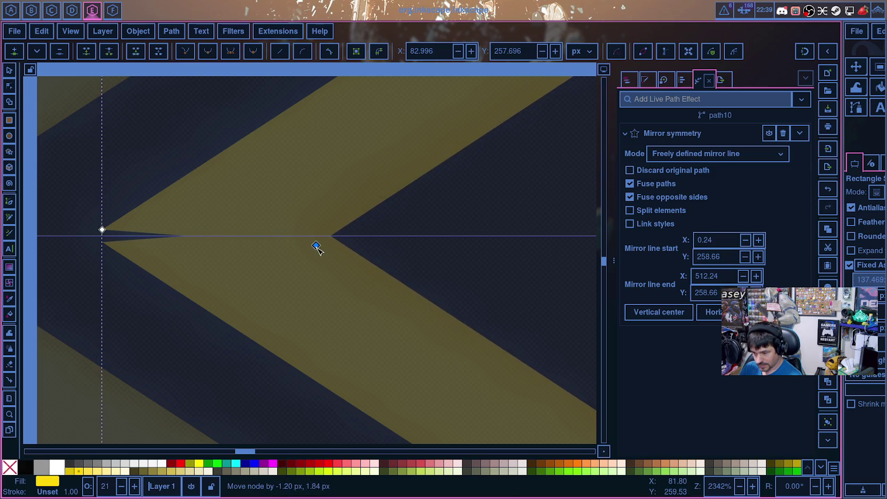
mouse_move(324, 241)
mouse_down()
mouse_move(276, 224)
mouse_move(319, 246)
mouse_up()
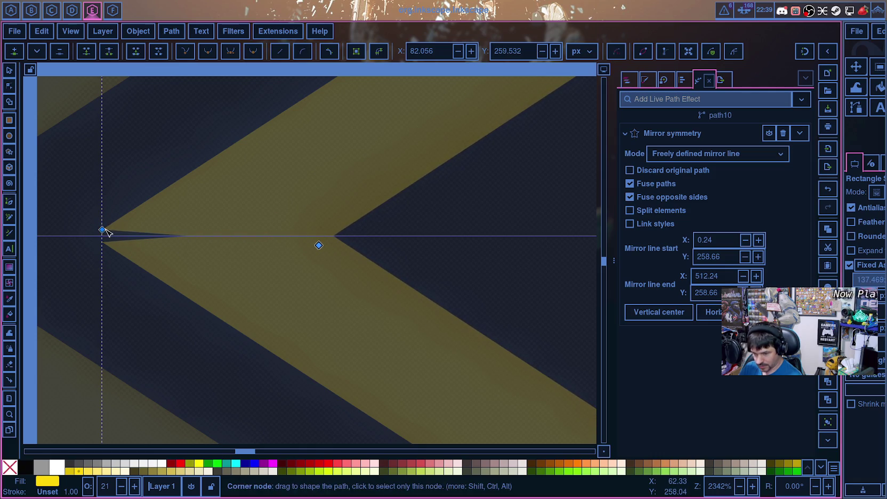
Step: Move the stripe's left end node onto the mirror line at y 258.66
drag(103, 232, 95, 239)
scroll(384, 278, down, 4)
scroll(427, 304, down, 3)
scroll(425, 376, down, 5)
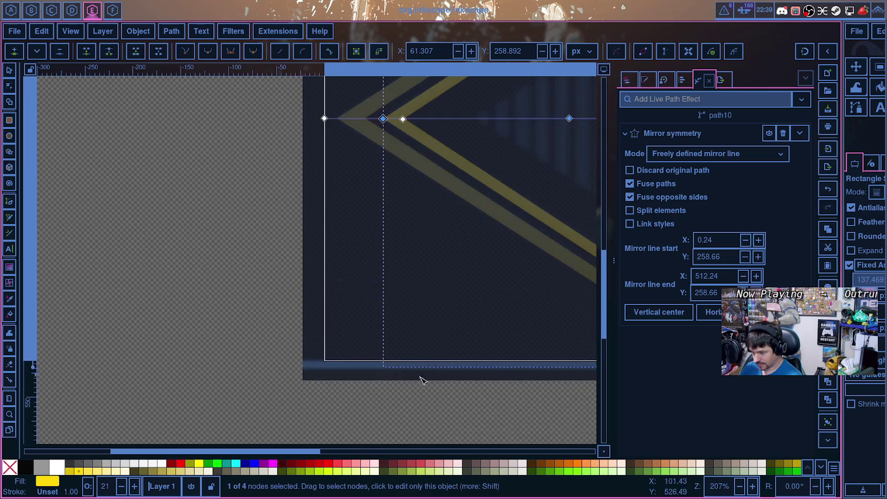
Step: Nudge the stripe's two top corner nodes slightly right along the page's top edge
drag(290, 451, 409, 452)
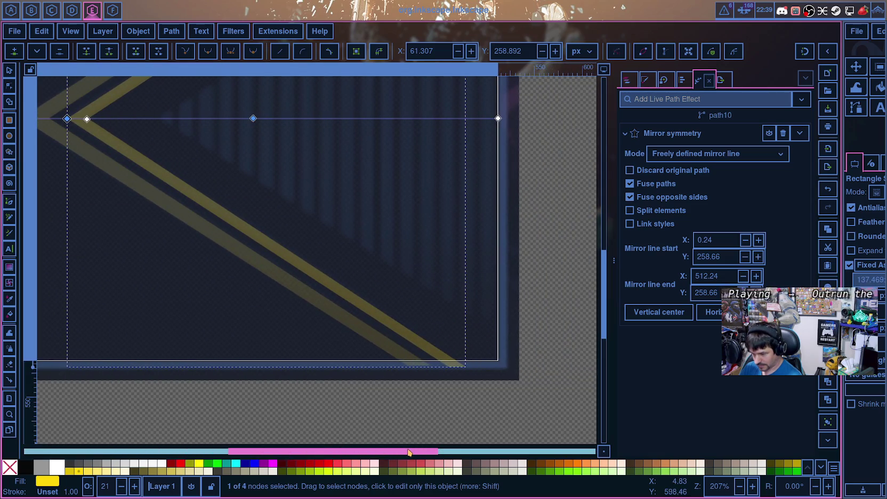
drag(409, 452, 354, 452)
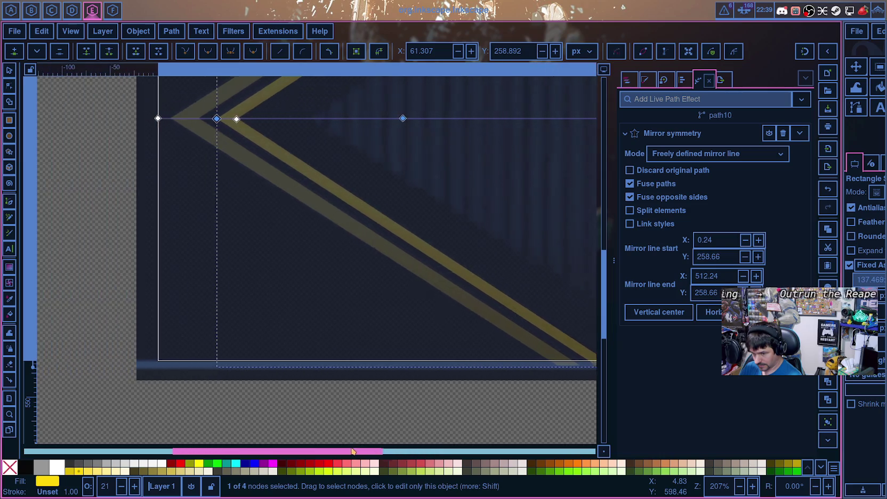
scroll(471, 338, up, 1)
scroll(465, 396, up, 1)
scroll(451, 386, up, 1)
scroll(451, 386, up, 1)
scroll(416, 360, up, 3)
drag(349, 451, 260, 438)
scroll(293, 399, up, 3)
scroll(360, 364, up, 2)
scroll(309, 251, up, 2)
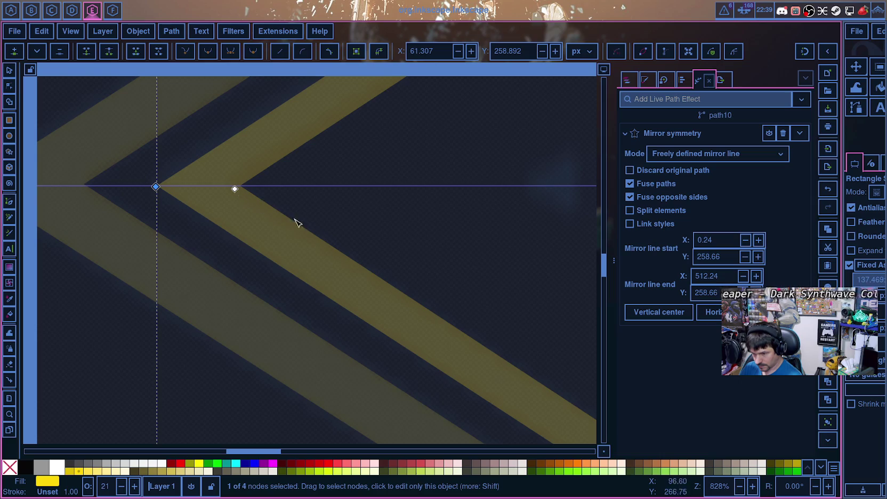
scroll(485, 391, down, 6)
scroll(336, 430, right, 5)
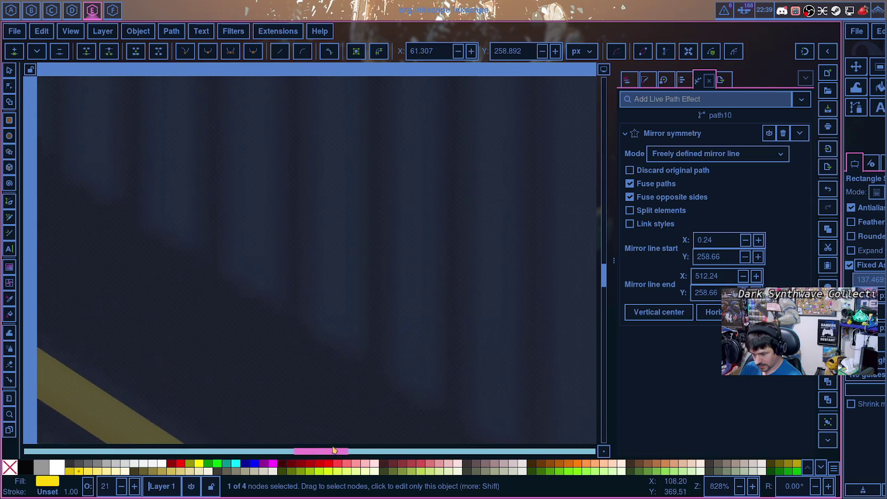
scroll(374, 410, down, 3)
scroll(320, 451, right, 4)
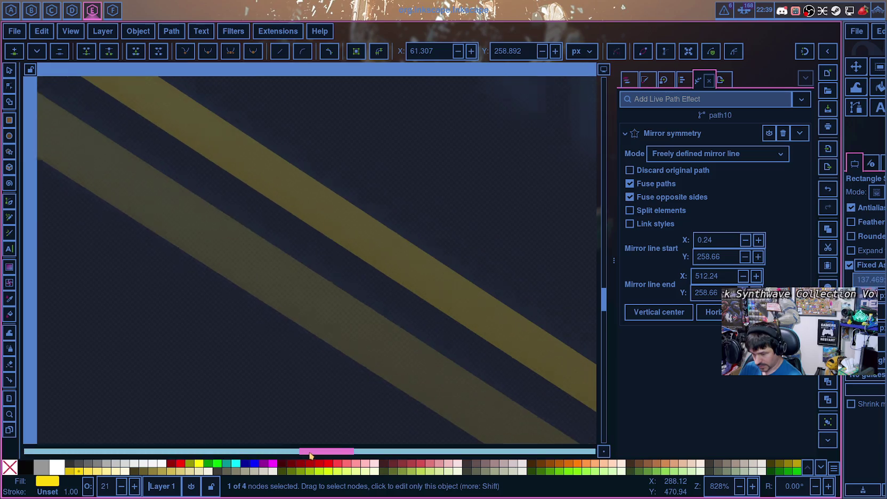
scroll(393, 400, down, 3)
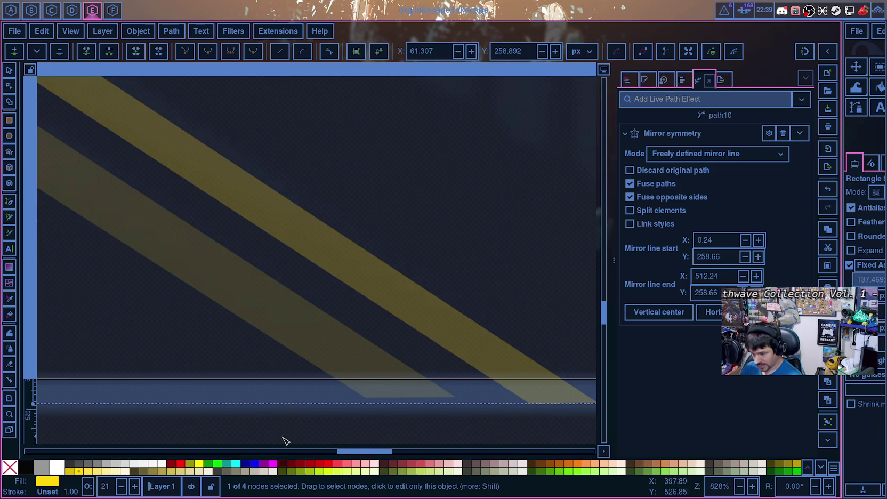
ctrl+scroll(352, 443, down, 1)
ctrl+scroll(390, 430, down, 1)
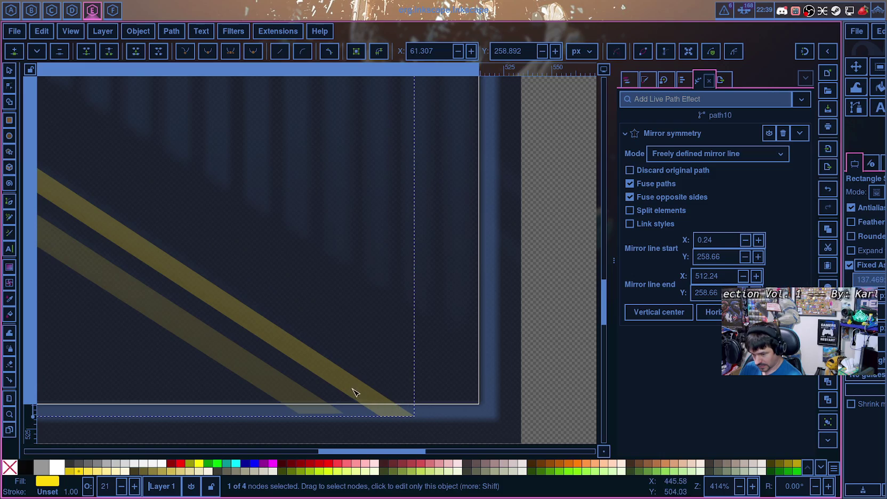
scroll(356, 393, up, 5)
scroll(352, 374, up, 5)
scroll(346, 368, up, 4)
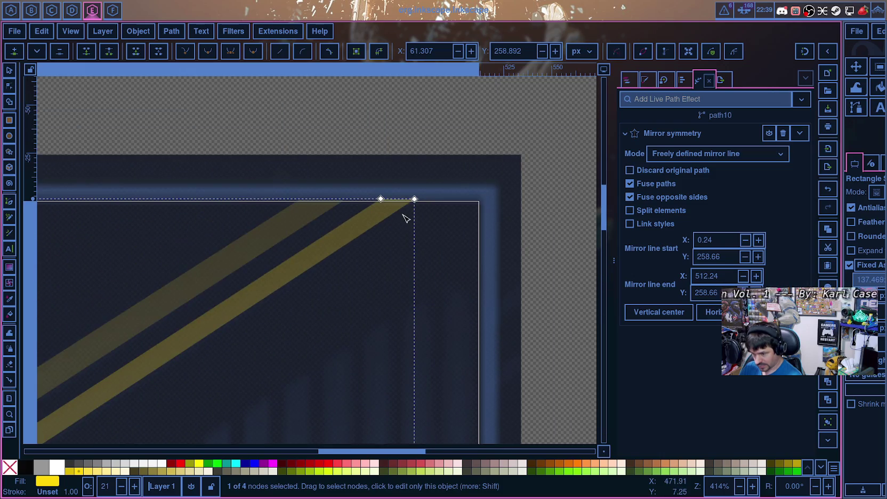
ctrl+scroll(405, 217, up, 3)
drag(442, 171, 452, 172)
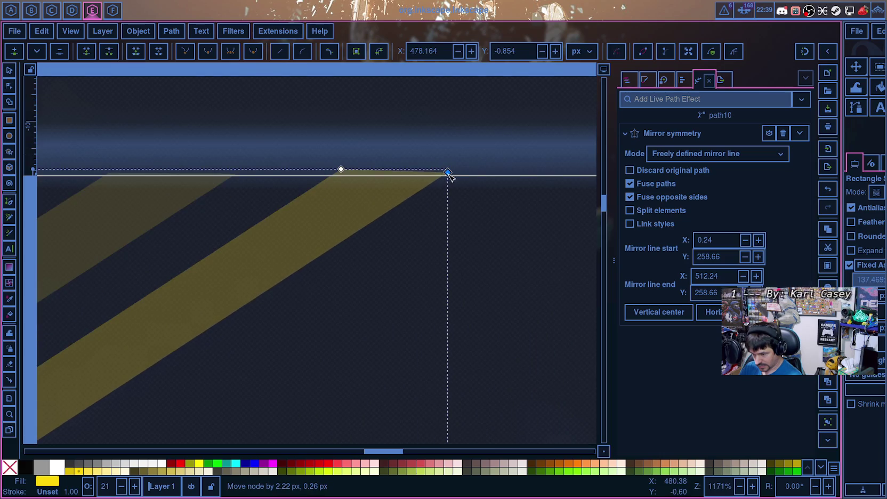
drag(343, 172, 356, 174)
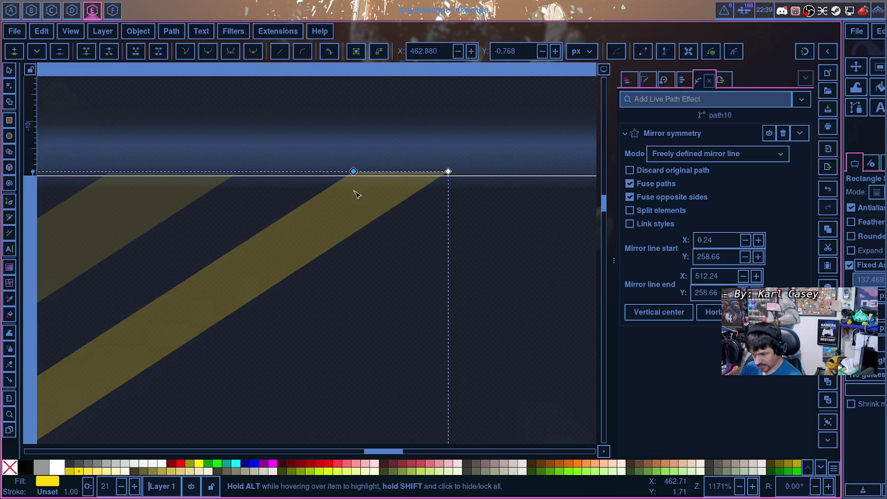
Step: Fit the whole page in view (key 5) to check the squared-off chevron
key(5)
ctrl+scroll(359, 308, up, 1)
ctrl+scroll(368, 280, up, 4)
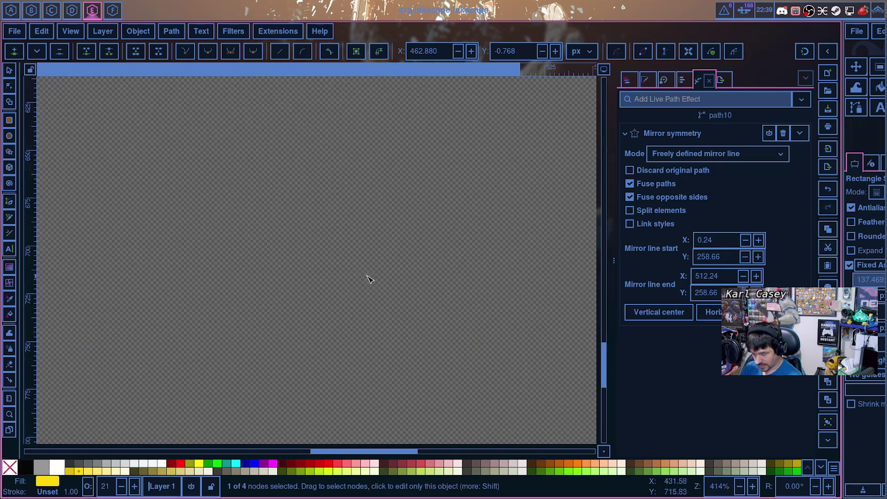
ctrl+scroll(382, 327, up, 2)
ctrl+scroll(384, 323, up, 2)
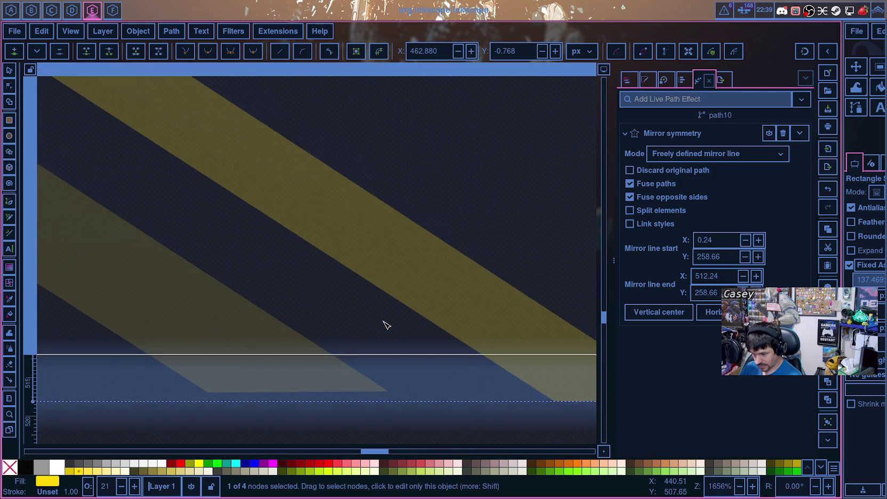
ctrl+scroll(342, 315, down, 6)
ctrl+scroll(277, 298, down, 3)
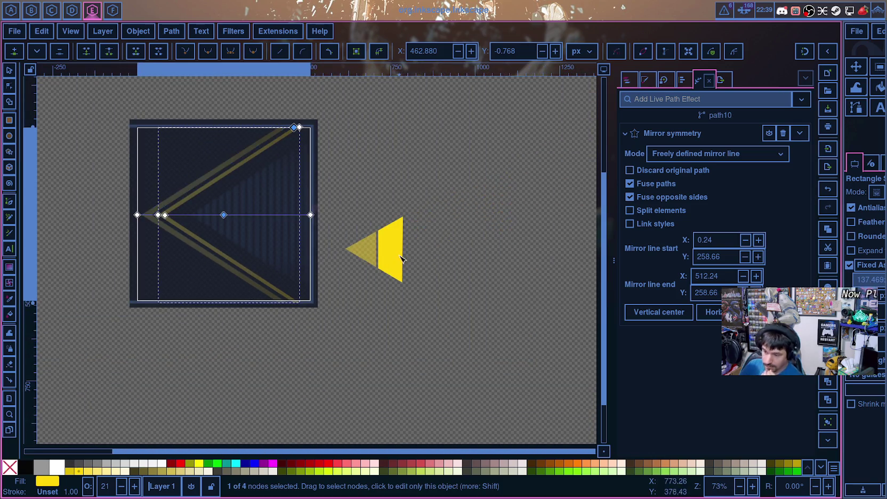
Step: Show the Objects list and rename the new stripe path to 2ne Wedge
click(650, 82)
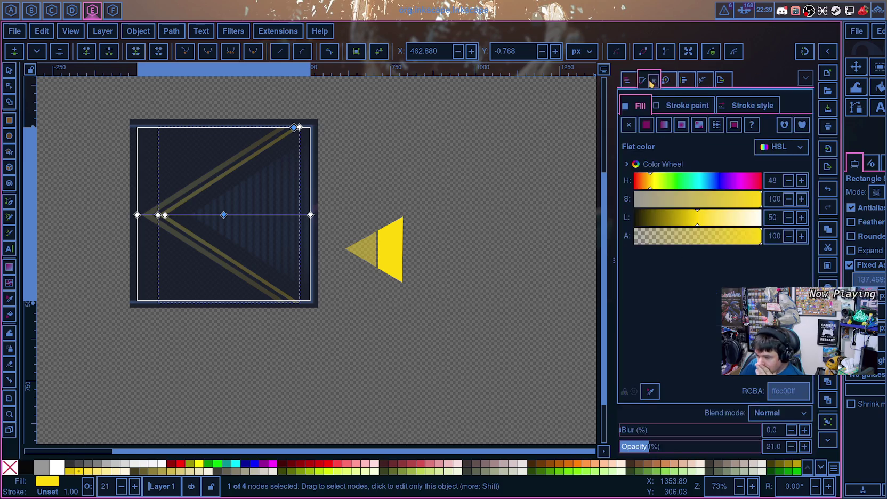
click(625, 80)
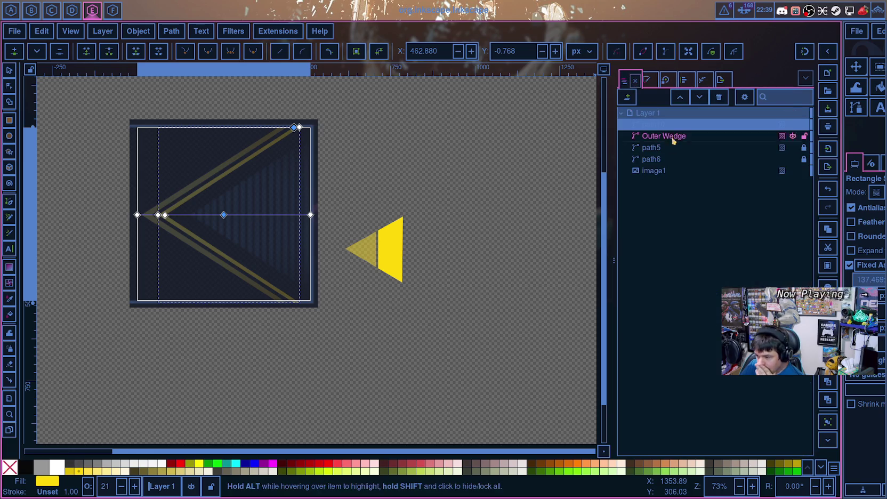
click(663, 124)
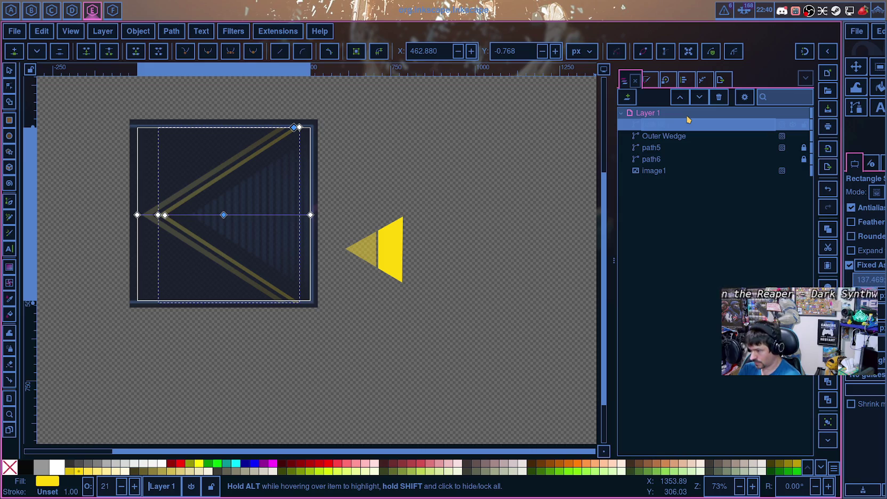
key(Return)
mouse_move(693, 124)
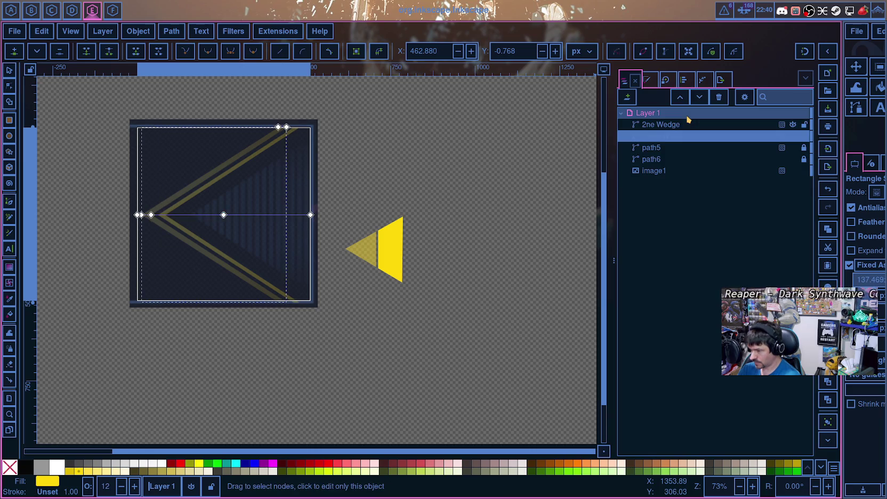
Step: Correct the stripe's name to '2nd Wedge'
double_click(656, 125)
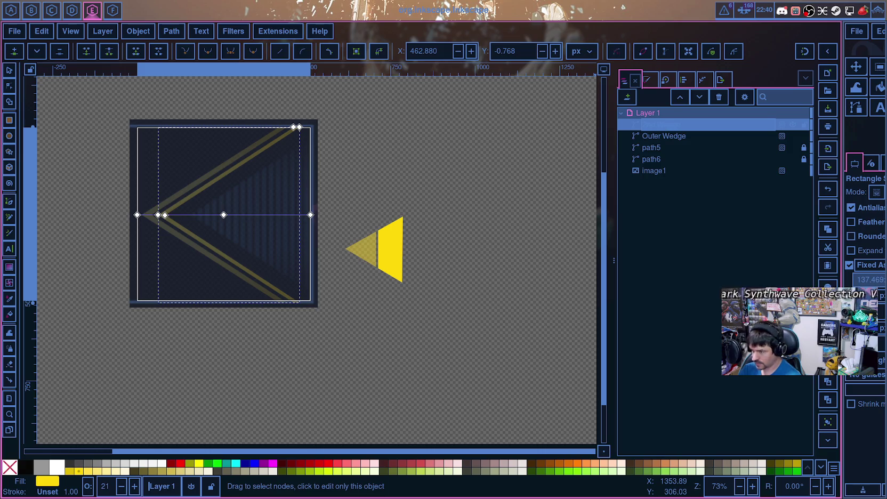
text(2nd Wedge)
key(Return)
click(683, 148)
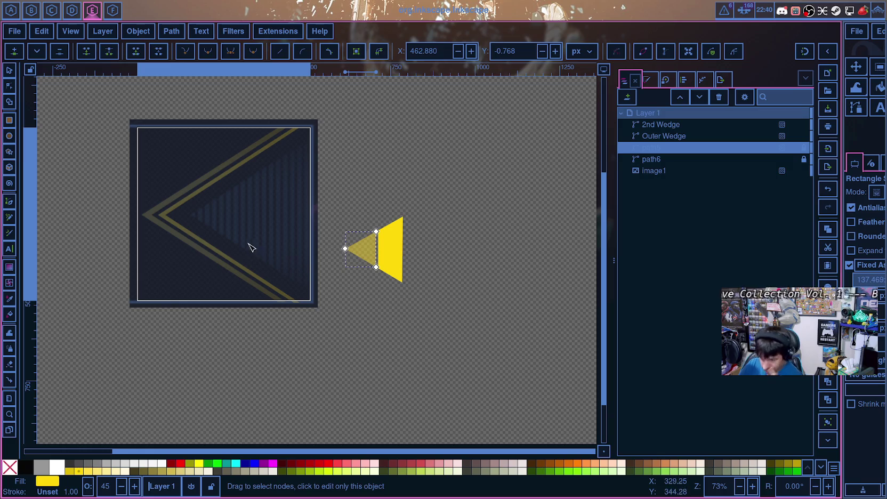
Step: Raise Outer Wedge's opacity back to 100%
scroll(229, 235, up, 2)
scroll(224, 234, up, 2)
scroll(208, 238, down, 3)
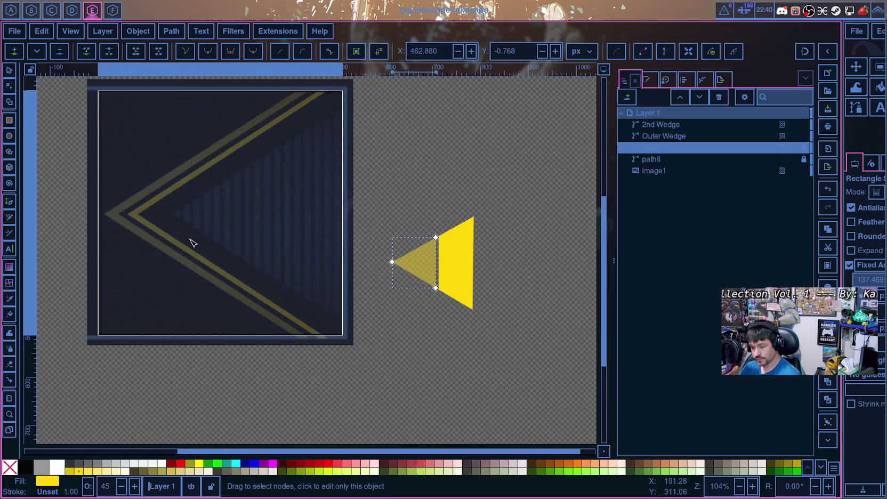
click(782, 136)
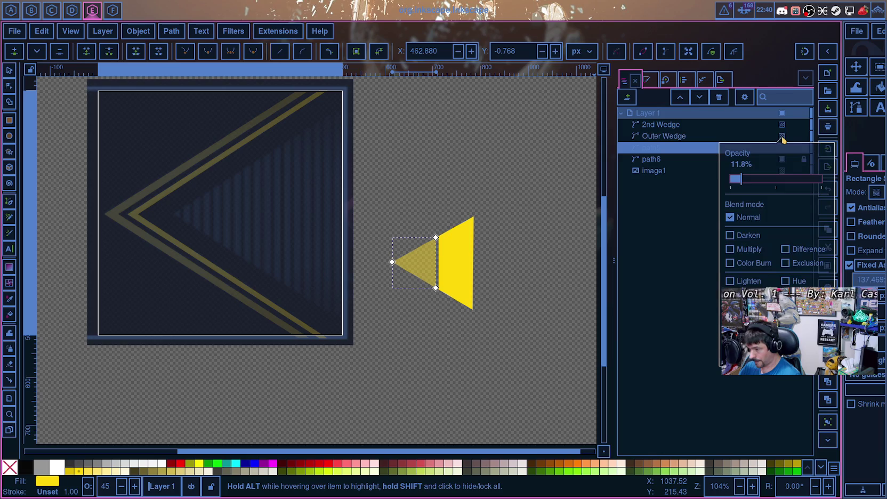
drag(736, 178, 843, 188)
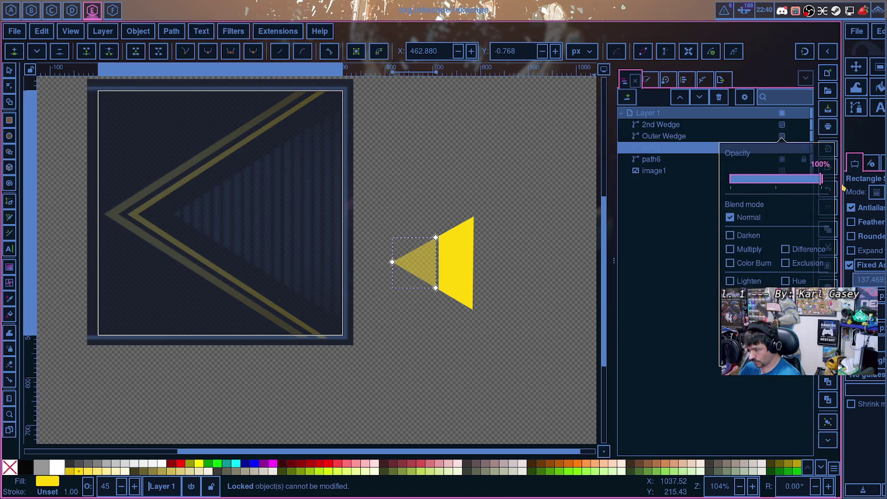
click(782, 137)
click(784, 139)
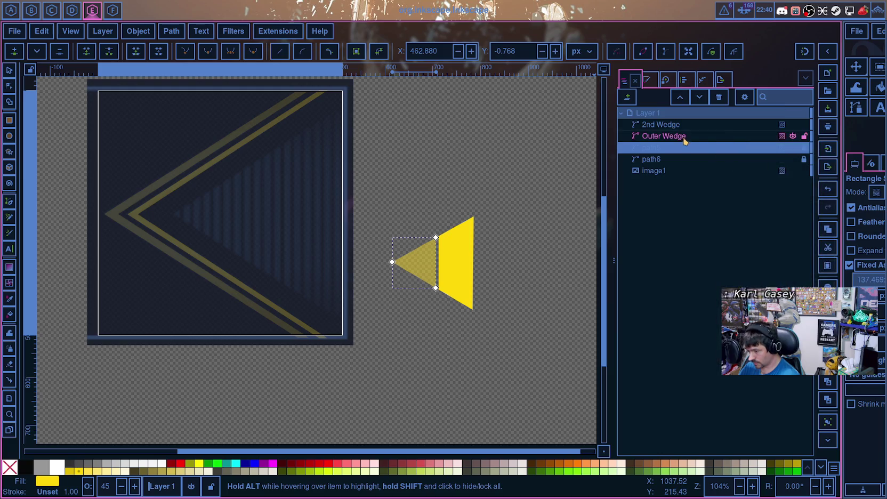
click(781, 136)
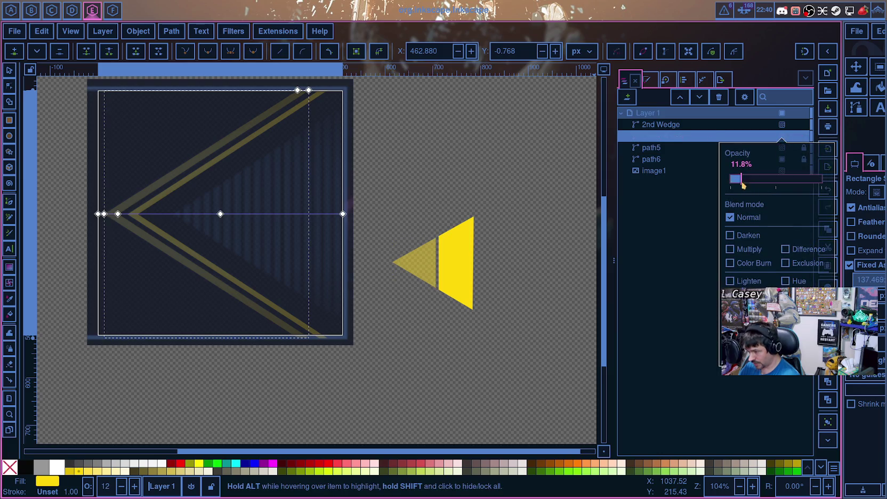
drag(741, 179, 823, 180)
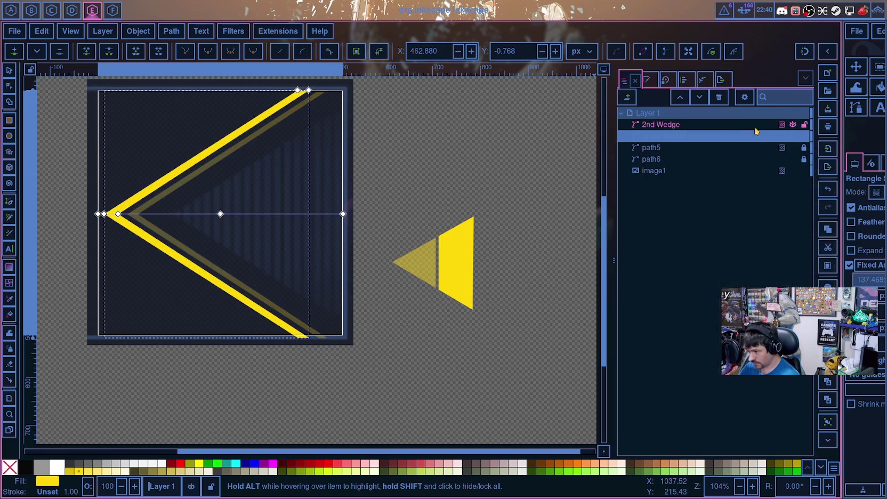
Step: Raise 2nd Wedge's opacity to 100%, making both stripes solid bright yellow
click(636, 128)
click(782, 124)
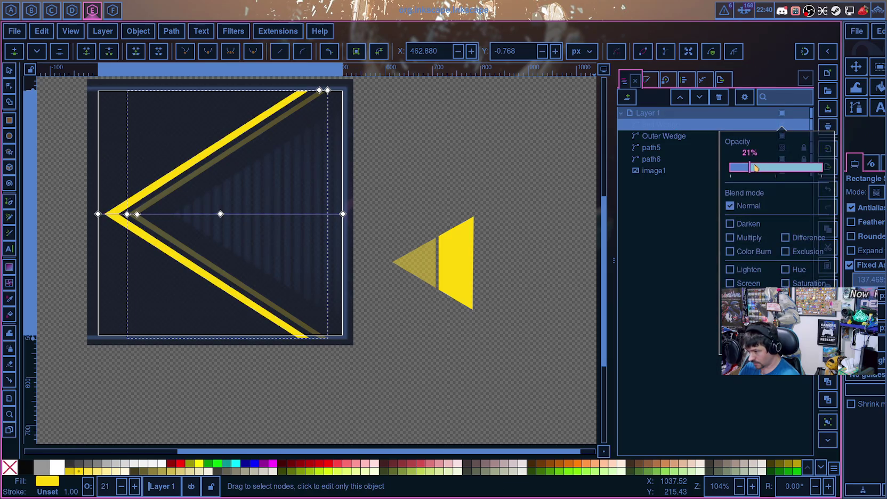
drag(736, 167, 844, 178)
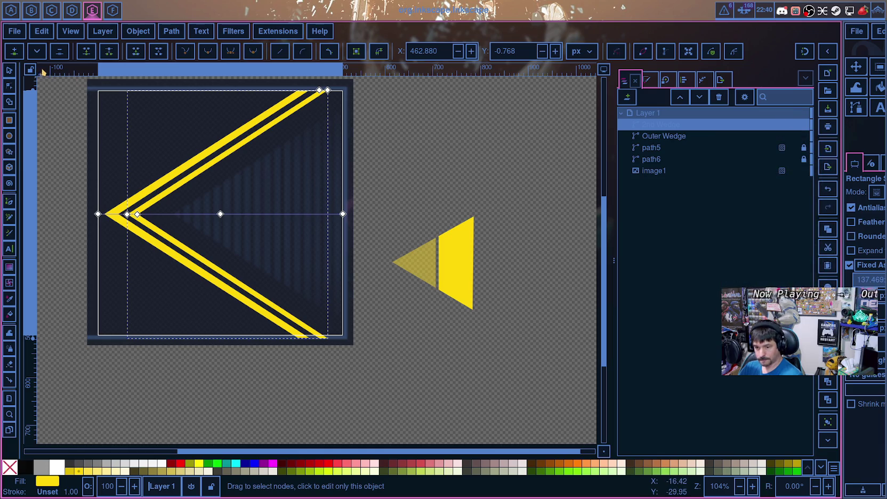
click(9, 70)
Step: Lock 2nd Wedge and Outer Wedge in the Objects list, then deselect everything
click(416, 173)
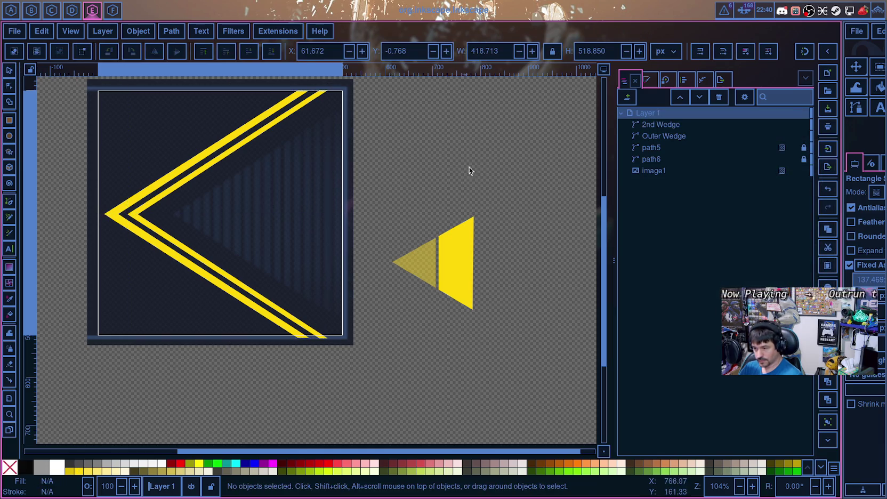
click(664, 136)
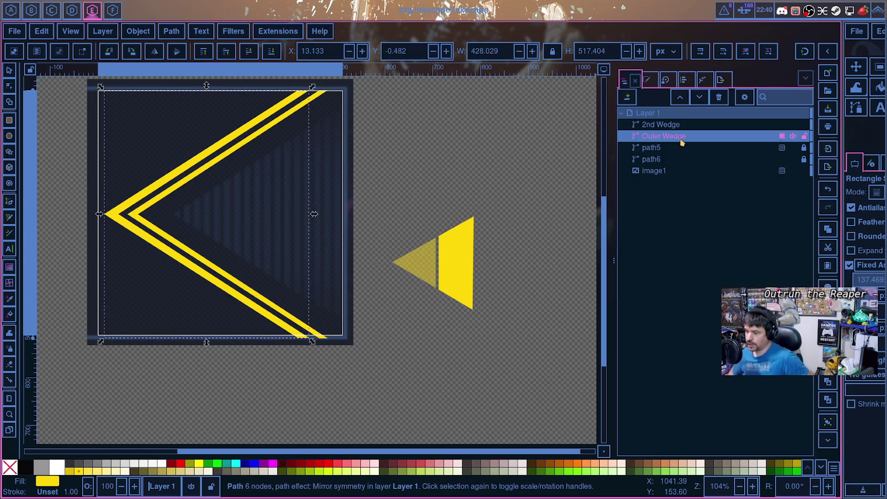
click(804, 124)
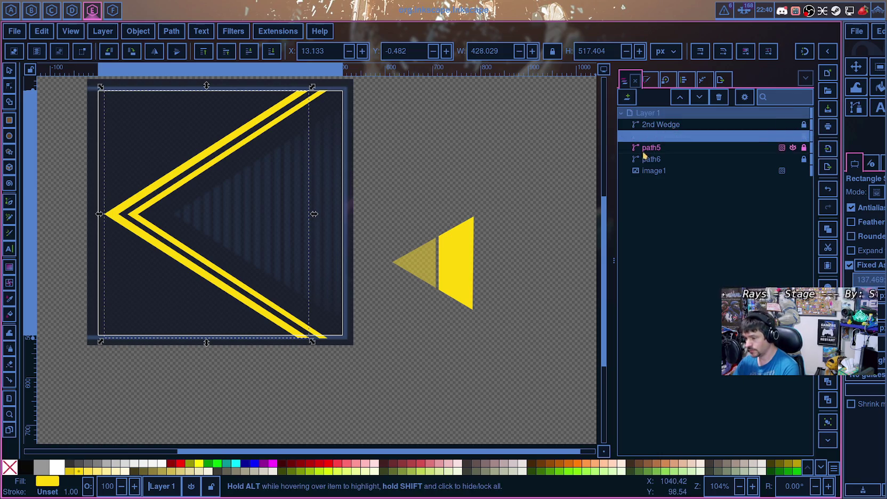
scroll(263, 231, up, 2)
scroll(264, 240, up, 2)
scroll(263, 239, down, 4)
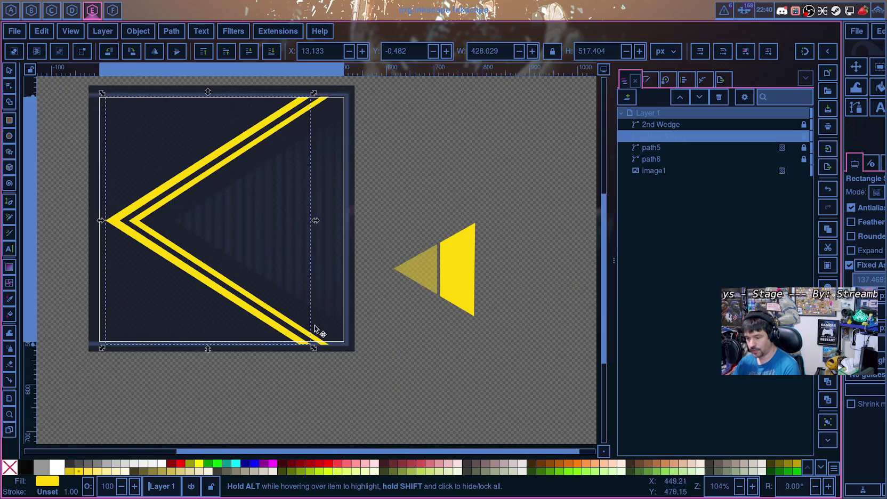
click(434, 167)
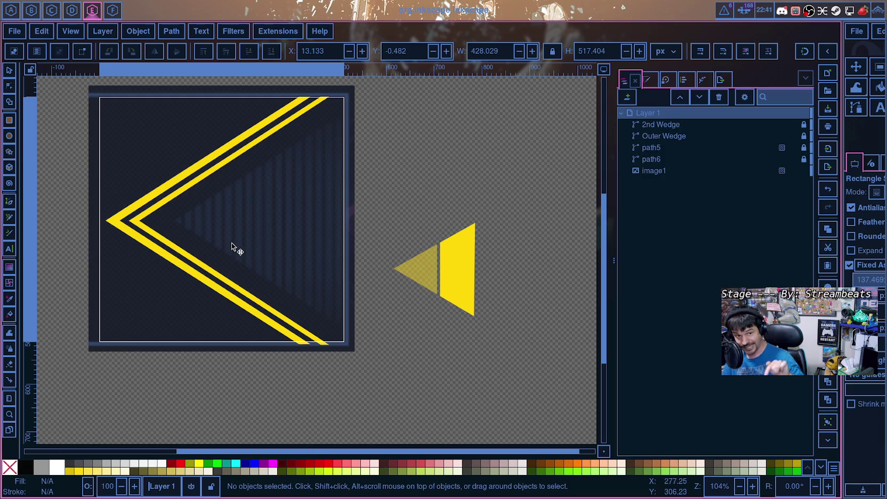
ctrl+scroll(219, 233, up, 3)
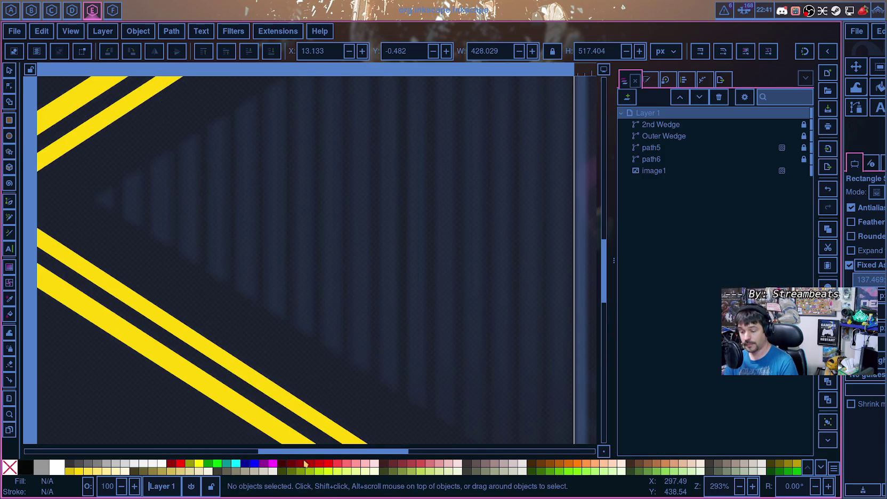
scroll(219, 232, left, 3)
ctrl+scroll(305, 371, up, 3)
ctrl+scroll(305, 371, down, 3)
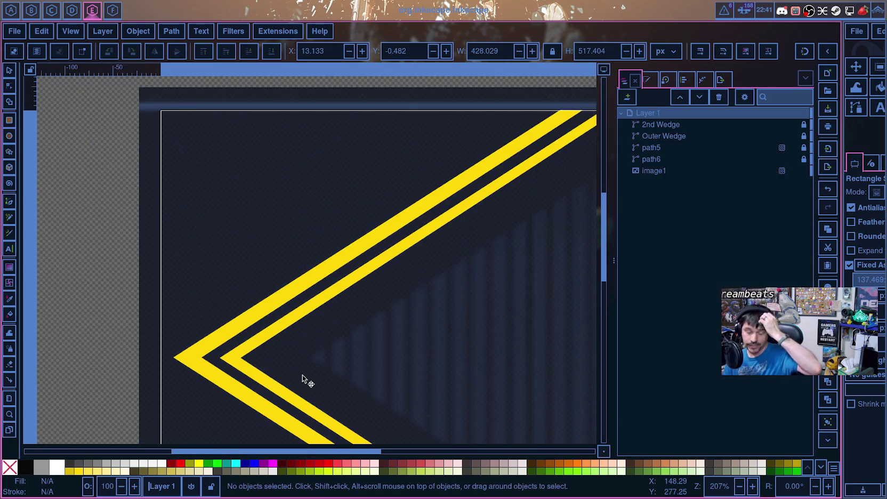
scroll(302, 374, down, 5)
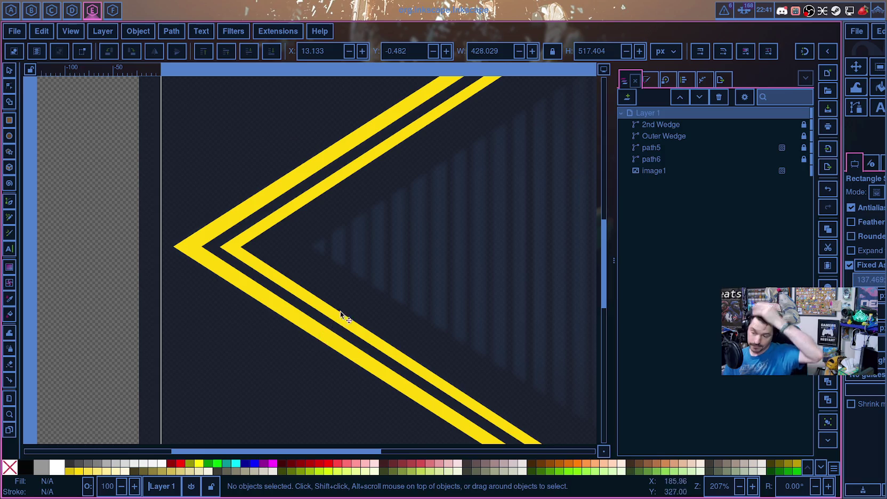
scroll(336, 320, up, 2)
drag(363, 451, 420, 451)
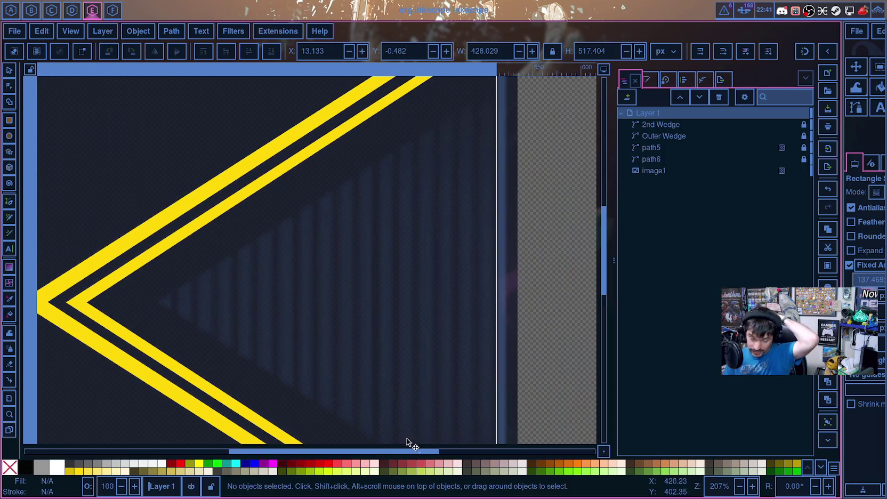
scroll(416, 422, up, 5)
scroll(409, 351, down, 3)
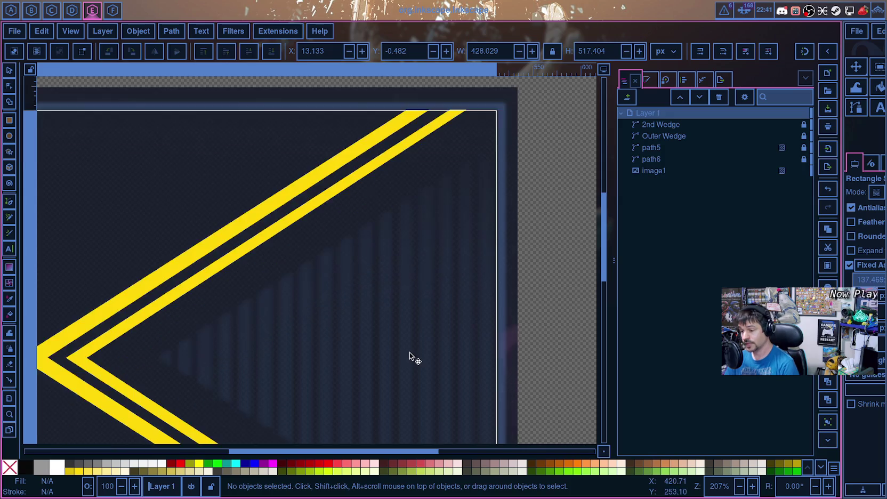
scroll(409, 352, down, 6)
scroll(408, 352, down, 7)
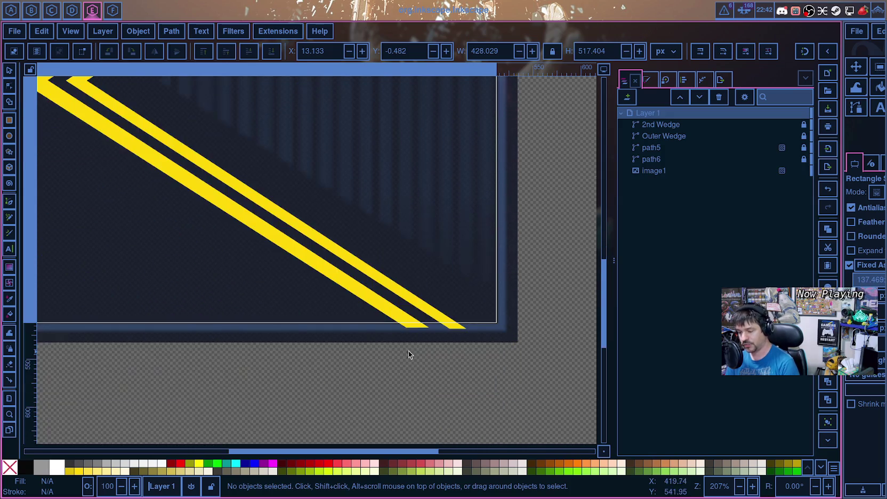
scroll(411, 350, up, 3)
scroll(411, 350, up, 3)
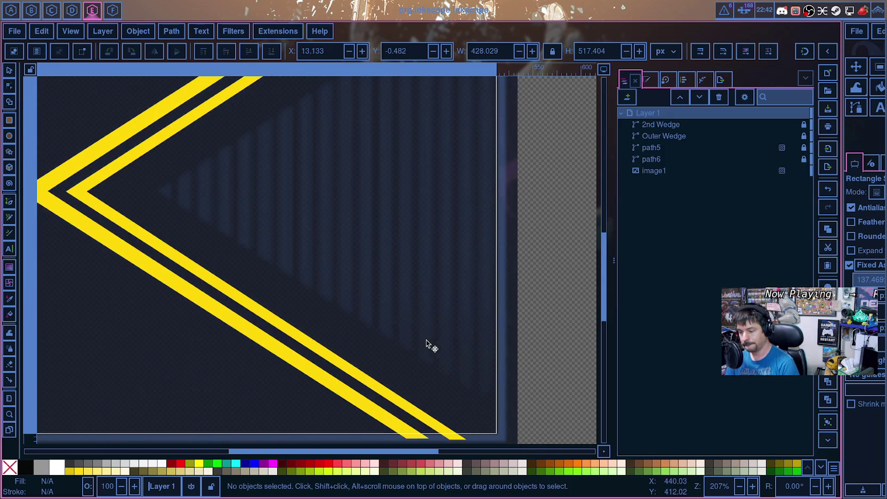
scroll(240, 264, up, 3)
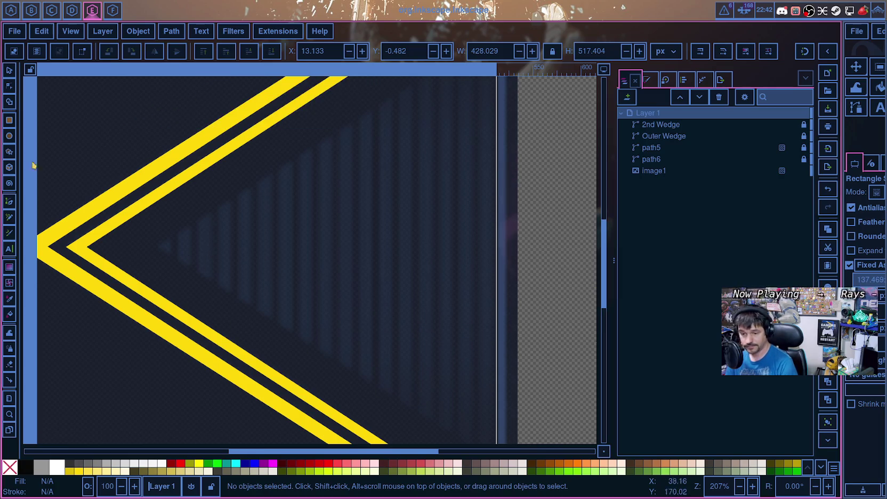
Step: With the Pen (Bezier) tool, start a new path at the wedge's left tip
click(9, 201)
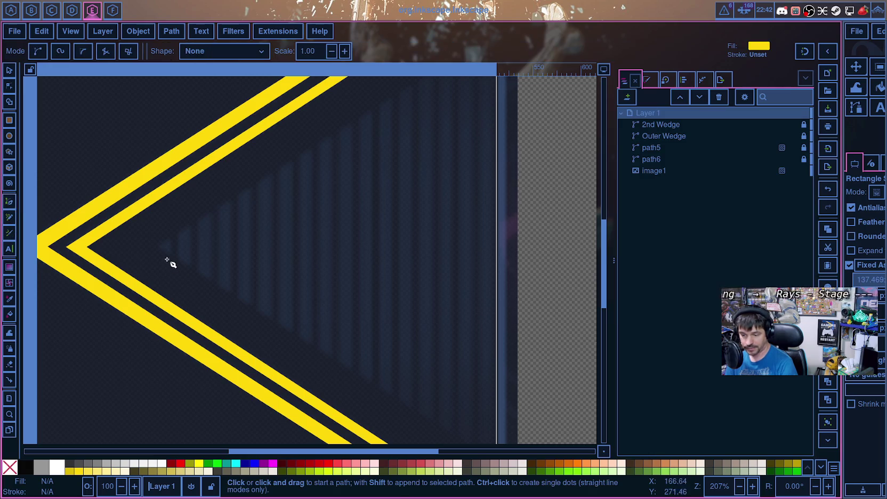
ctrl+scroll(165, 259, up, 1)
ctrl+scroll(136, 258, up, 3)
ctrl+scroll(291, 215, up, 3)
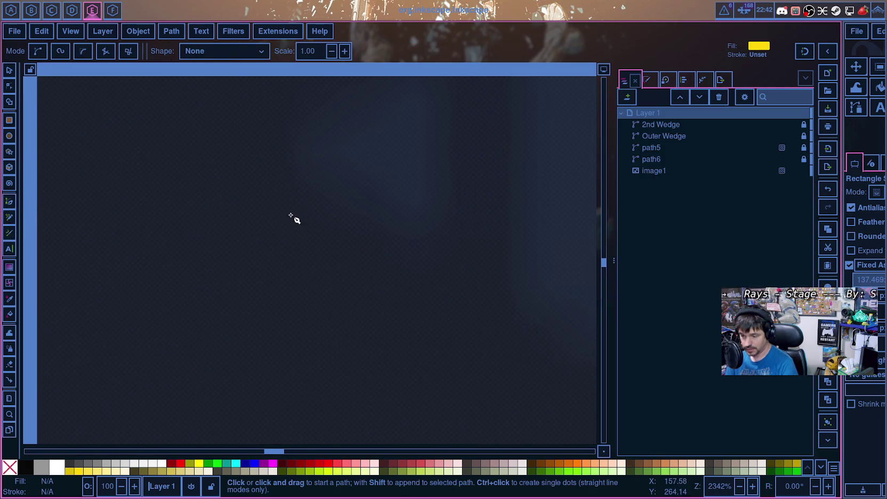
click(325, 203)
Step: Run the path to the page's top-right and bottom-right corners and close it into a yellow triangle
scroll(405, 178, down, 5)
scroll(403, 182, up, 2)
ctrl+scroll(405, 186, down, 6)
ctrl+scroll(512, 184, down, 3)
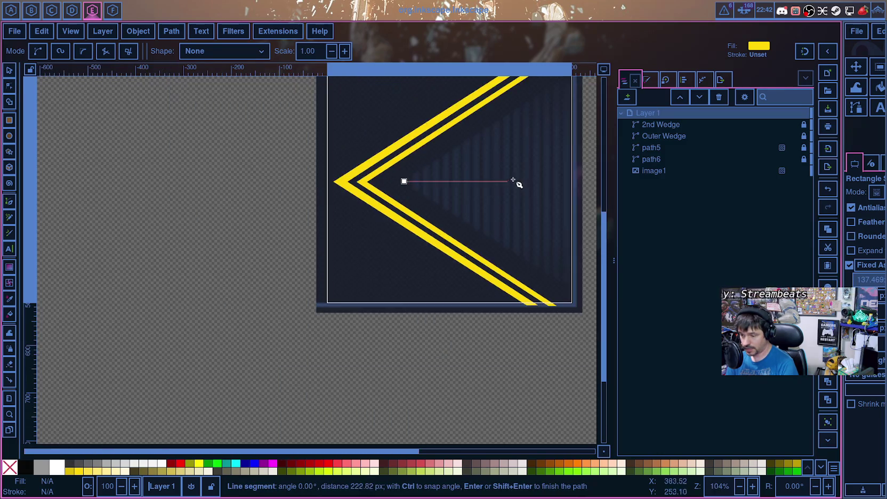
ctrl+scroll(525, 182, down, 1)
mouse_move(557, 121)
mouse_down()
mouse_move(372, 230)
mouse_move(296, 260)
mouse_up()
ctrl+scroll(292, 255, up, 4)
ctrl+scroll(292, 245, up, 3)
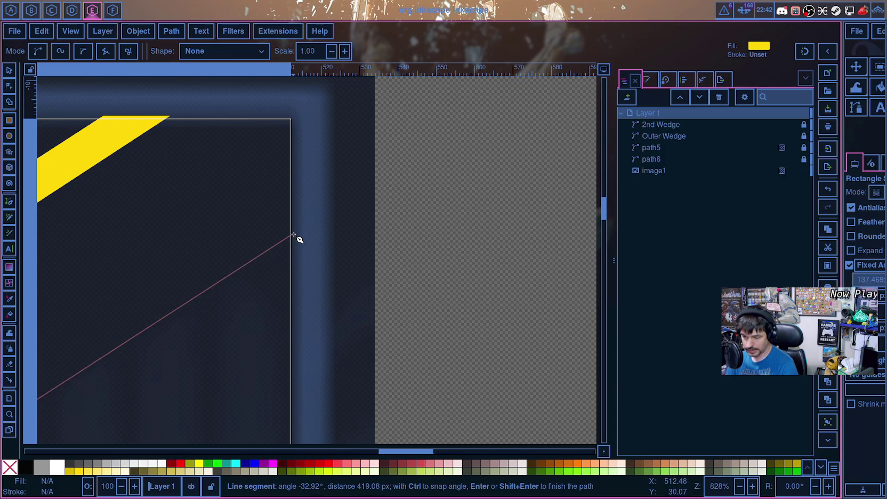
scroll(294, 299, down, 5)
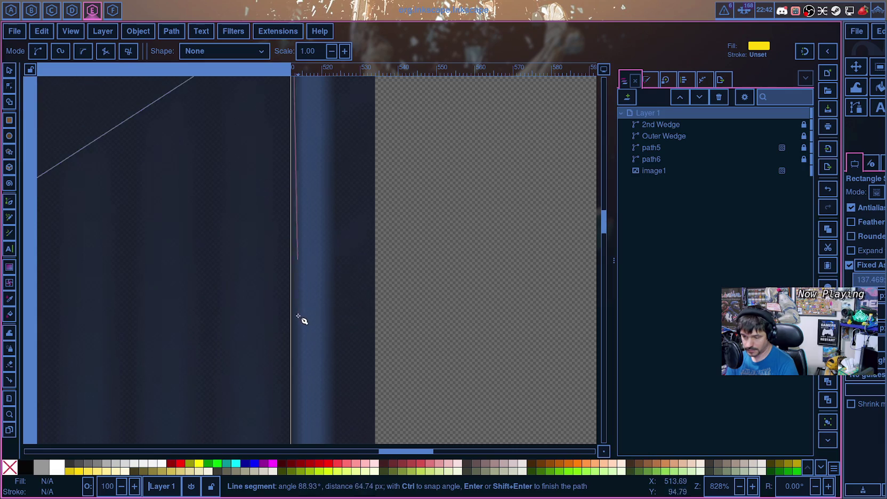
scroll(297, 318, down, 5)
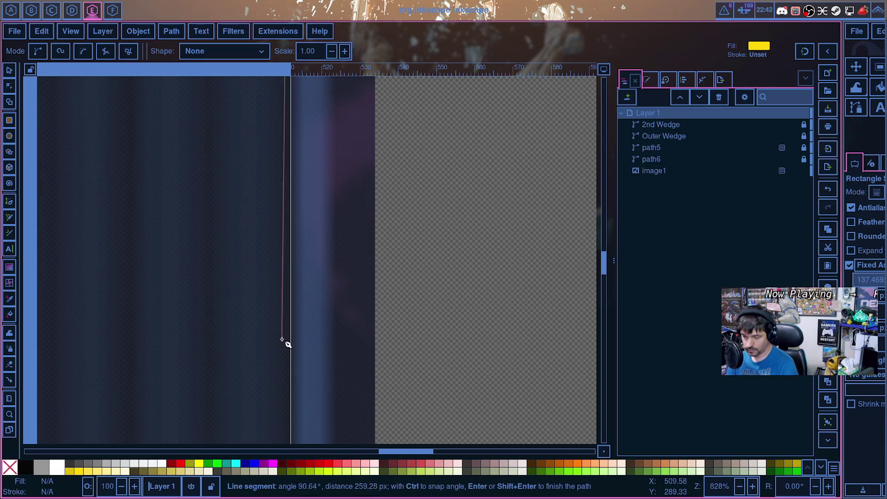
ctrl+scroll(294, 370, down, 5)
scroll(294, 369, down, 2)
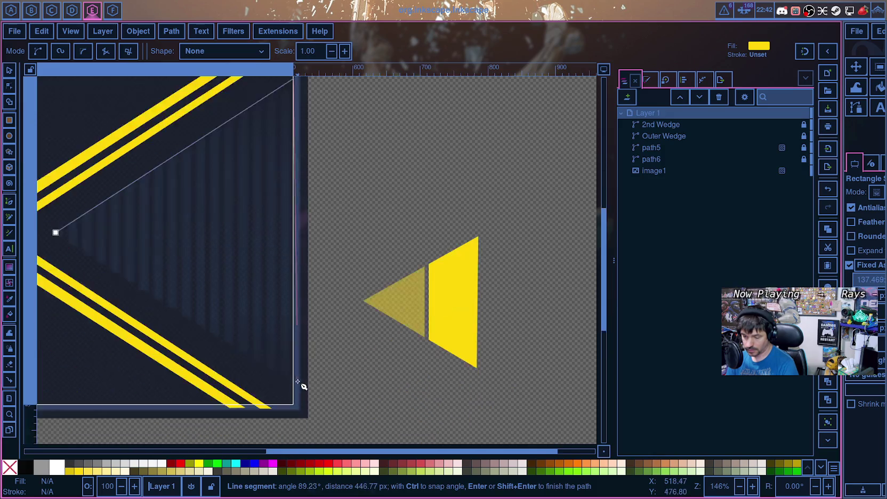
scroll(294, 368, down, 1)
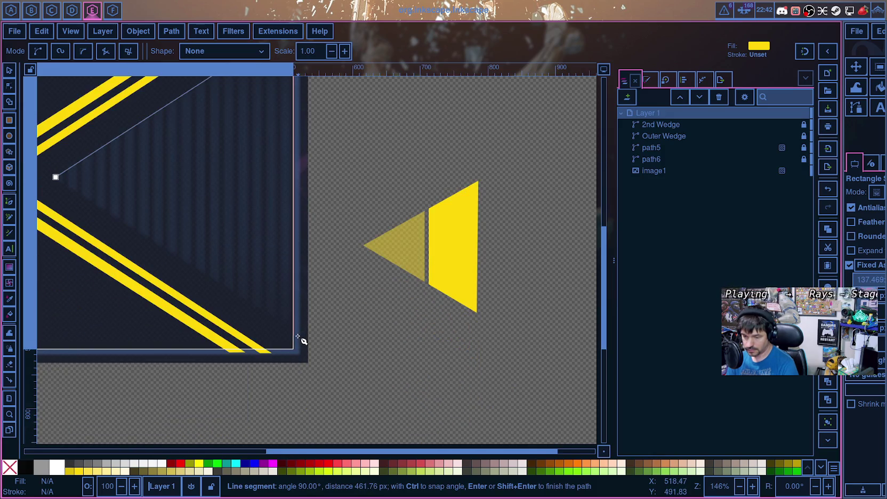
ctrl+scroll(297, 336, up, 4)
ctrl+scroll(300, 328, up, 1)
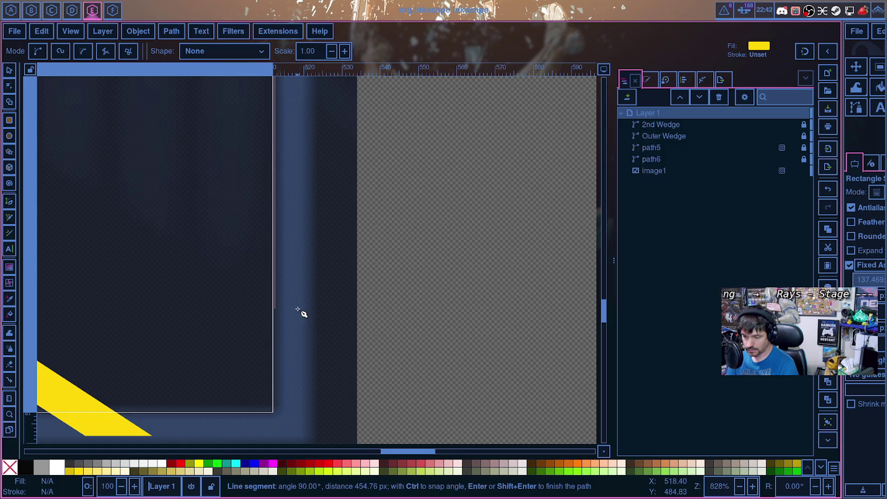
ctrl+scroll(111, 211, down, 1)
ctrl+scroll(111, 211, down, 2)
mouse_move(118, 216)
mouse_down()
mouse_move(471, 344)
mouse_move(531, 388)
mouse_up()
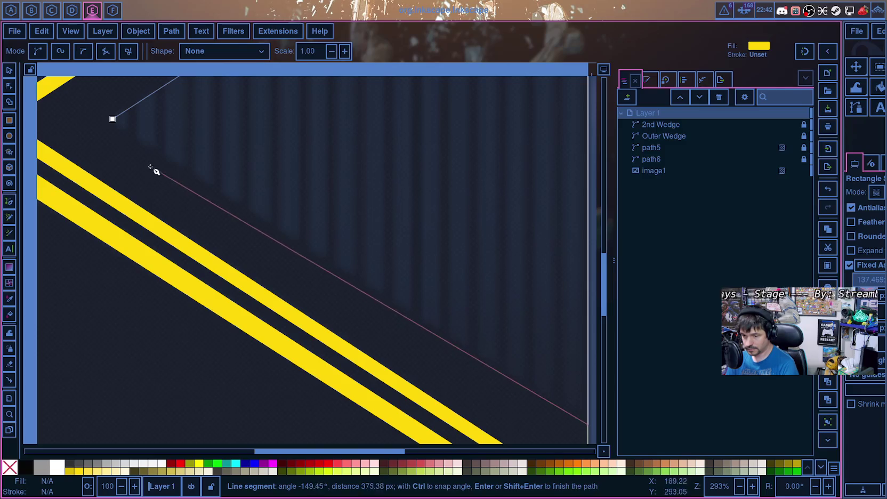
click(113, 121)
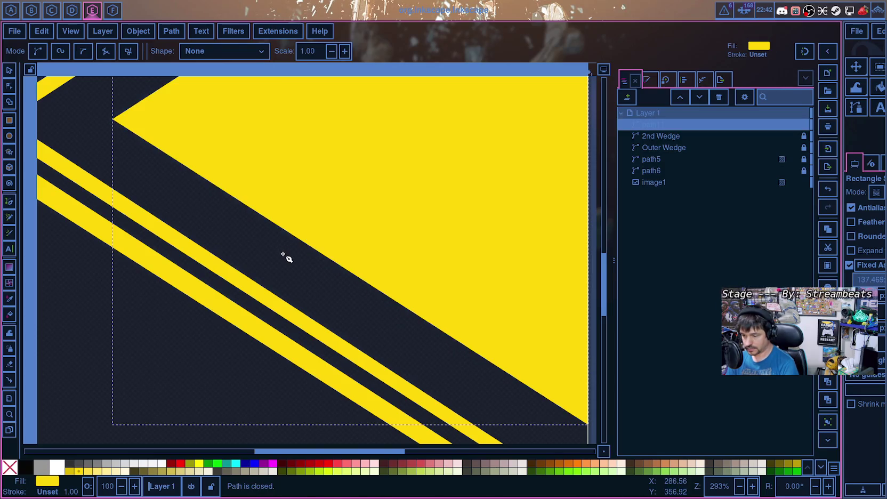
click(781, 124)
Step: Fade the yellow triangle to 9.2% opacity as a faint tint
drag(821, 169, 738, 172)
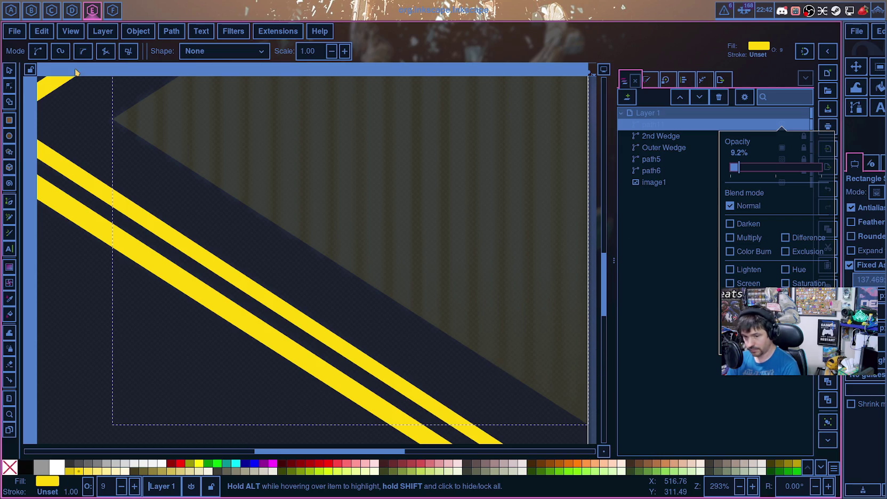
click(97, 259)
ctrl+scroll(87, 333, down, 2)
Step: Edit the triangle's nodes, nudging its tip node slightly left
click(9, 85)
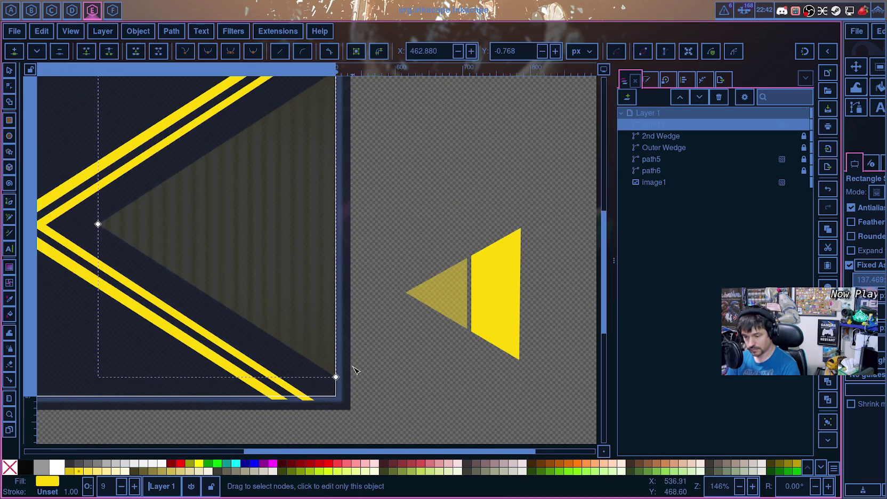
ctrl+scroll(341, 382, up, 2)
ctrl+scroll(339, 388, up, 2)
ctrl+scroll(336, 391, down, 2)
ctrl+scroll(333, 390, down, 2)
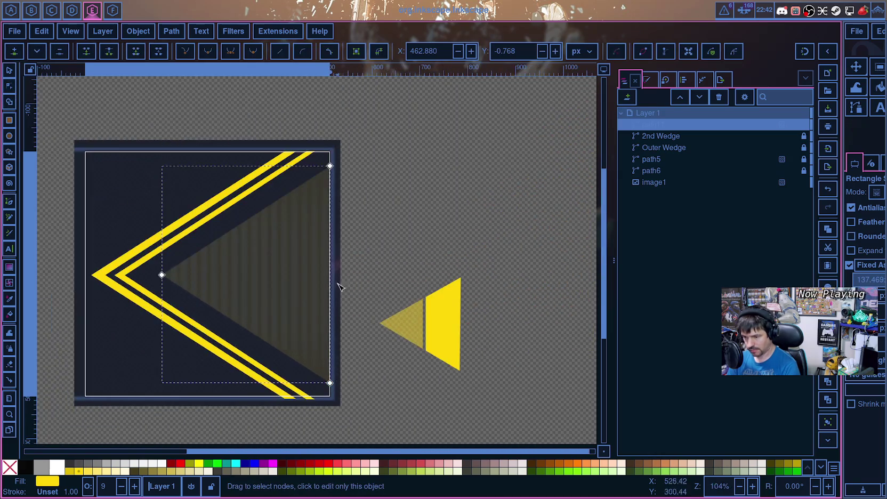
ctrl+scroll(340, 312, up, 4)
ctrl+scroll(323, 166, up, 4)
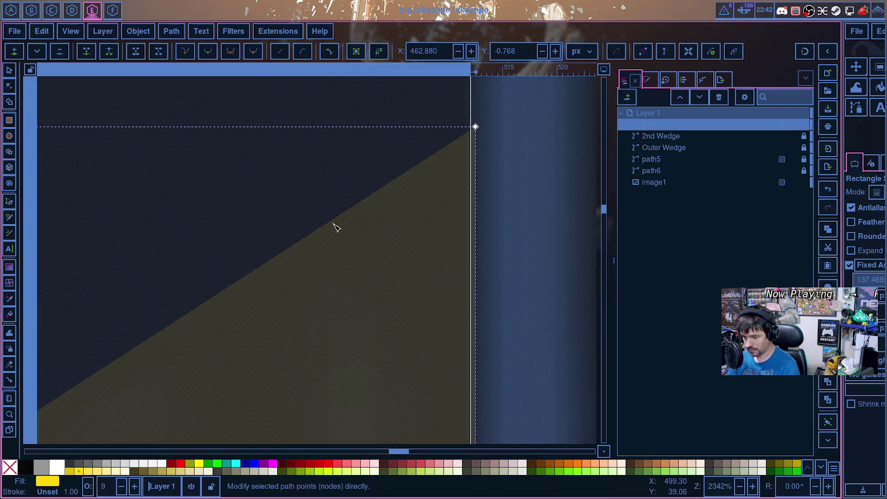
ctrl+scroll(336, 230, down, 3)
ctrl+scroll(359, 262, down, 2)
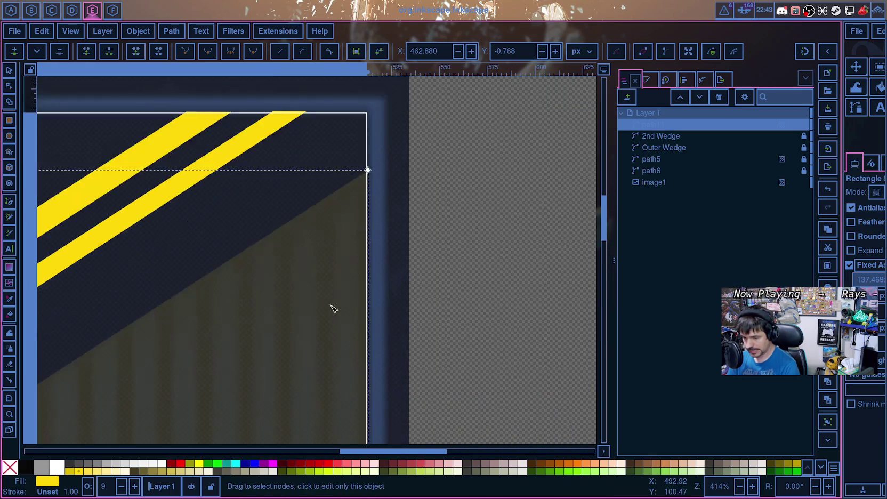
scroll(333, 309, down, 5)
ctrl+scroll(326, 328, up, 1)
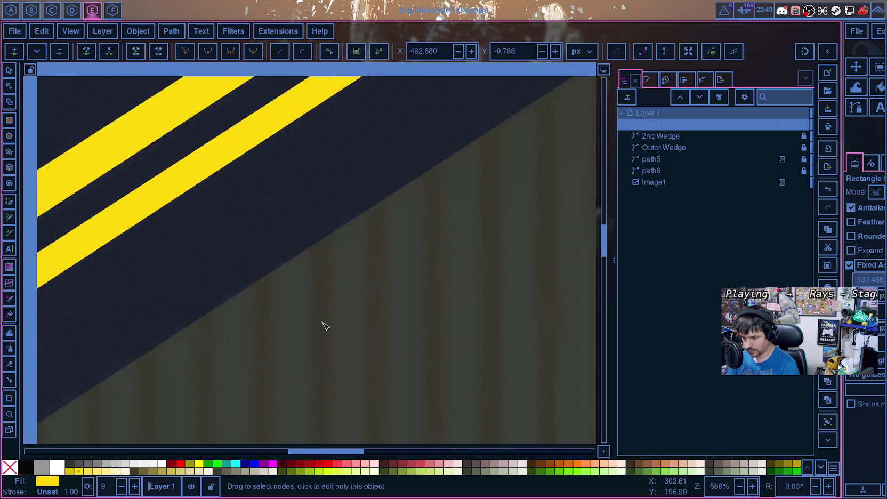
ctrl+scroll(325, 327, up, 2)
drag(344, 451, 292, 451)
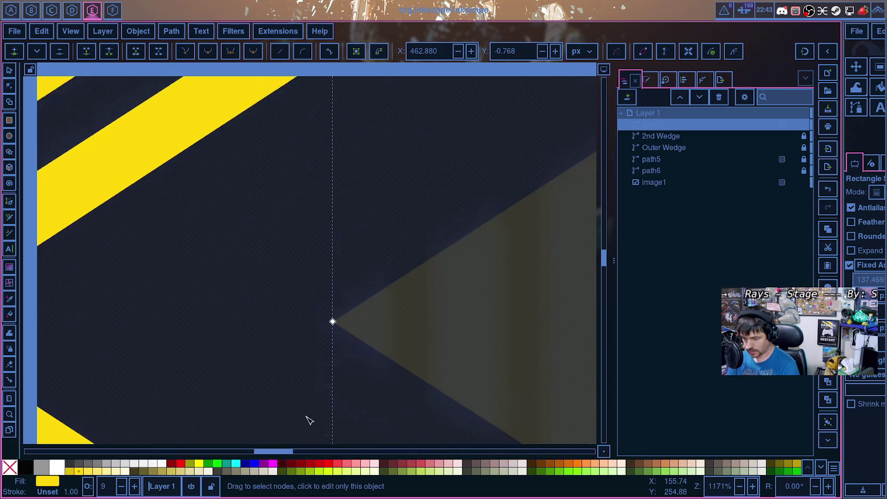
scroll(331, 373, down, 2)
drag(333, 267, 308, 266)
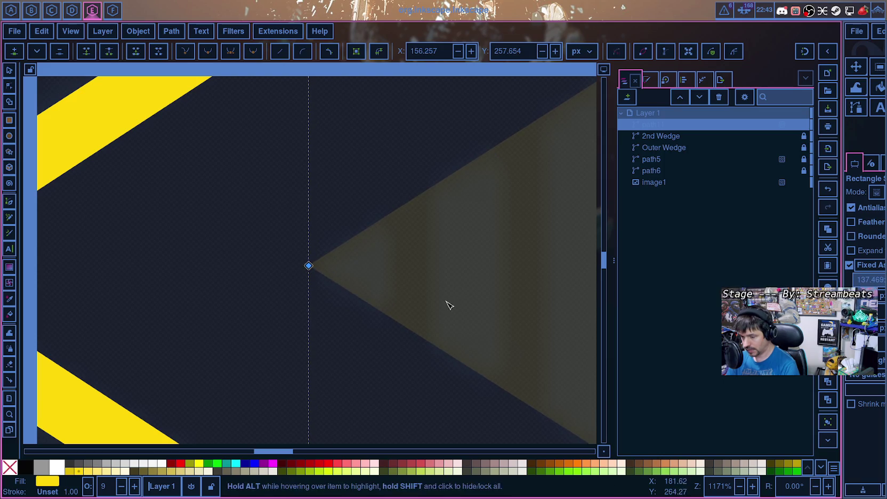
Step: Scroll around the canvas to check the faint triangle tint below the chevron
scroll(447, 305, down, 8)
scroll(437, 362, right, 2)
scroll(442, 347, right, 3)
scroll(454, 320, up, 4)
scroll(452, 319, up, 1)
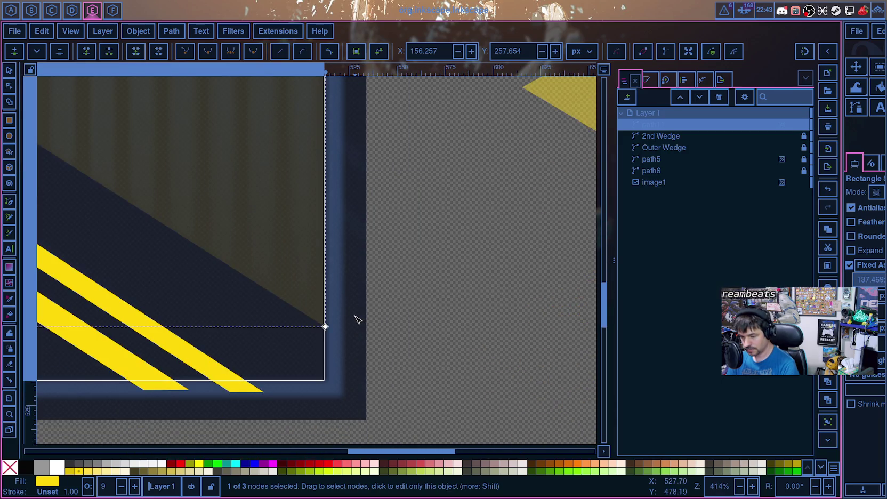
scroll(176, 306, up, 5)
scroll(203, 292, up, 5)
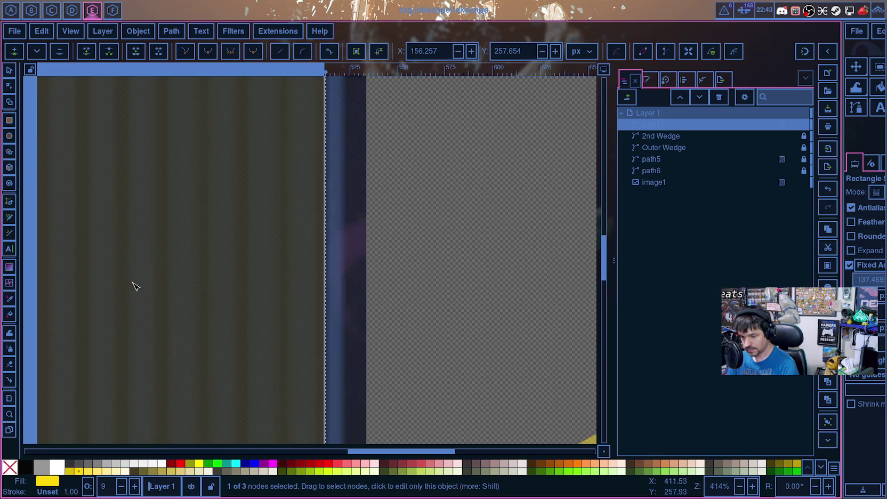
scroll(151, 282, down, 3)
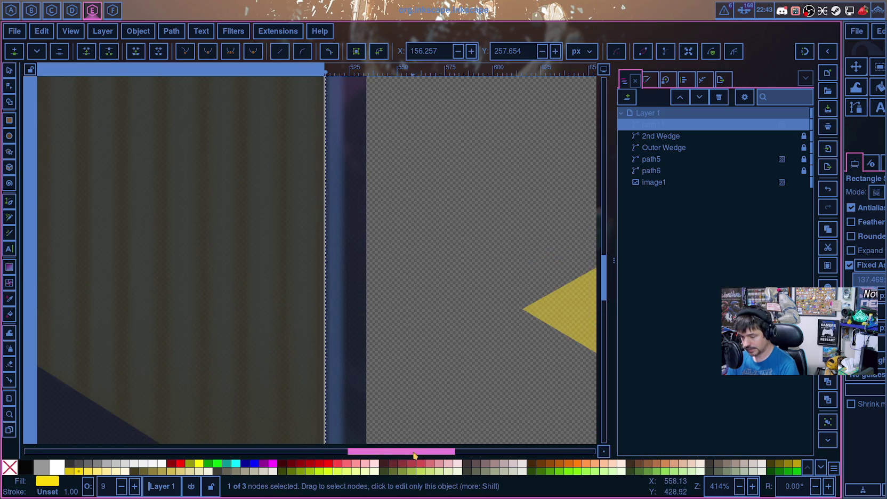
scroll(424, 440, right, 2)
scroll(398, 328, down, 3)
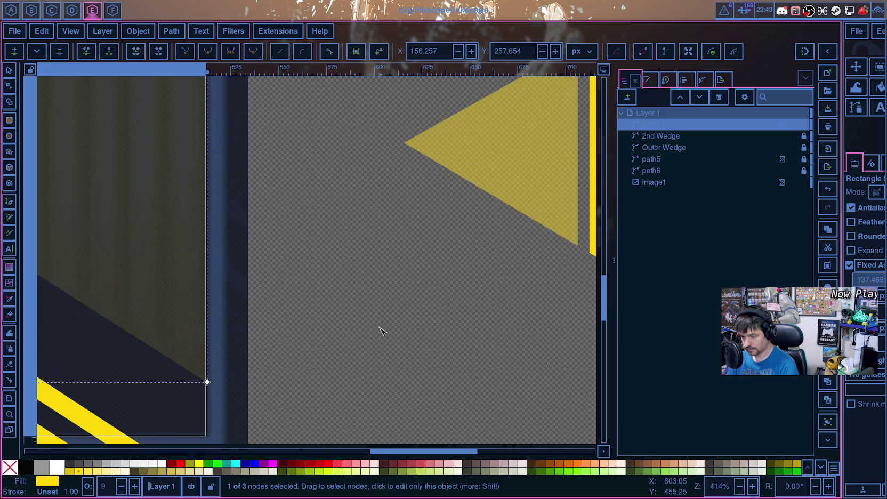
scroll(383, 330, up, 5)
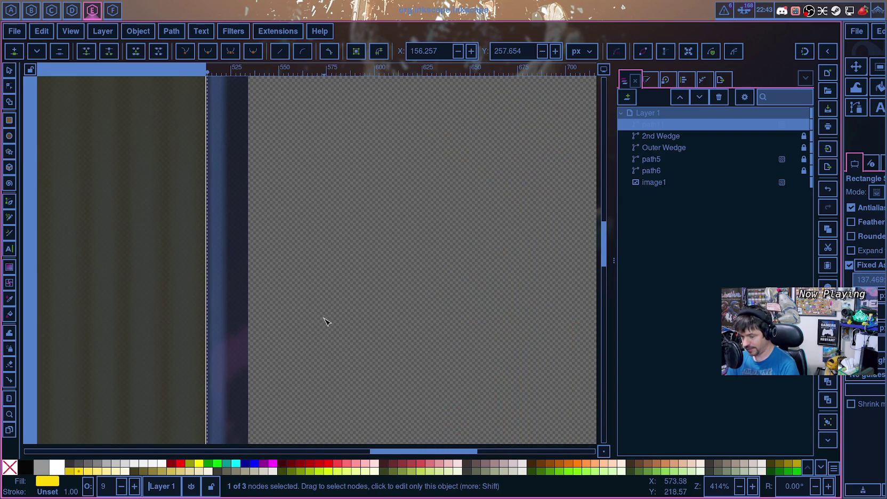
ctrl+scroll(323, 321, down, 5)
ctrl+scroll(323, 318, down, 2)
ctrl+scroll(317, 318, up, 5)
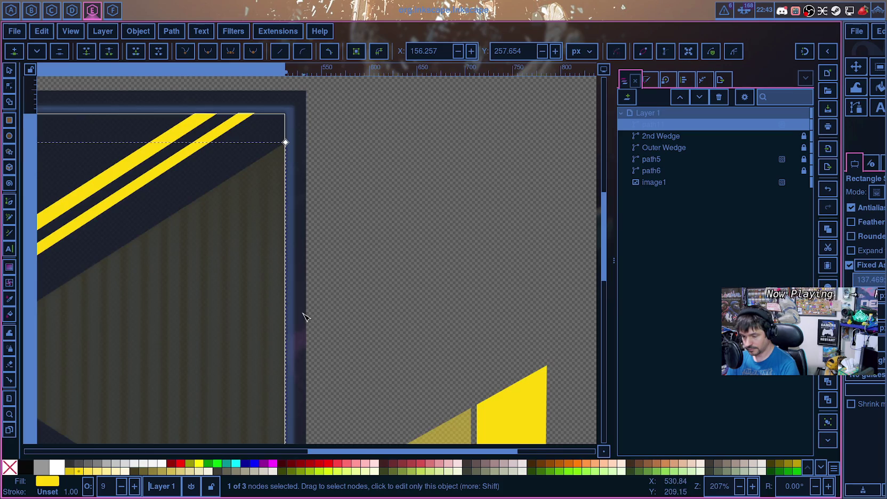
ctrl+scroll(303, 314, up, 2)
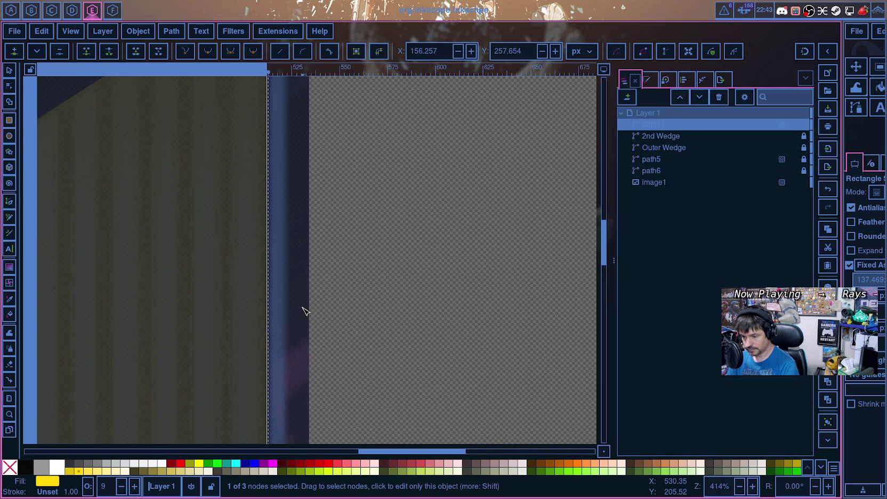
scroll(303, 311, up, 3)
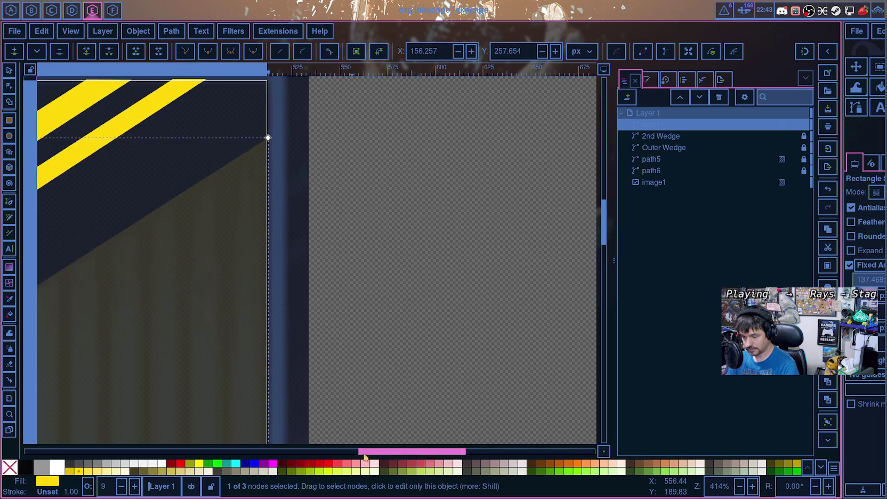
scroll(389, 454, left, 3)
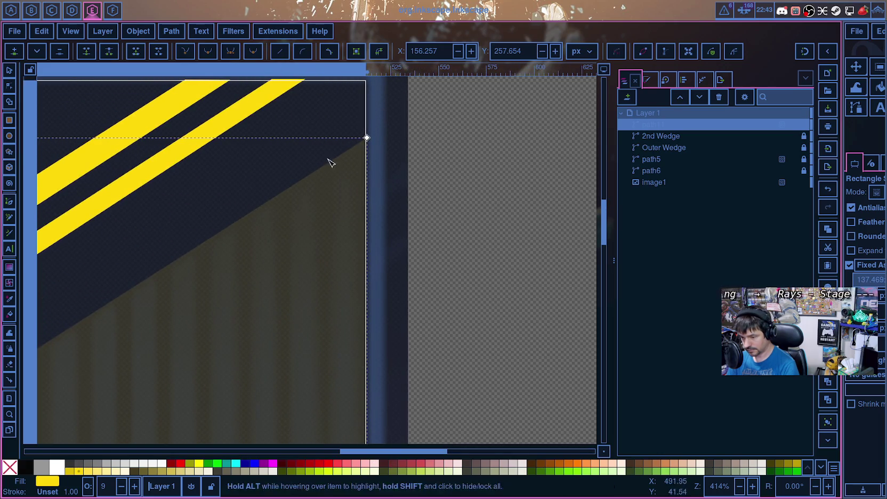
click(9, 122)
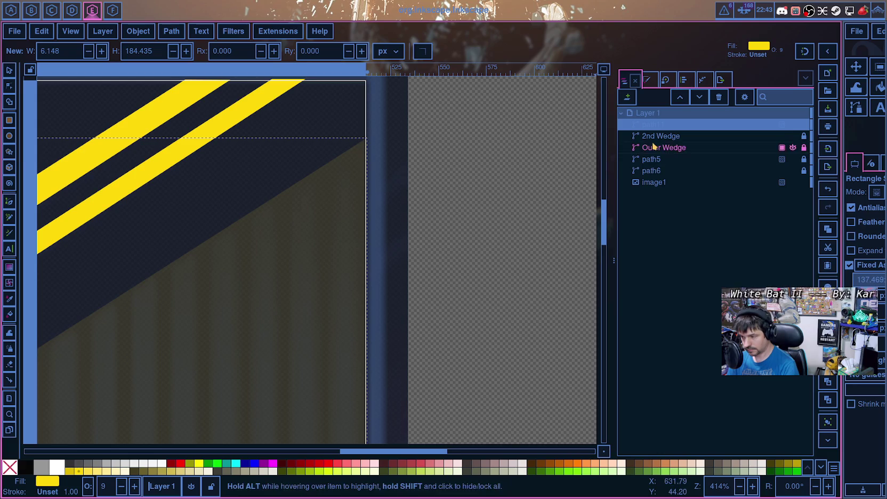
Step: Hide the path11 overlay and draw a small narrow rectangle on the page
click(793, 124)
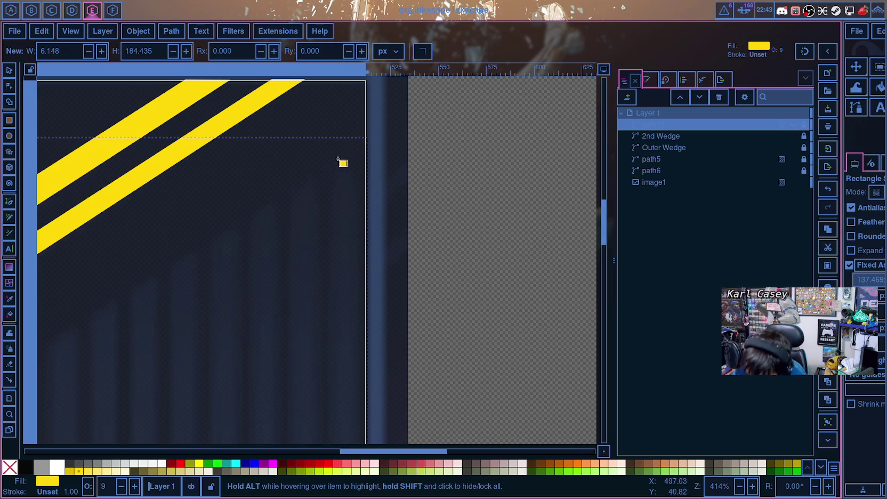
scroll(341, 187, up, 4)
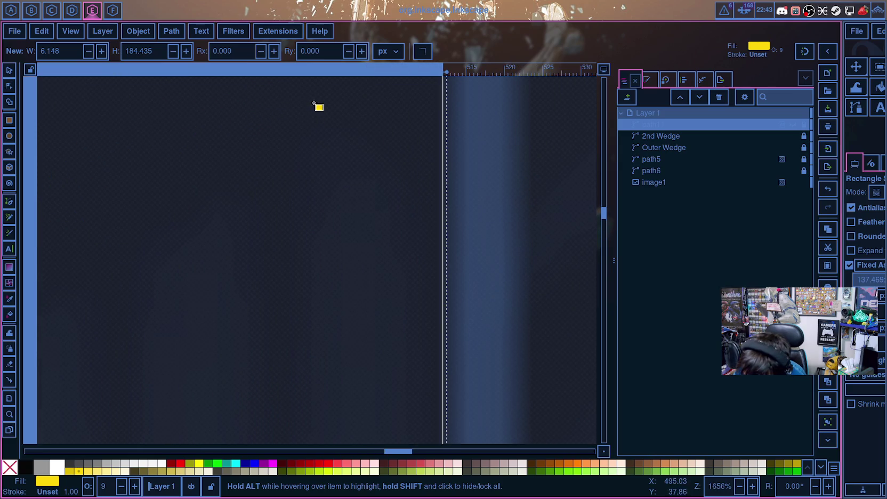
drag(313, 99, 279, 195)
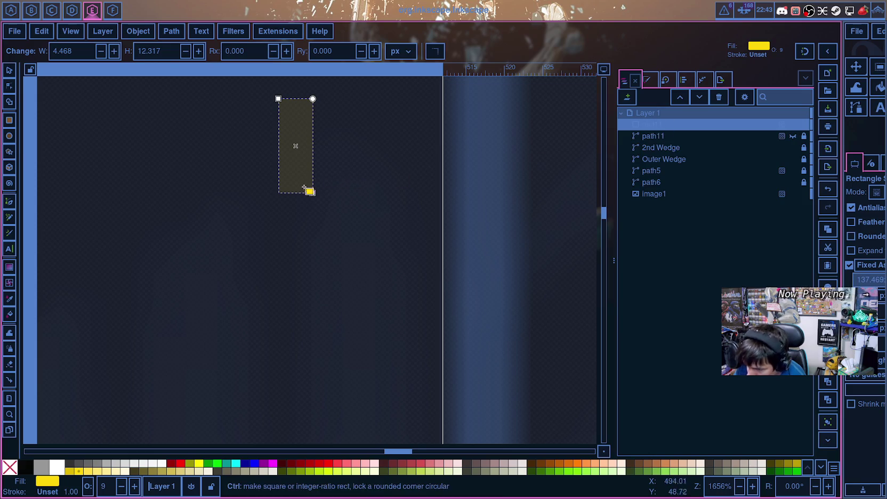
scroll(307, 195, down, 2)
drag(305, 192, 304, 256)
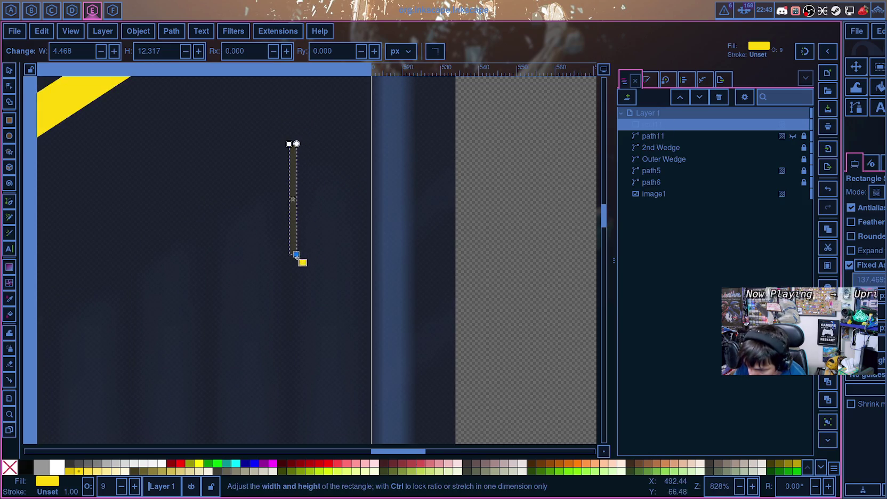
drag(289, 144, 281, 140)
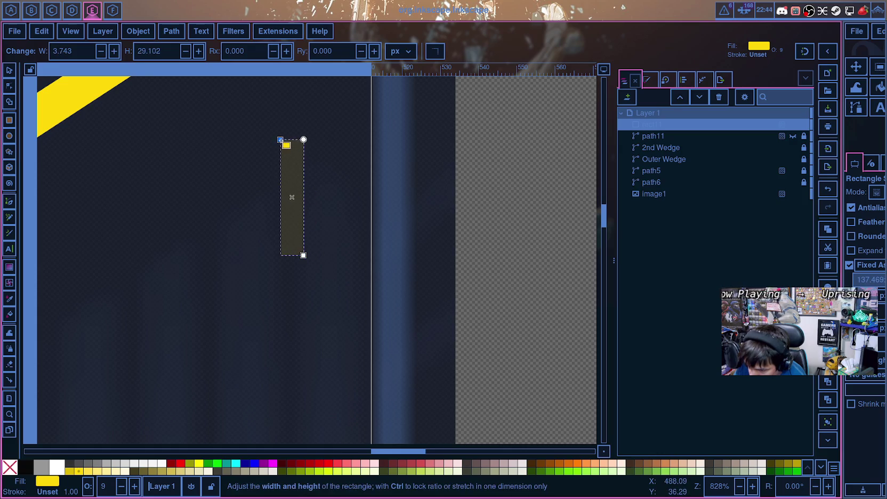
Step: Stretch the rectangle far downward into a tall thin strip
scroll(326, 251, down, 2)
scroll(309, 188, down, 3)
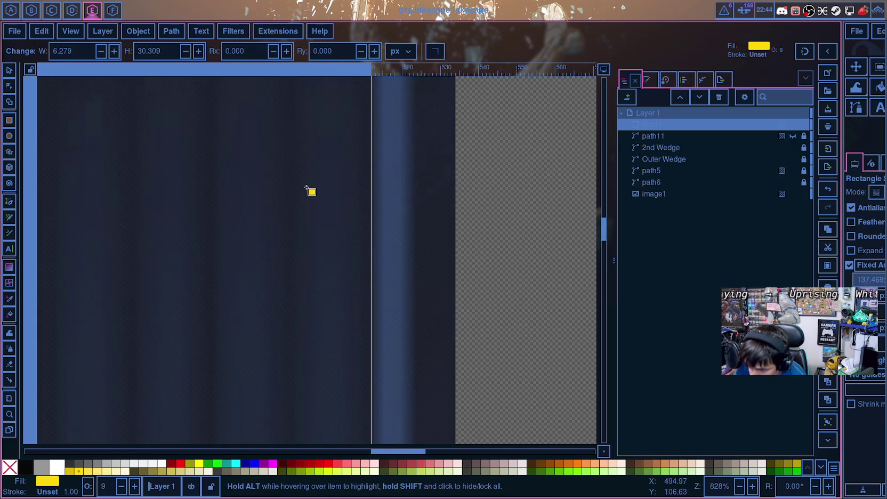
scroll(307, 171, down, 3)
drag(305, 148, 302, 403)
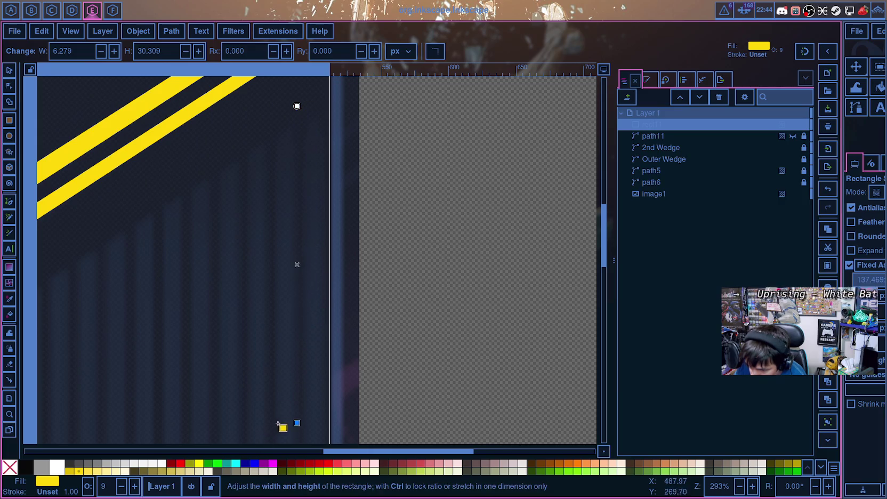
drag(303, 404, 311, 407)
scroll(304, 290, down, 10)
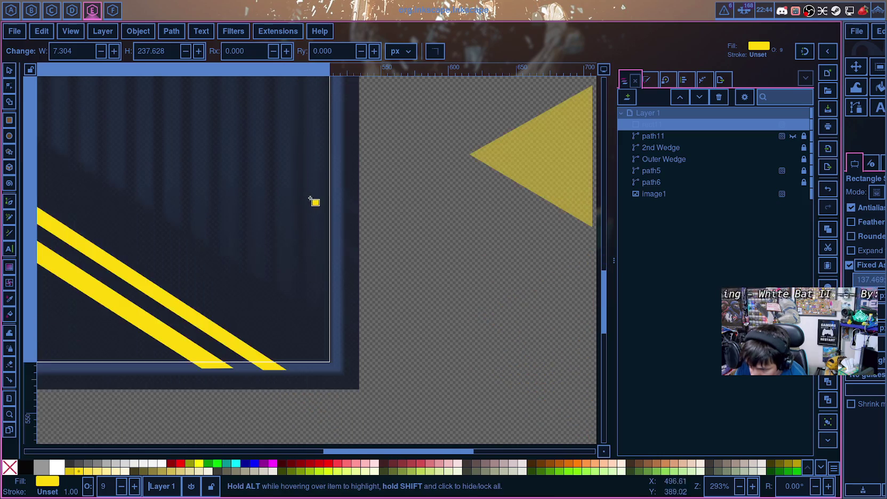
drag(307, 150, 309, 421)
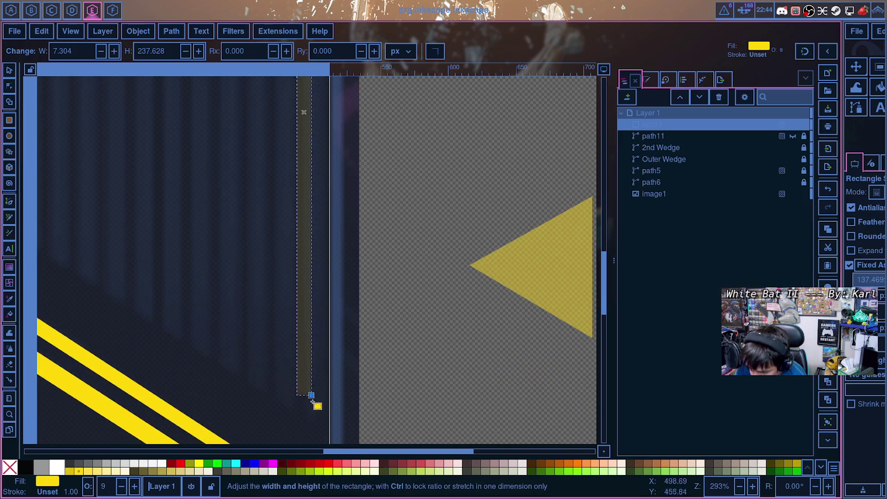
drag(308, 421, 304, 433)
scroll(309, 383, up, 2)
scroll(316, 358, up, 1)
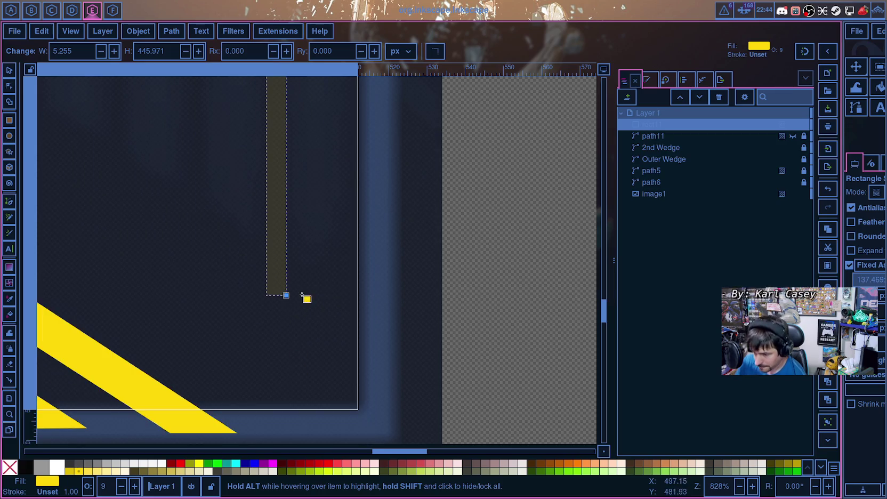
scroll(302, 293, up, 10)
scroll(302, 291, up, 5)
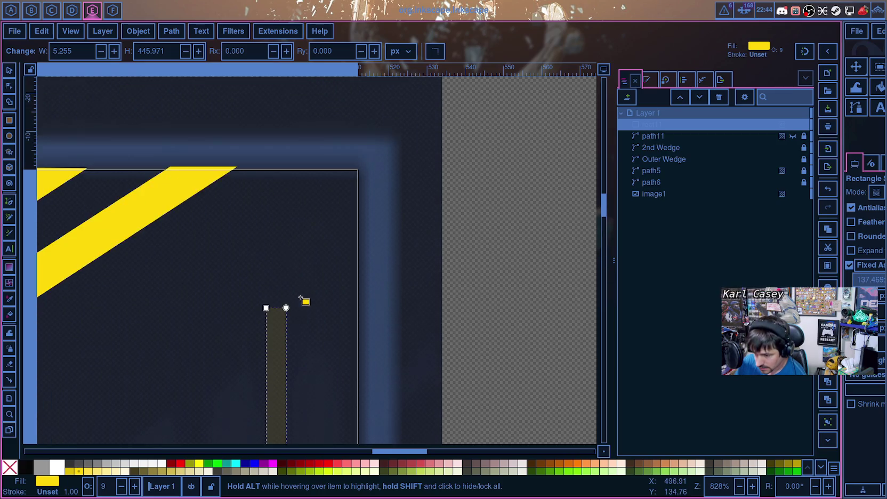
scroll(301, 285, up, 3)
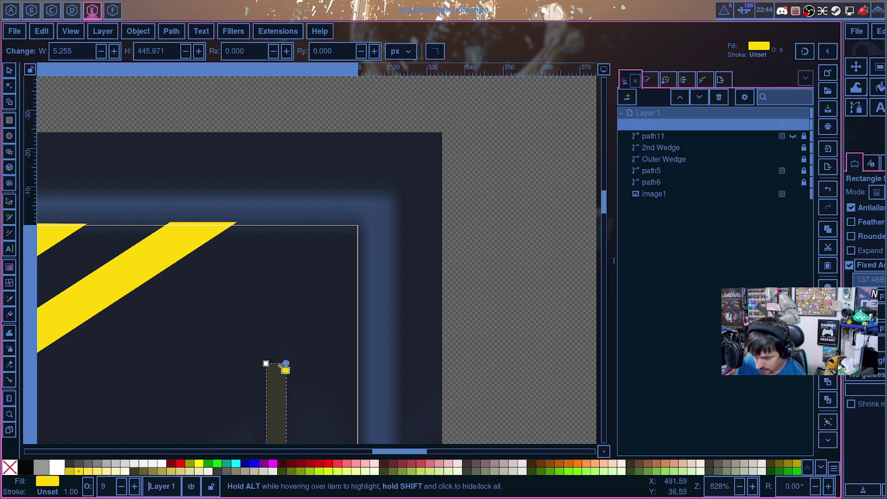
Step: Raise the strip's top edge to finish a 5.5 × 452 px strip, then paste a copy
drag(266, 363, 266, 340)
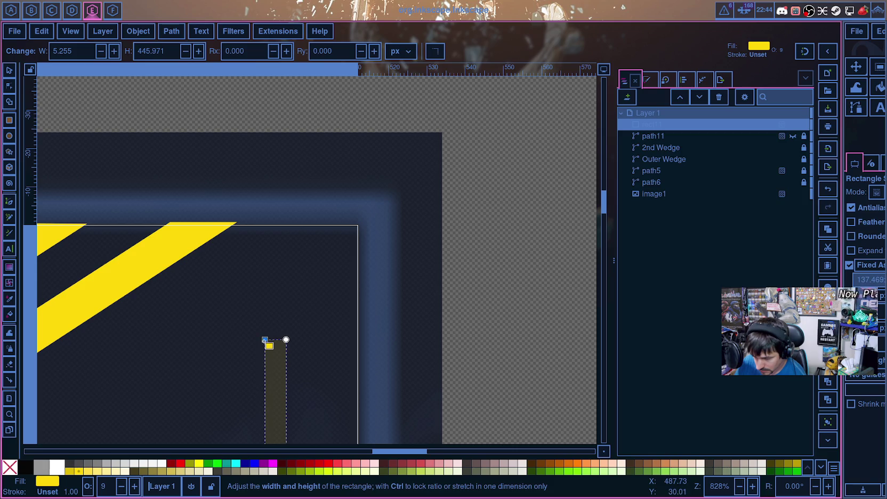
scroll(276, 360, down, 10)
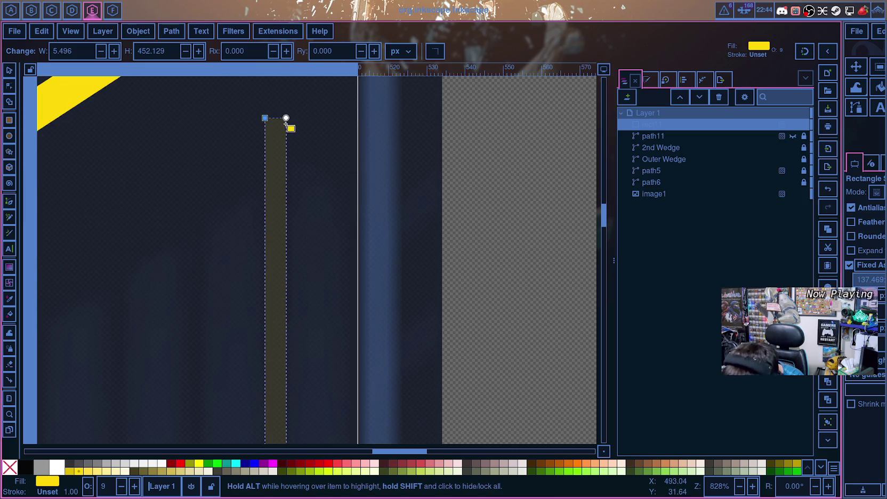
scroll(274, 171, down, 5)
scroll(278, 184, down, 5)
scroll(276, 189, down, 5)
scroll(272, 193, down, 5)
ctrl+scroll(270, 192, up, 3)
ctrl+scroll(271, 193, up, 3)
ctrl+scroll(272, 194, up, 1)
ctrl+scroll(272, 196, up, 1)
ctrl+scroll(272, 196, up, 2)
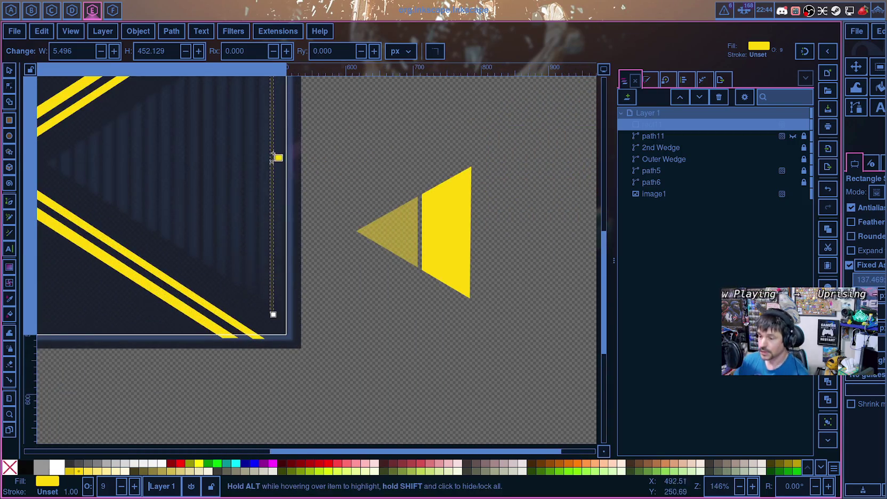
scroll(273, 176, up, 7)
scroll(277, 187, down, 2)
scroll(279, 192, down, 1)
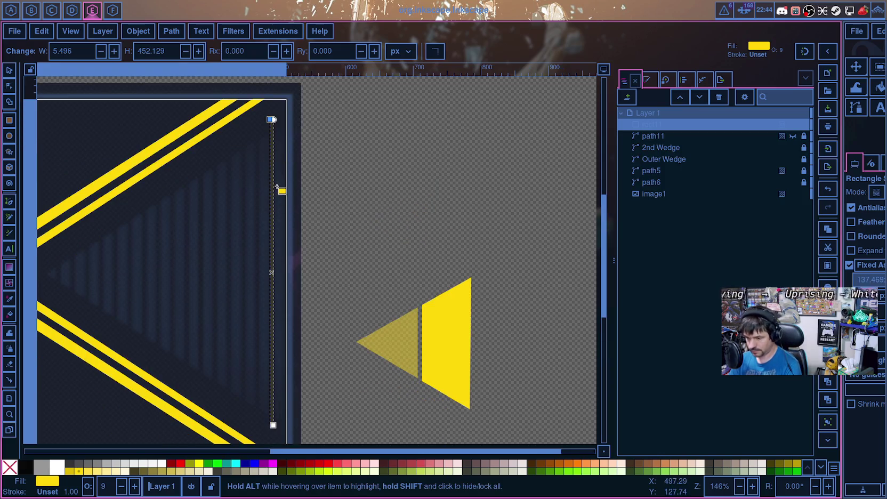
key(ctrl+v)
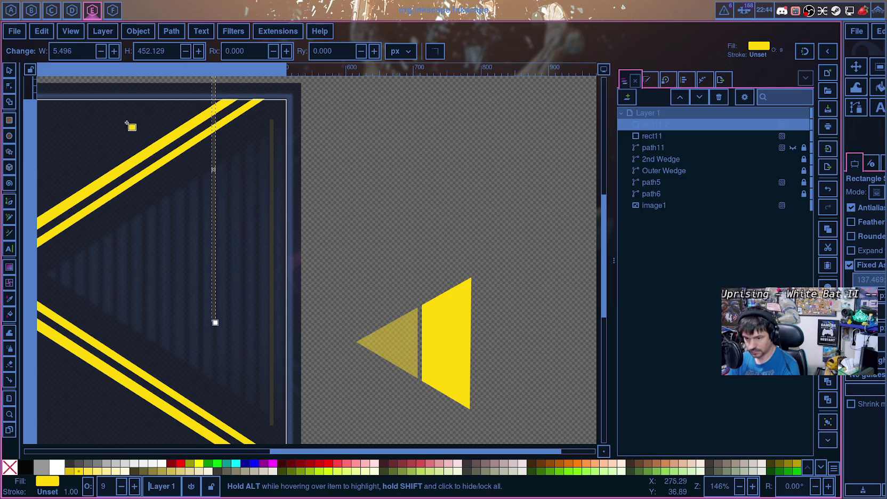
Step: Place the first pasted strip copies beside the original strip
key(s)
drag(217, 203, 260, 311)
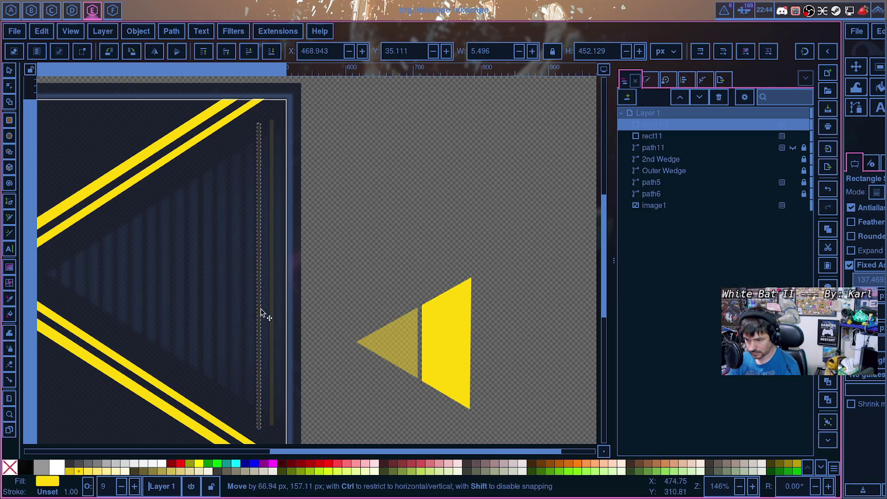
drag(261, 310, 261, 305)
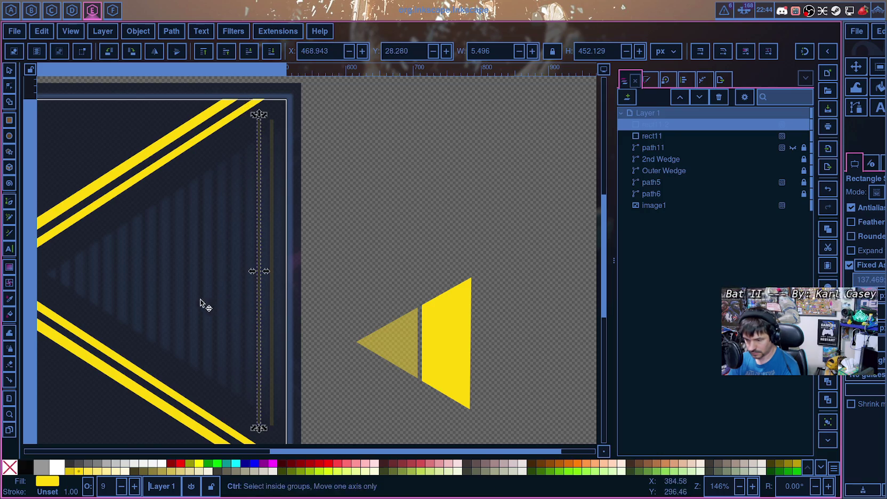
key(ctrl+v)
drag(207, 288, 249, 259)
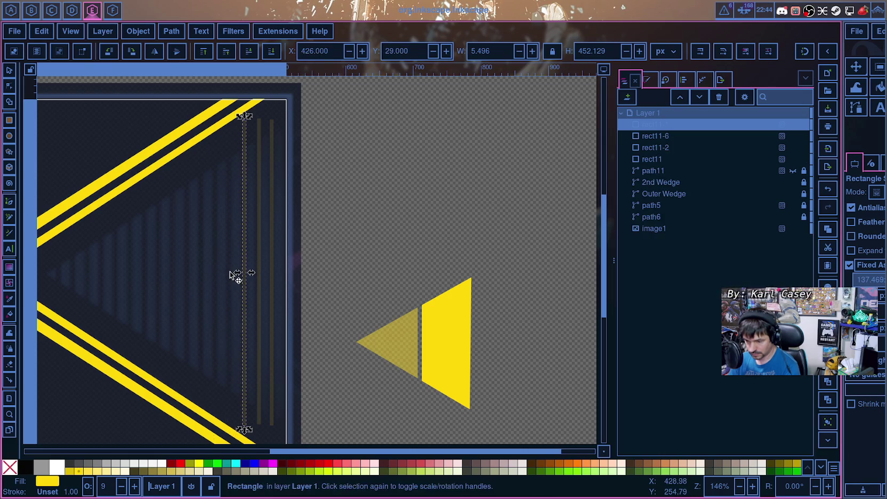
Step: Paste nine more strip copies at even spacing toward the left side
key(ctrl+v)
key(ctrl+v)
key(ctrl+v)
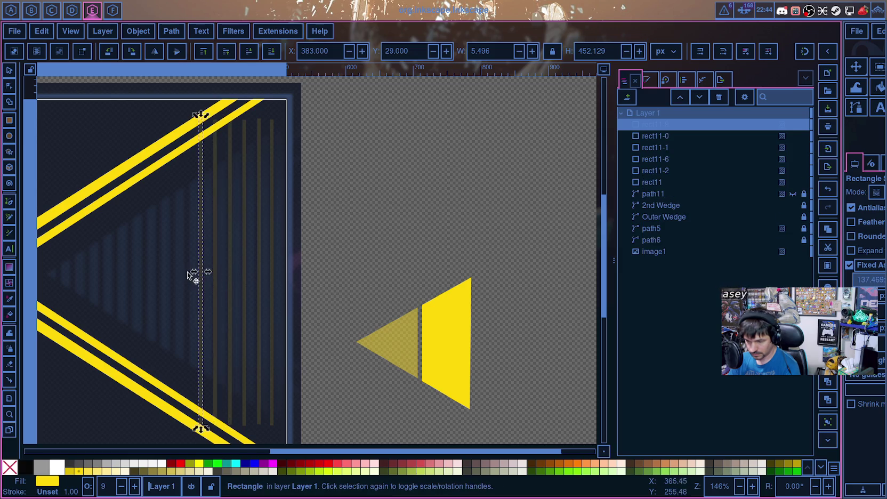
key(ctrl+v)
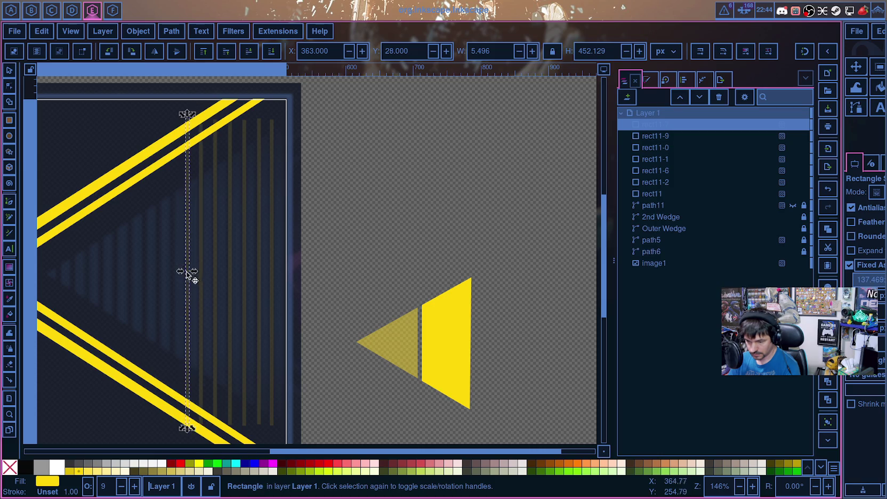
key(ctrl+v)
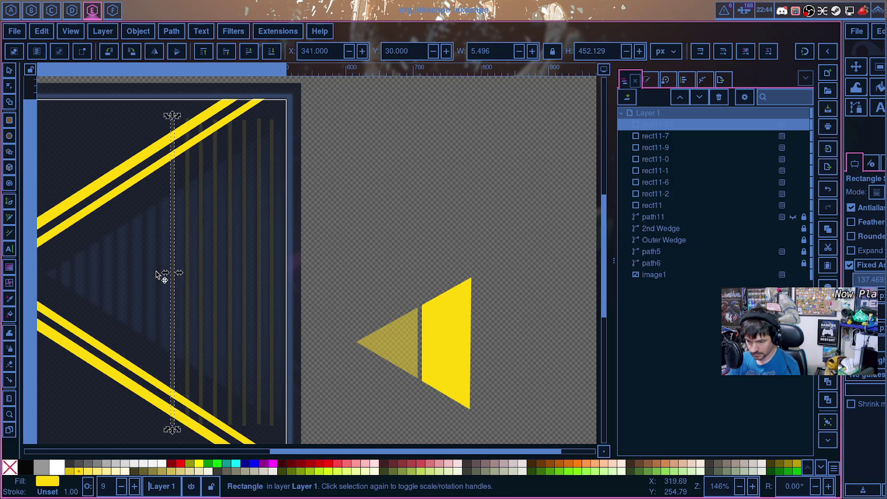
key(ctrl+v)
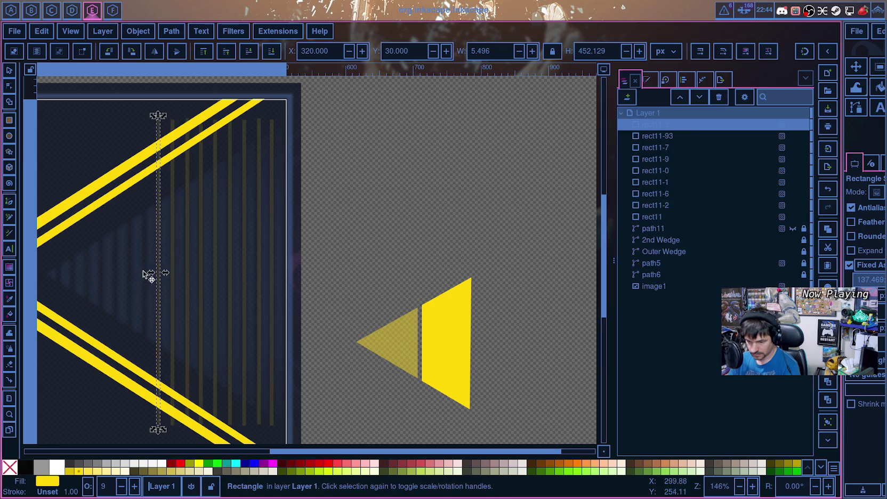
key(ctrl+v)
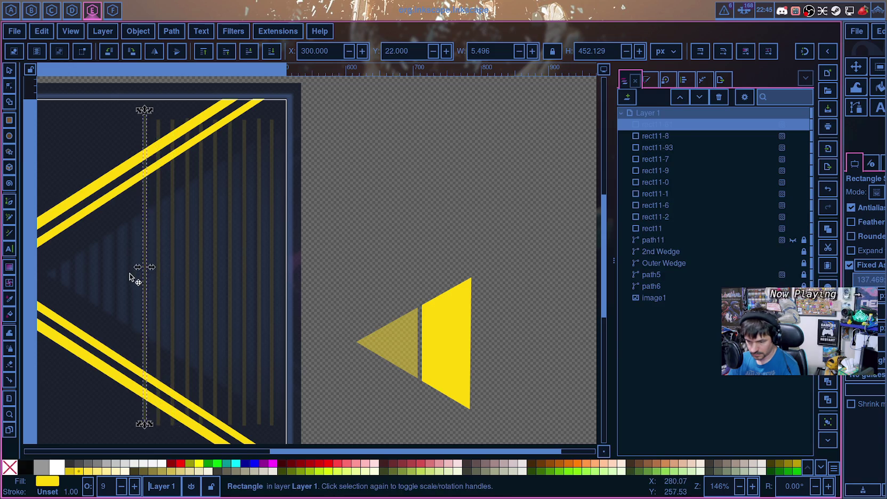
key(ctrl+v)
key(ctrl+v)
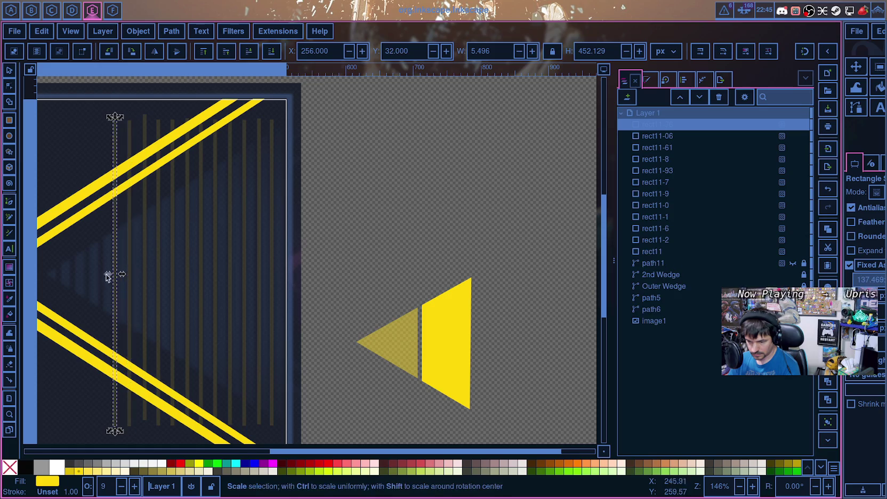
key(ctrl+v)
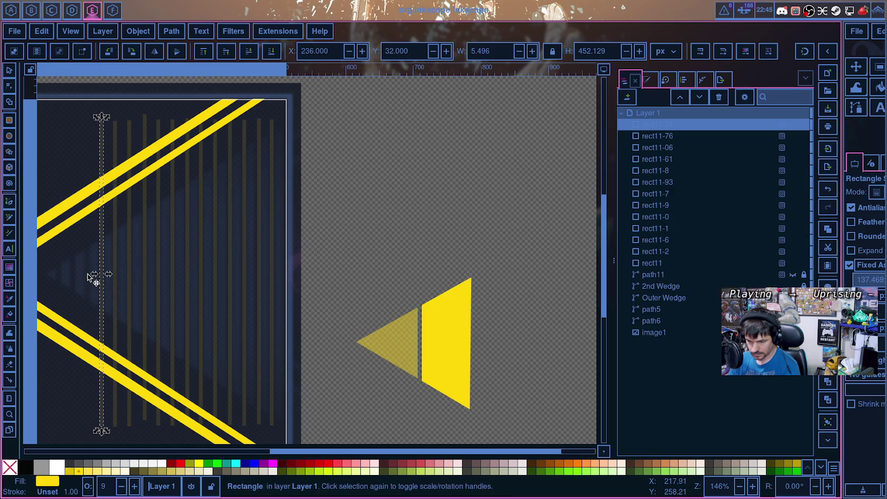
key(ctrl+v)
key(ctrl+v)
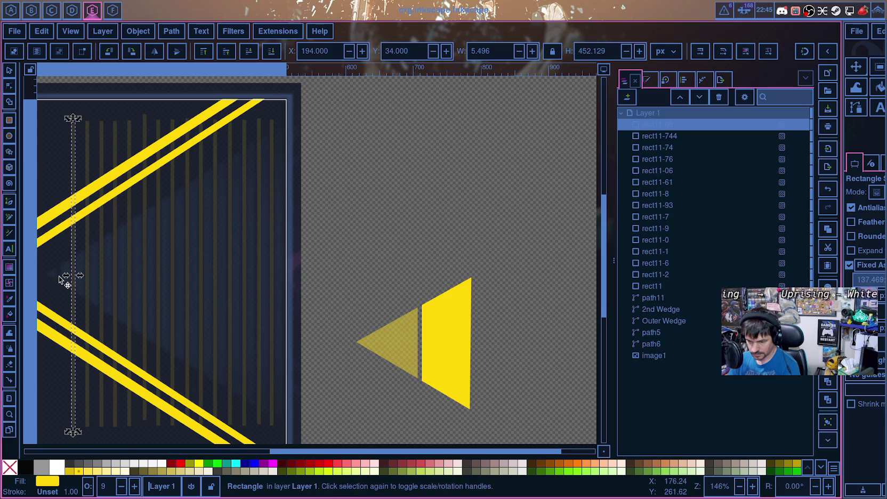
key(ctrl+v)
Step: Zoom in on the first stripe
scroll(163, 289, up, 3)
ctrl+scroll(166, 288, up, 3)
ctrl+scroll(176, 295, down, 1)
ctrl+scroll(207, 311, down, 1)
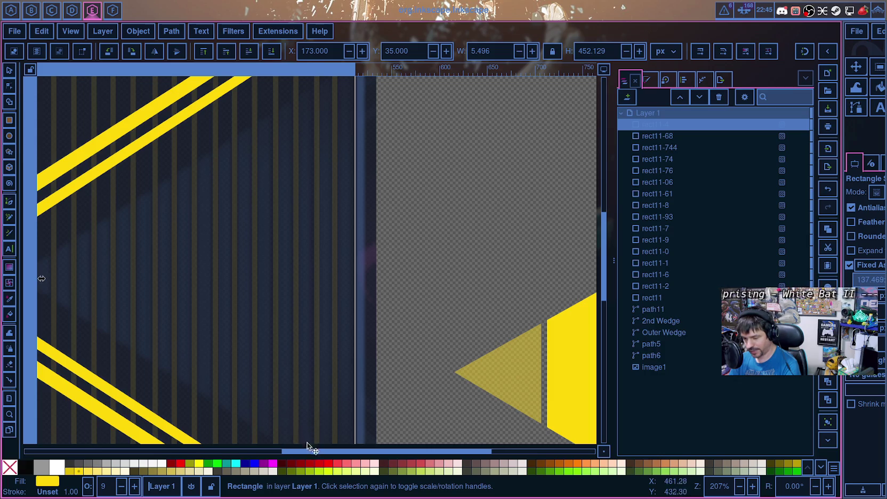
scroll(306, 442, left, 3)
scroll(231, 410, left, 2)
ctrl+scroll(231, 409, up, 2)
ctrl+scroll(363, 233, up, 2)
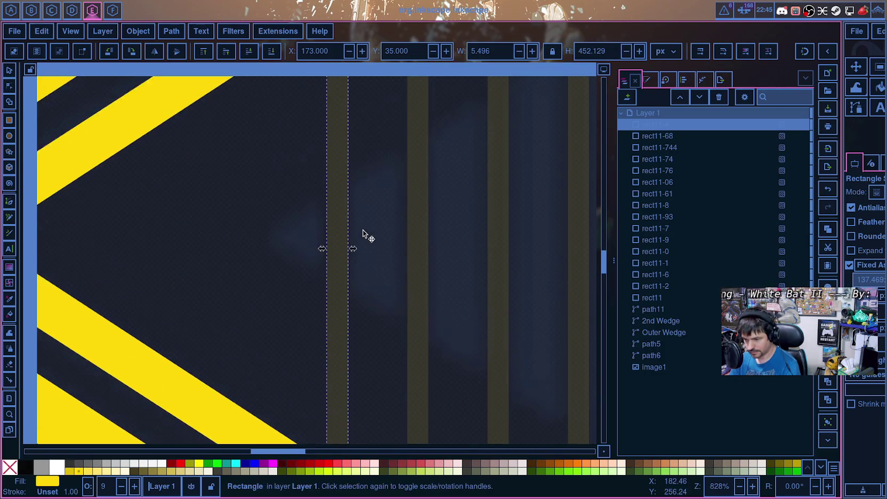
Step: Narrow the first stripe from its left side and widen the next two stripes leftward
drag(323, 249, 399, 247)
click(411, 252)
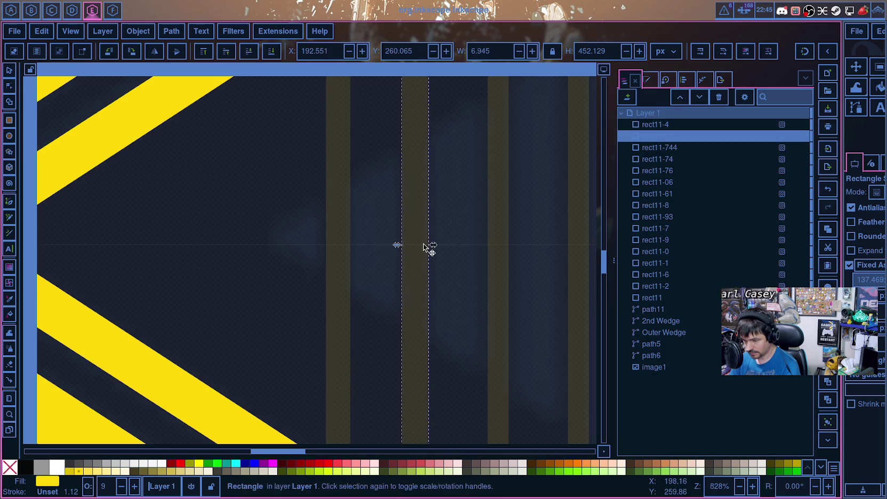
scroll(457, 269, down, 5)
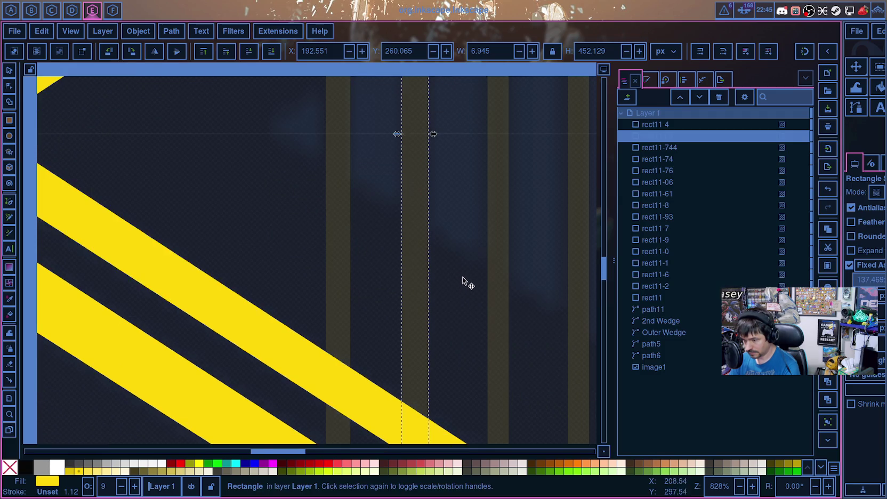
scroll(463, 275, right, 6)
scroll(463, 276, up, 2)
click(364, 199)
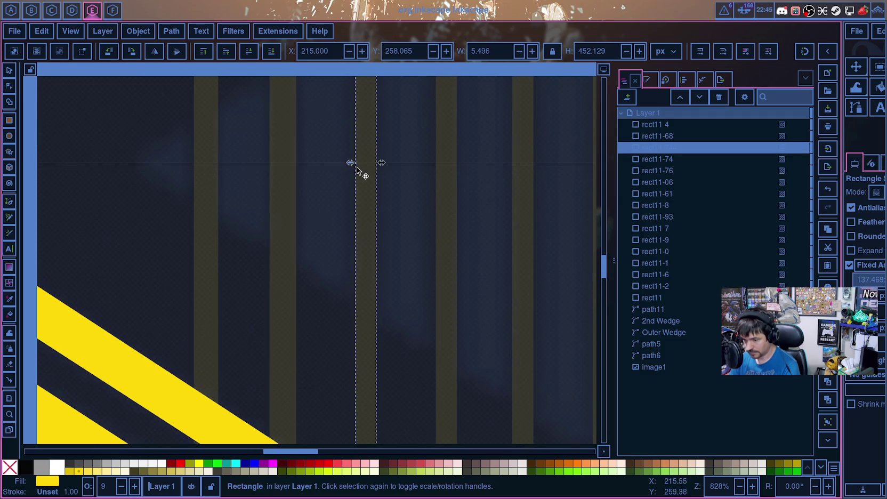
drag(352, 163, 347, 164)
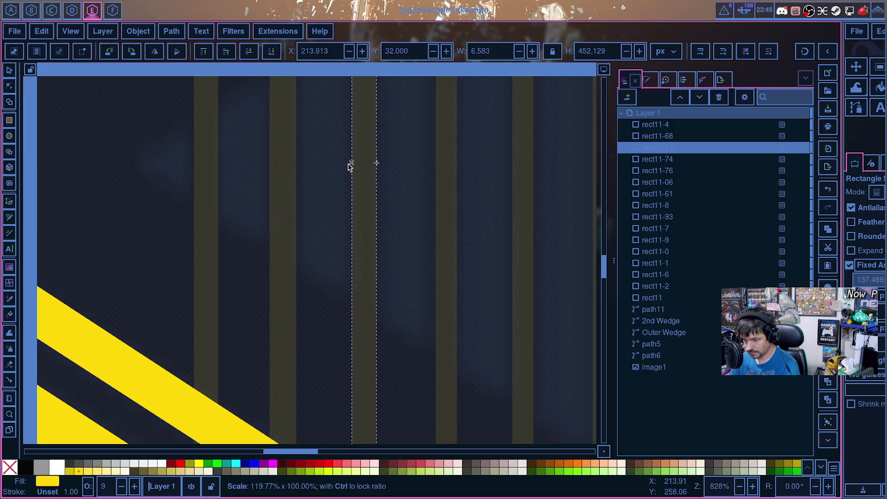
click(447, 176)
drag(434, 163, 431, 163)
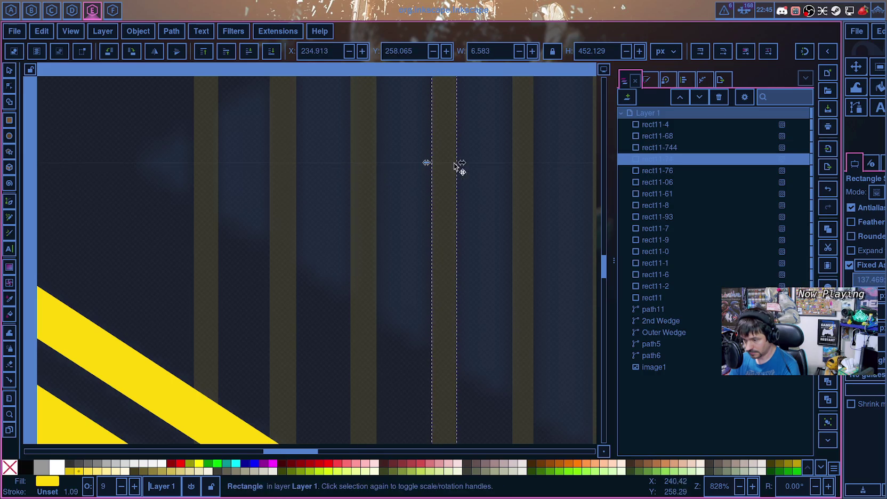
ctrl+scroll(488, 215, down, 4)
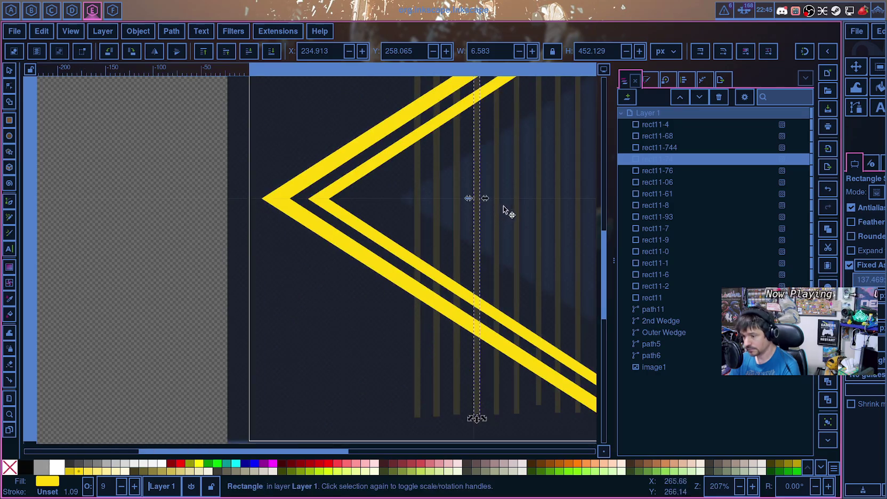
scroll(499, 267, down, 3)
Step: Widen two more stripes slightly on both their left and right sides
drag(293, 452, 387, 454)
scroll(291, 233, up, 5)
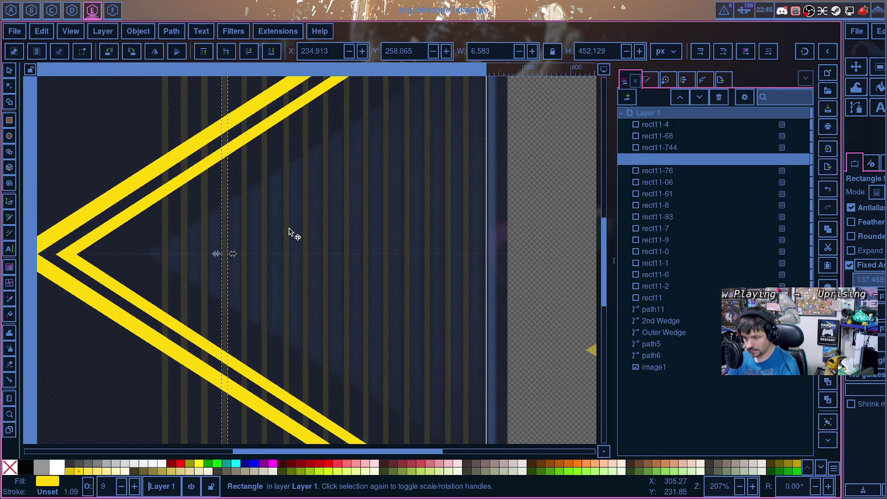
click(245, 255)
ctrl+scroll(246, 255, up, 4)
ctrl+scroll(248, 261, up, 3)
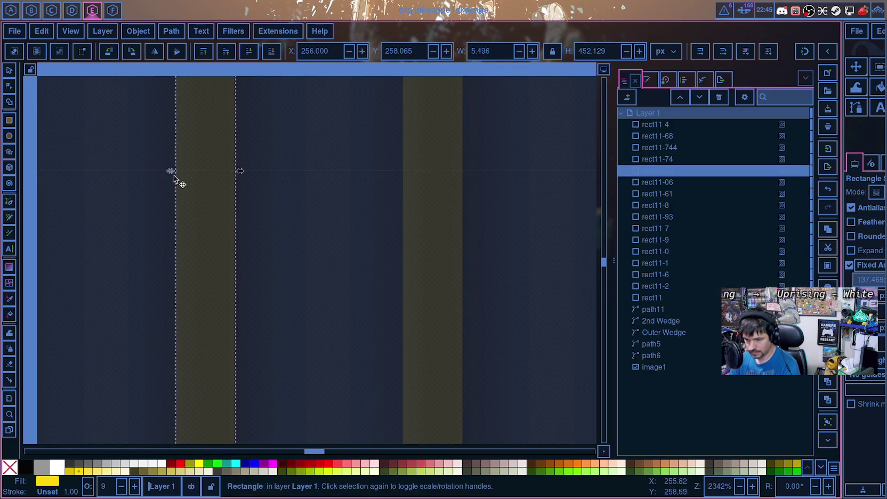
drag(170, 170, 162, 171)
drag(240, 173, 244, 172)
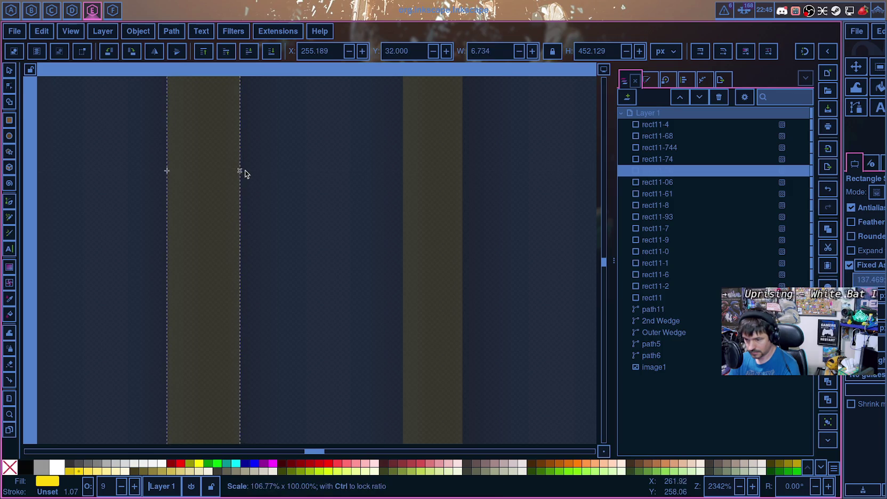
click(422, 179)
drag(401, 162, 395, 161)
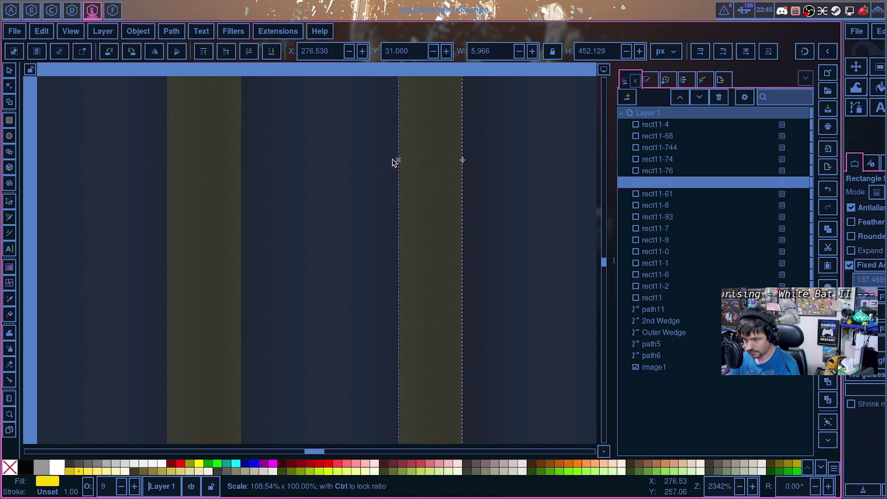
drag(467, 160, 473, 162)
scroll(480, 170, down, 3)
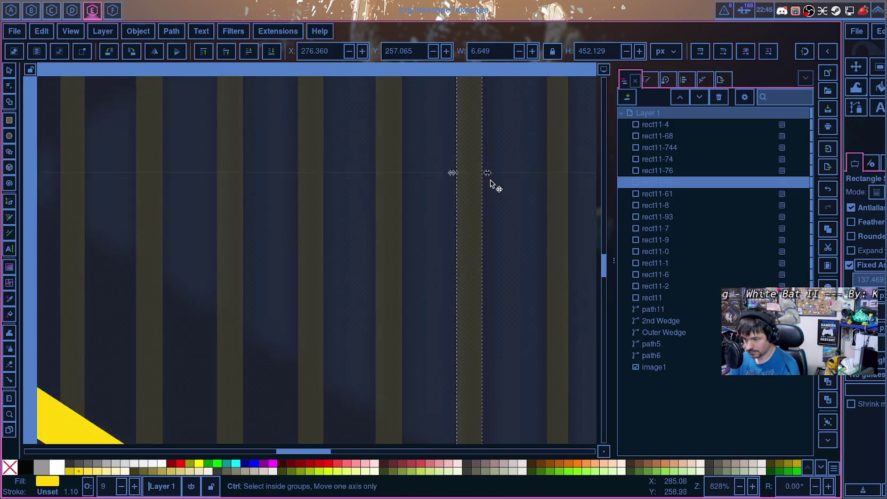
scroll(496, 213, down, 4)
scroll(505, 253, down, 1)
drag(272, 457, 347, 457)
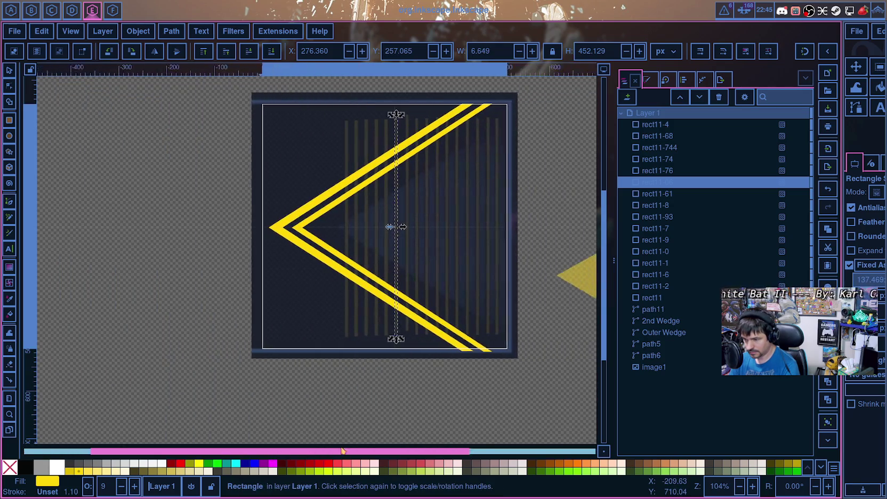
scroll(370, 305, up, 4)
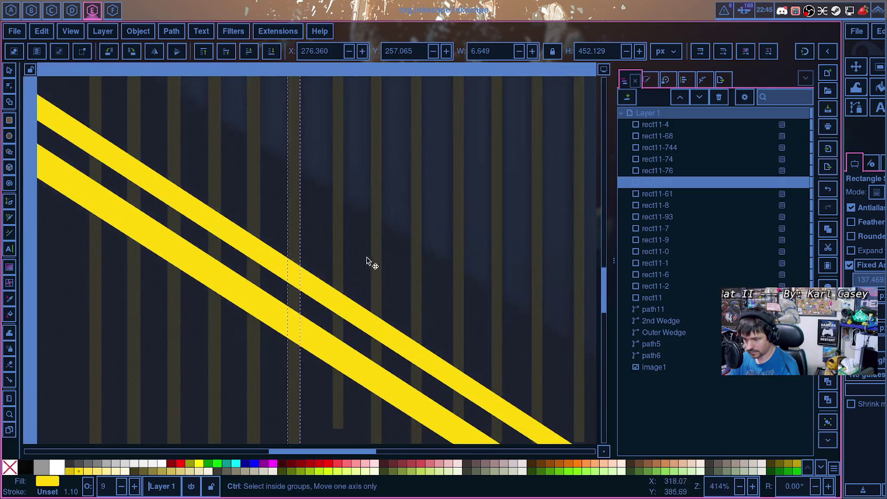
Step: Widen several further stripes, some toward the left and one on both sides
click(333, 179)
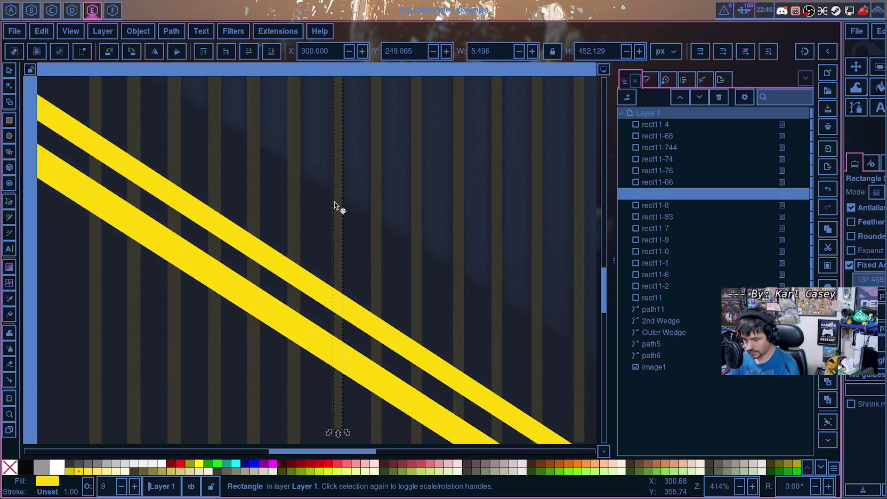
scroll(345, 163, up, 8)
drag(327, 164, 325, 163)
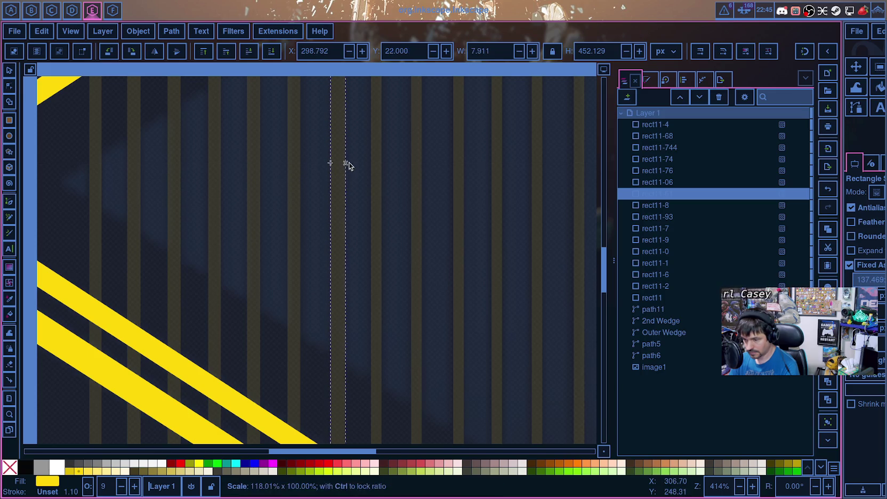
click(372, 172)
drag(366, 178, 430, 178)
click(416, 179)
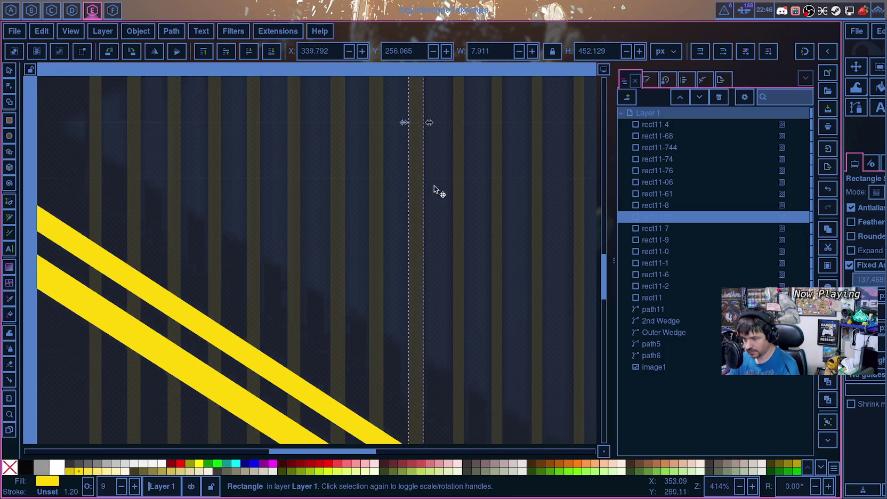
drag(365, 451, 416, 451)
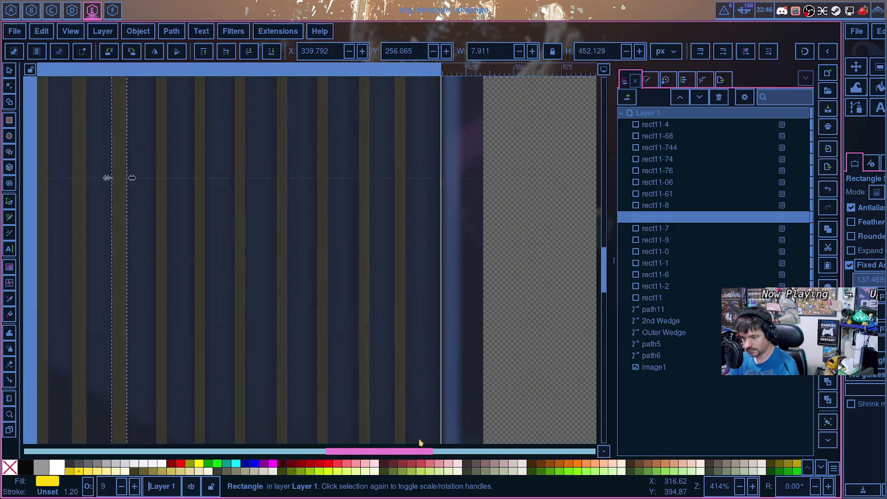
click(189, 186)
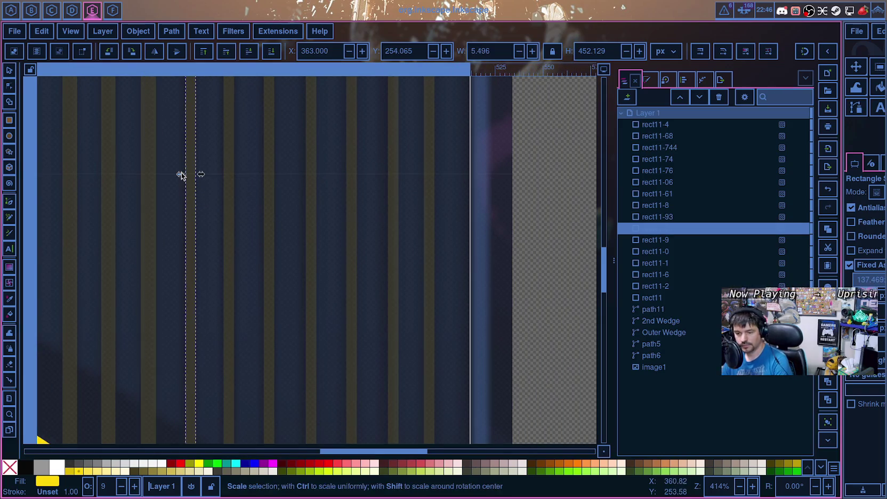
drag(184, 175, 181, 176)
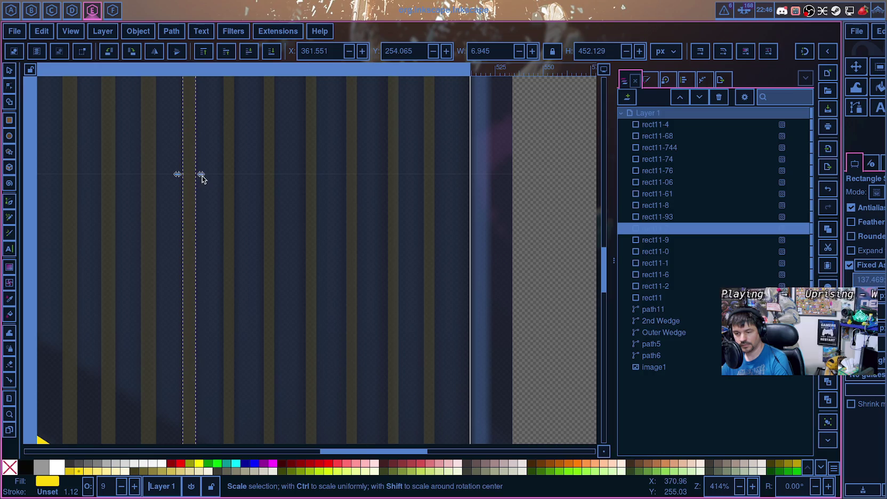
click(228, 179)
Step: Widen the next stripe on both sides, adjust another's left edge, and nudge a third leftward
drag(219, 180, 239, 177)
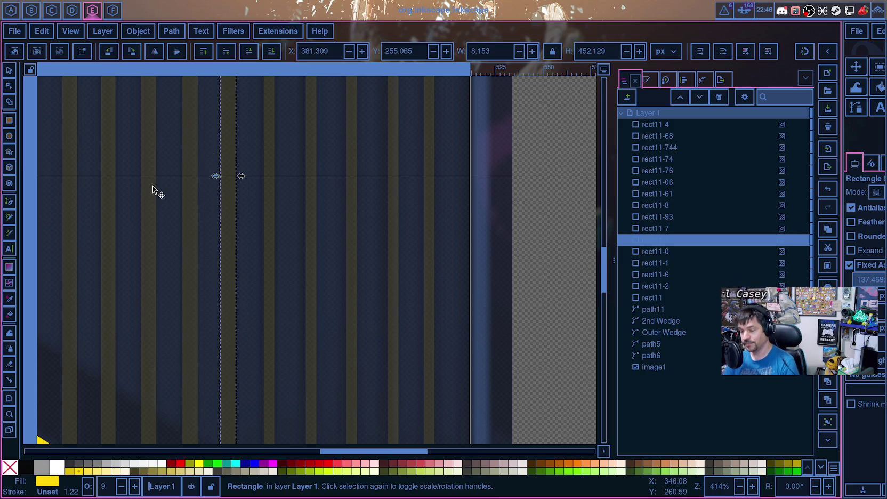
click(264, 187)
drag(258, 181, 255, 181)
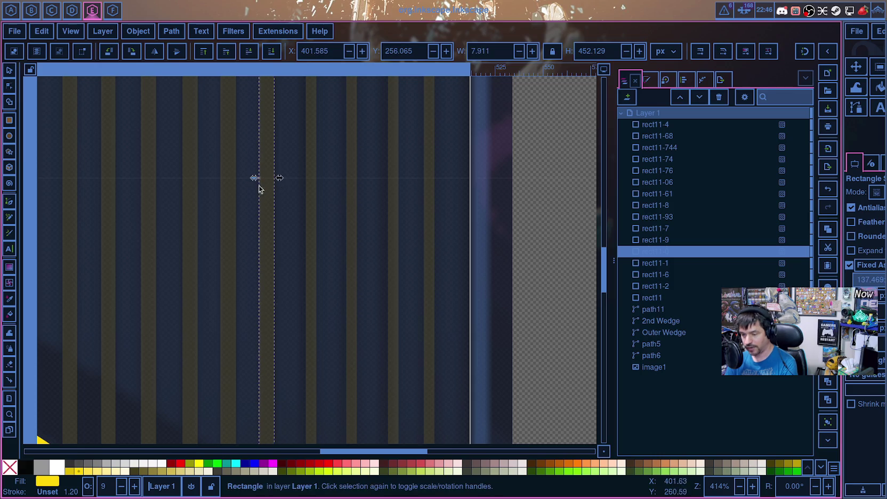
drag(255, 179, 256, 179)
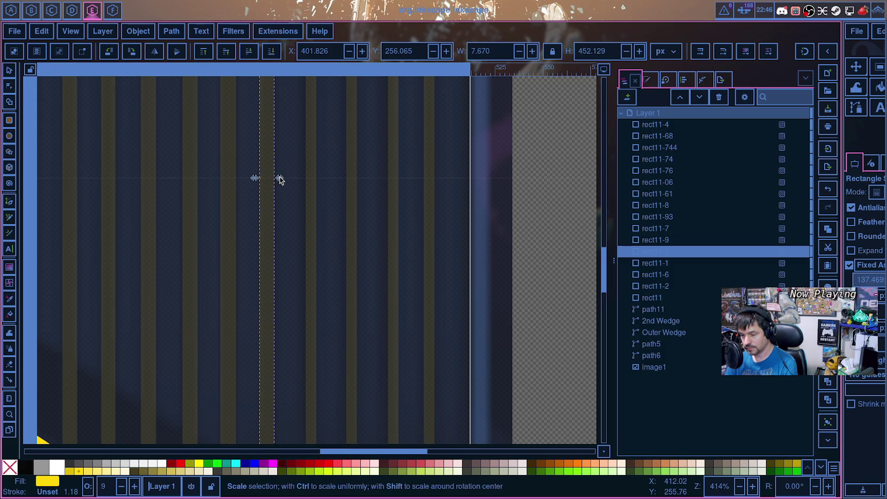
click(308, 180)
drag(308, 184, 296, 178)
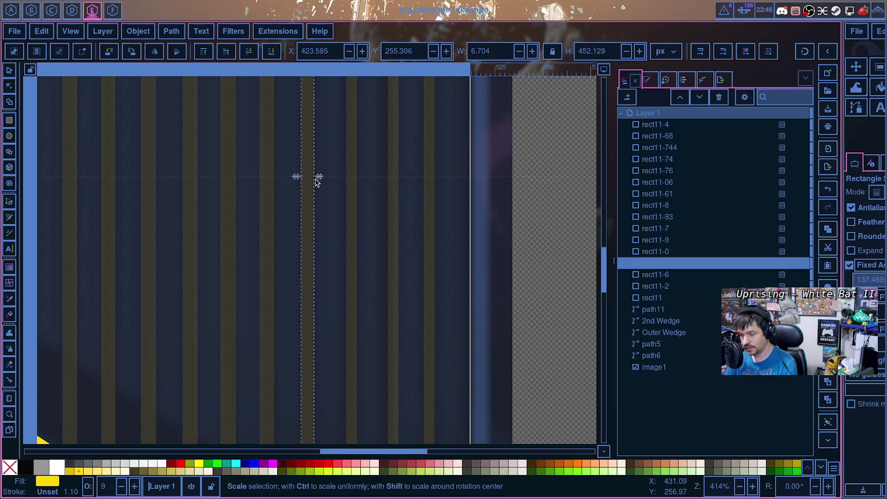
Step: Widen the remaining stripes so the rightmost measures about 8.636 px wide
click(345, 179)
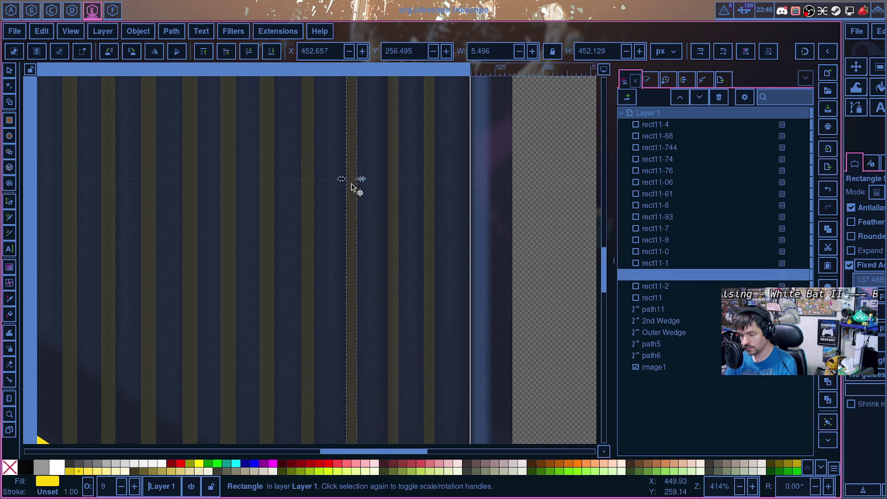
drag(346, 179, 438, 180)
click(393, 184)
click(431, 182)
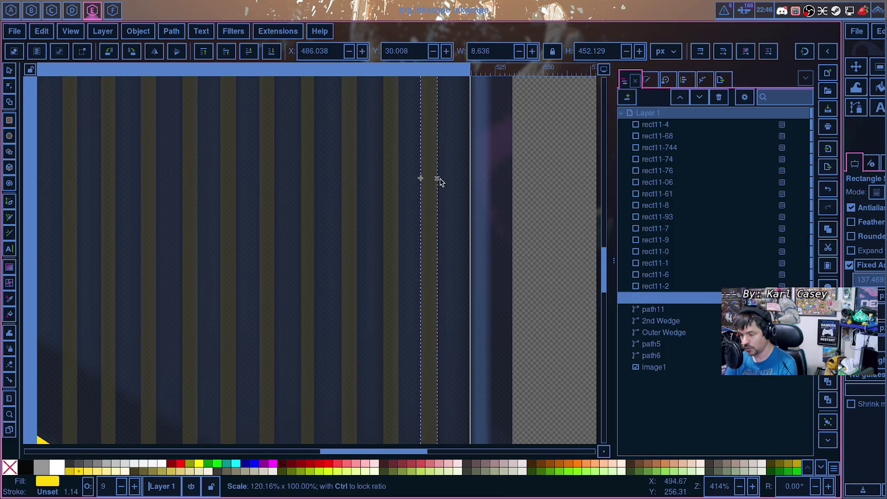
scroll(455, 198, up, 5)
scroll(454, 198, up, 2)
scroll(455, 216, up, 3)
scroll(450, 215, down, 5)
scroll(443, 215, down, 3)
scroll(474, 251, up, 5)
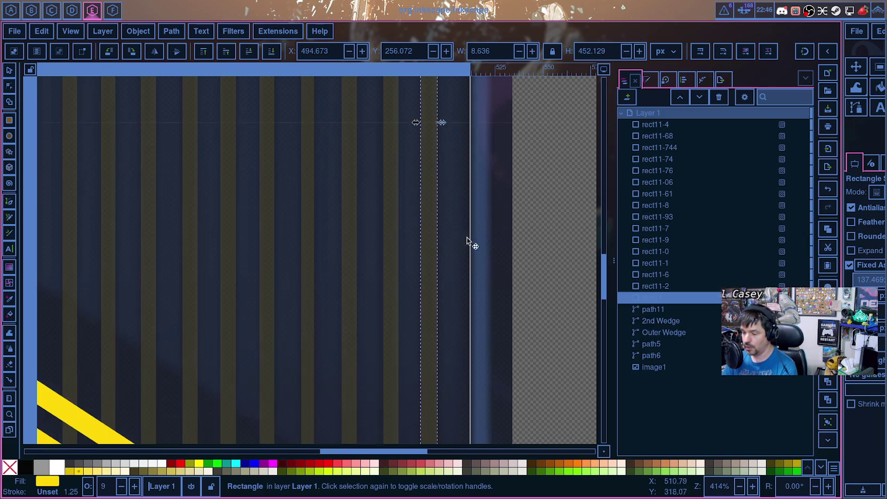
scroll(470, 213, up, 5)
scroll(467, 189, up, 10)
scroll(459, 224, down, 2)
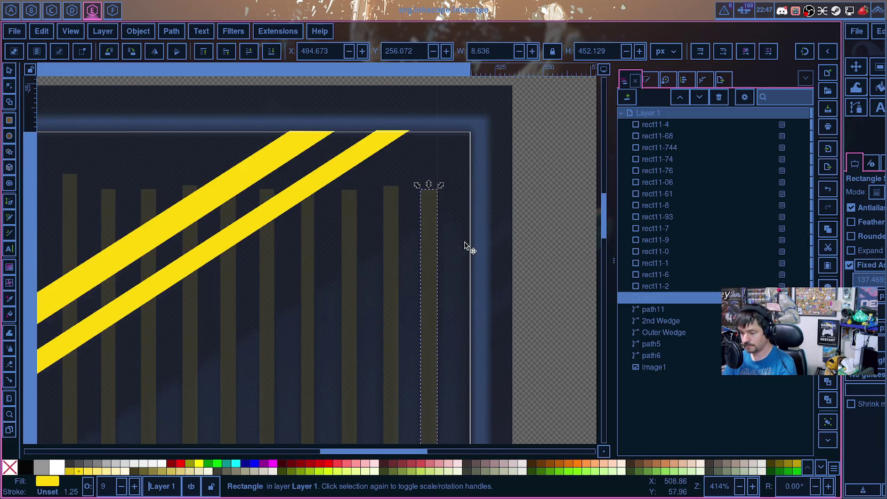
scroll(464, 241, down, 8)
scroll(464, 243, up, 8)
scroll(465, 242, down, 10)
scroll(464, 242, down, 10)
scroll(463, 246, down, 10)
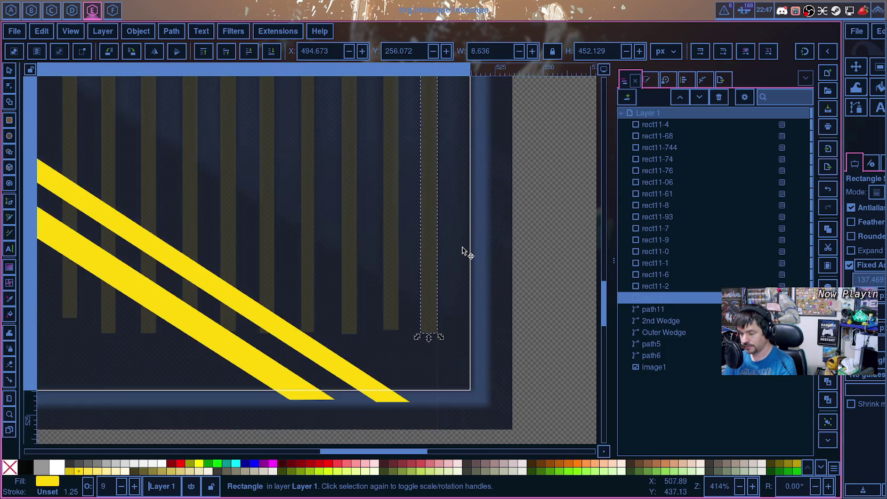
scroll(463, 251, up, 12)
scroll(463, 248, up, 10)
scroll(467, 220, up, 8)
scroll(462, 174, up, 8)
click(428, 276)
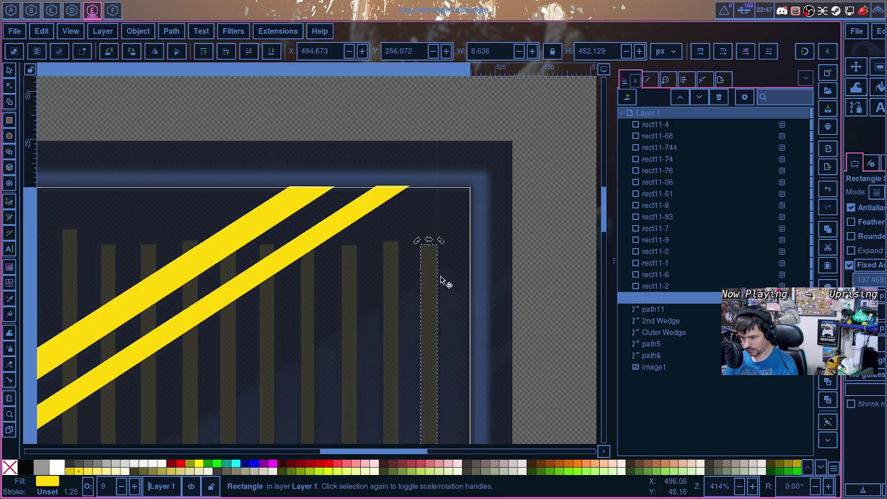
Step: Paste a copy of the thin stripe and place it at about X 516.5, Y 257.185
key(ctrl+v)
scroll(461, 257, down, 10)
scroll(463, 255, down, 5)
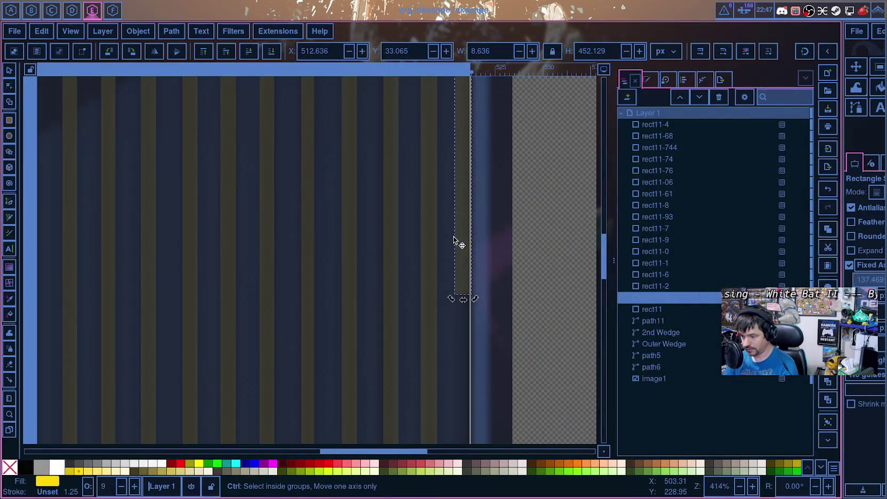
scroll(458, 231, down, 3)
scroll(457, 231, down, 3)
scroll(458, 231, up, 2)
drag(469, 214, 467, 420)
ctrl+scroll(483, 384, down, 4)
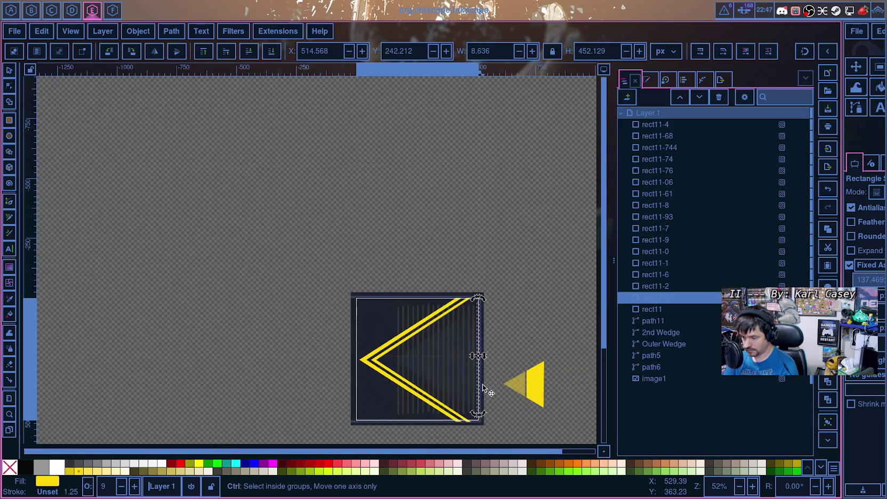
ctrl+scroll(483, 384, up, 3)
scroll(484, 350, down, 3)
ctrl+scroll(483, 338, up, 2)
ctrl+scroll(483, 338, up, 1)
drag(447, 184, 452, 221)
ctrl+scroll(458, 227, down, 3)
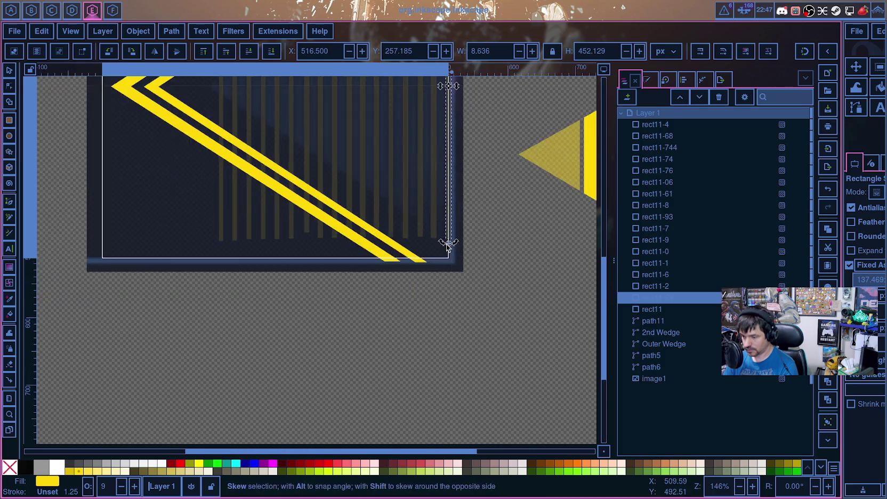
ctrl+scroll(461, 230, down, 3)
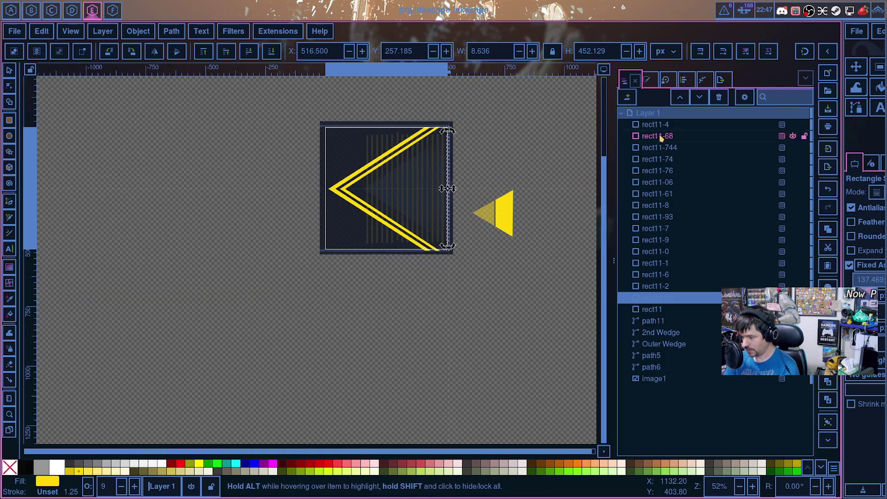
Step: Raise the yellow triangle path11's opacity from 9.2% to about 43.6%
click(662, 321)
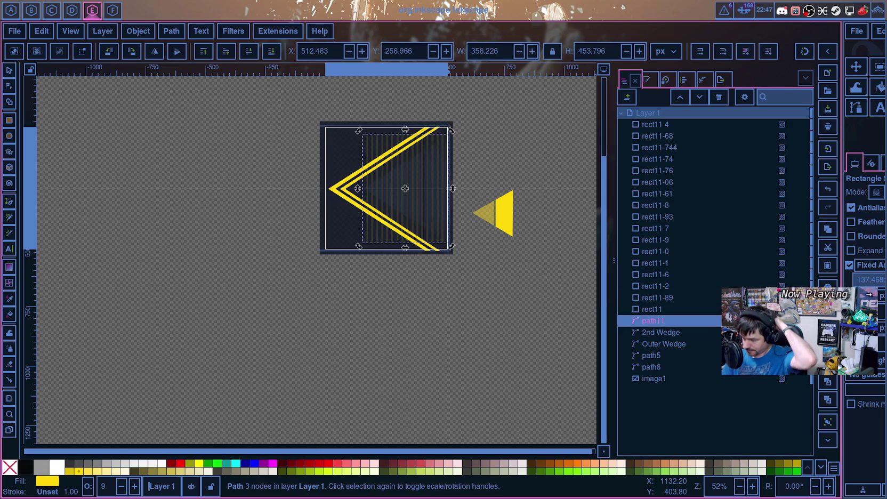
click(782, 320)
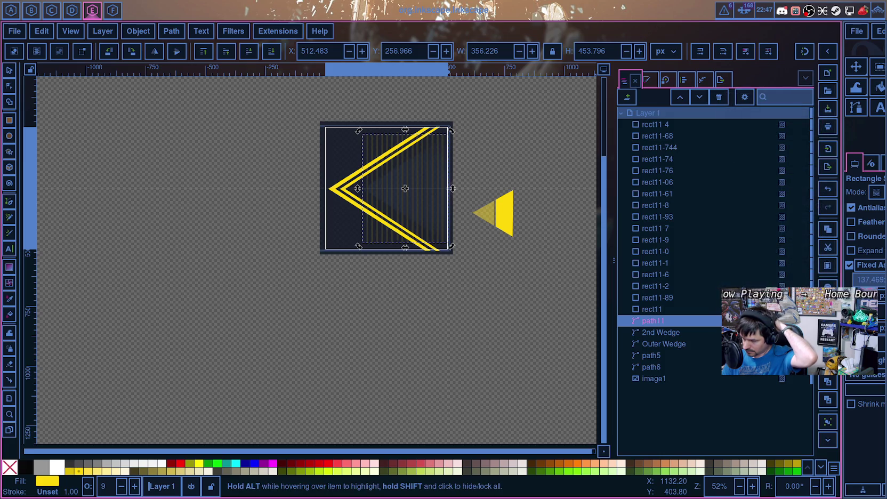
click(781, 320)
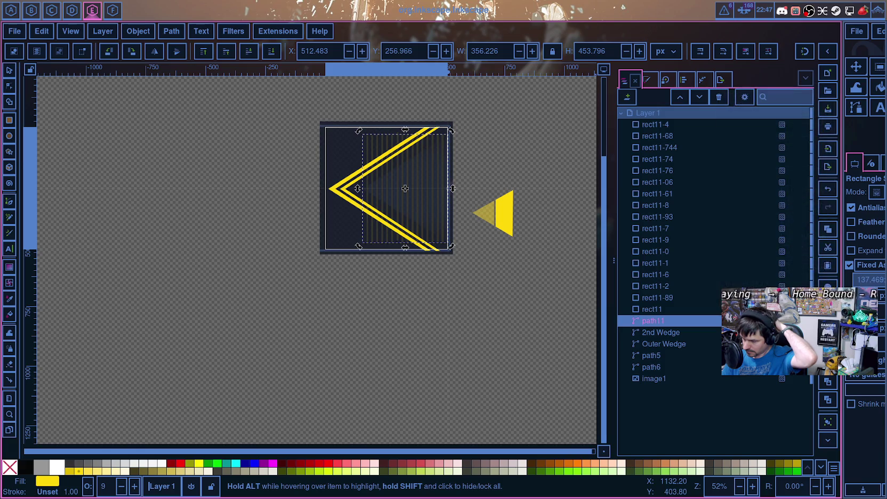
click(781, 320)
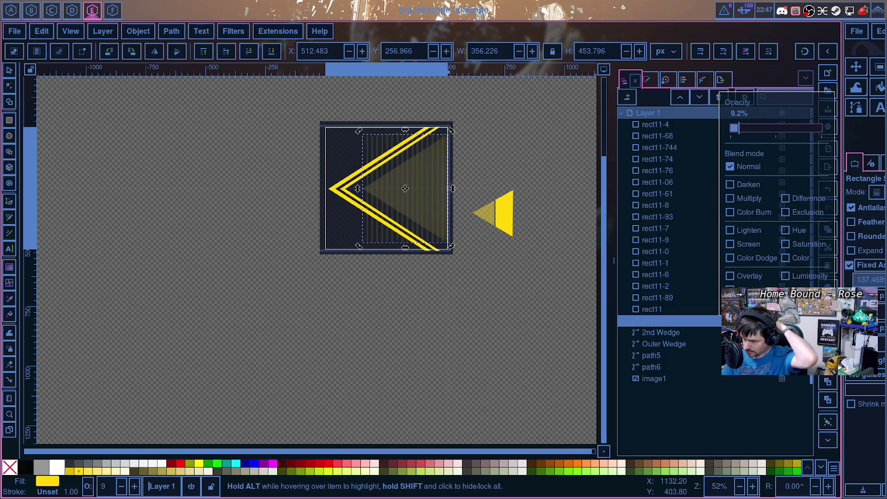
click(782, 320)
drag(738, 128, 773, 131)
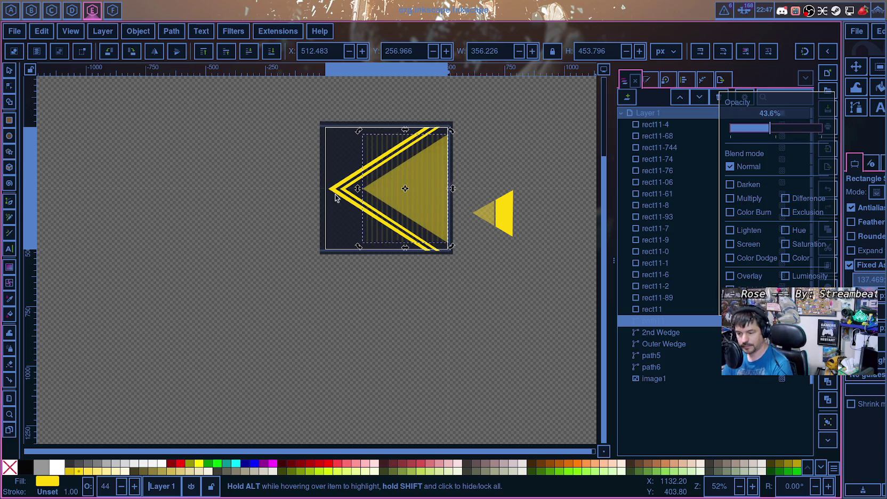
click(13, 33)
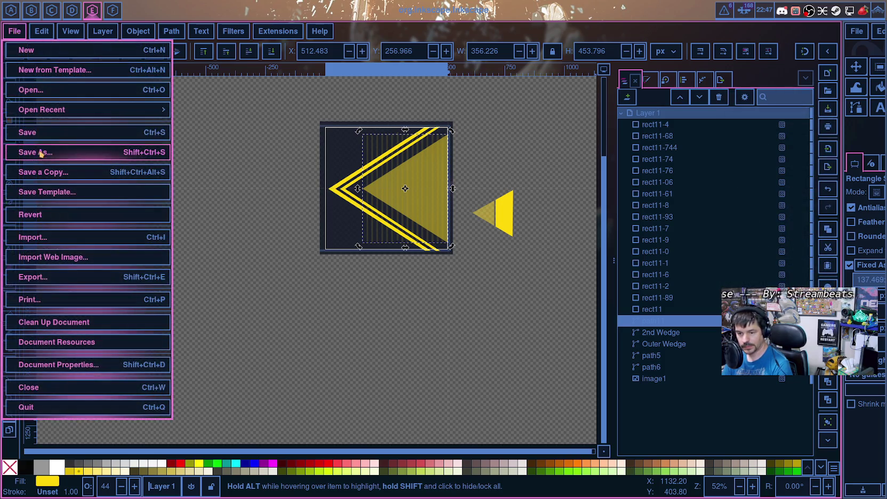
Step: Save As wedgeDecoration.svg in the quickshell common icons folder
click(61, 133)
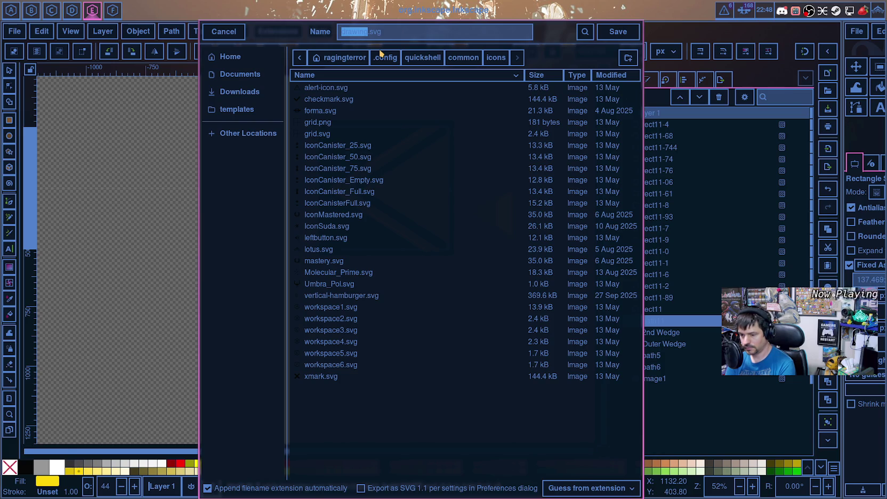
text(wedgeDecoratio)
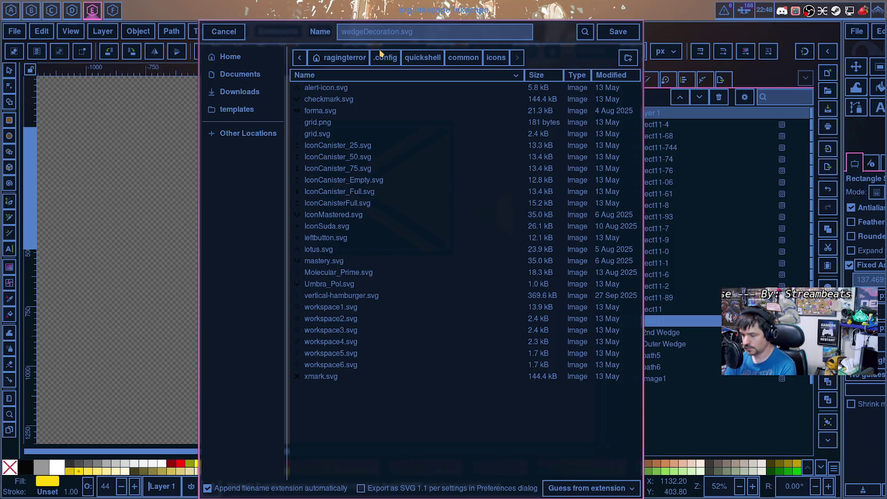
key(Return)
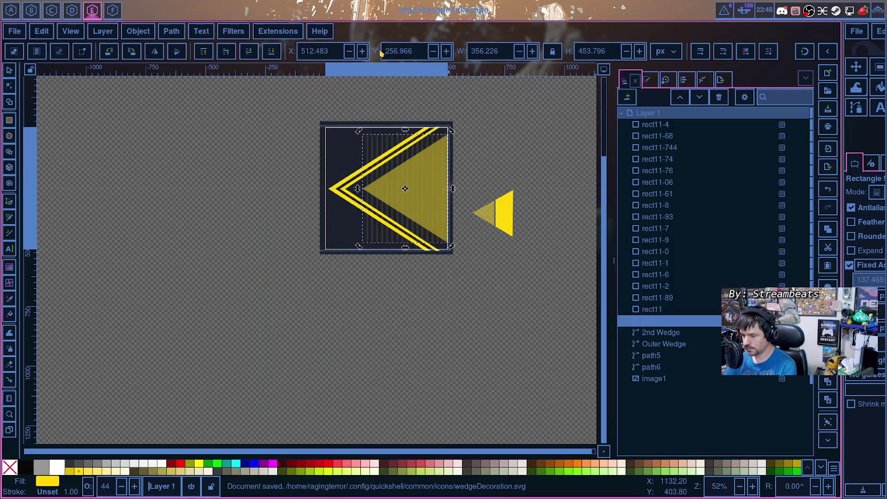
click(10, 103)
scroll(391, 193, up, 4)
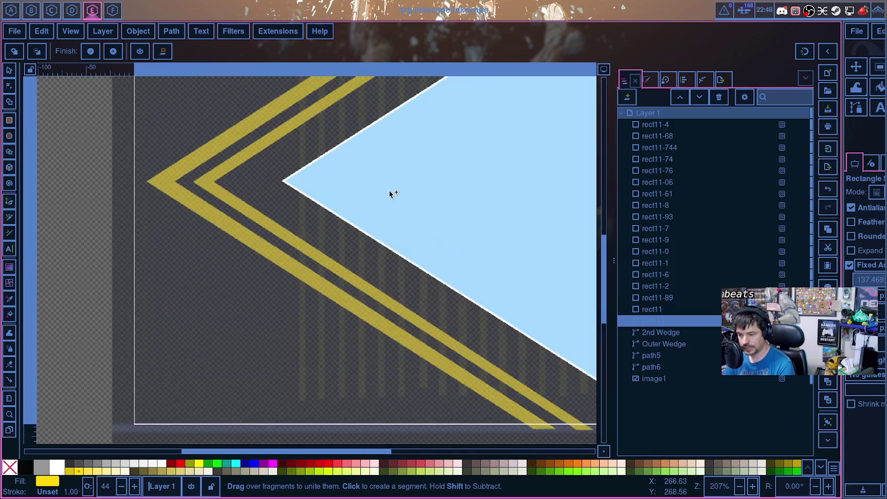
Step: Try a Shape Builder merge on the triangle, then undo it
click(311, 171)
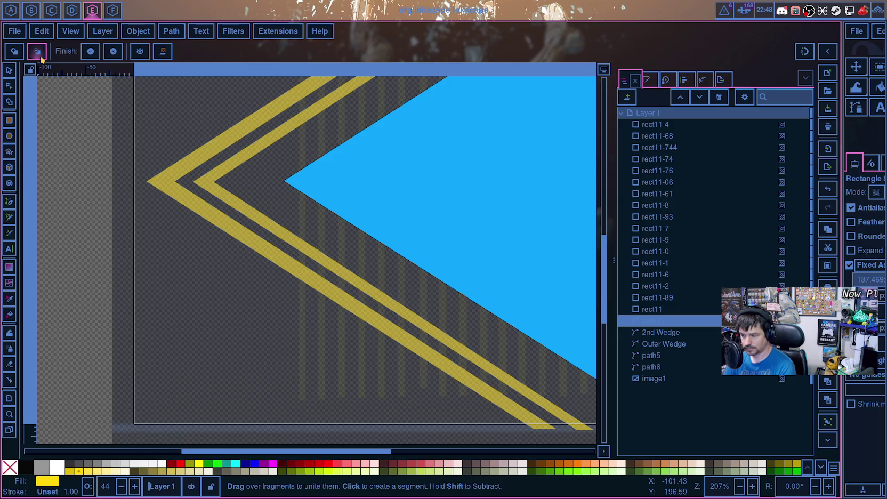
click(675, 311)
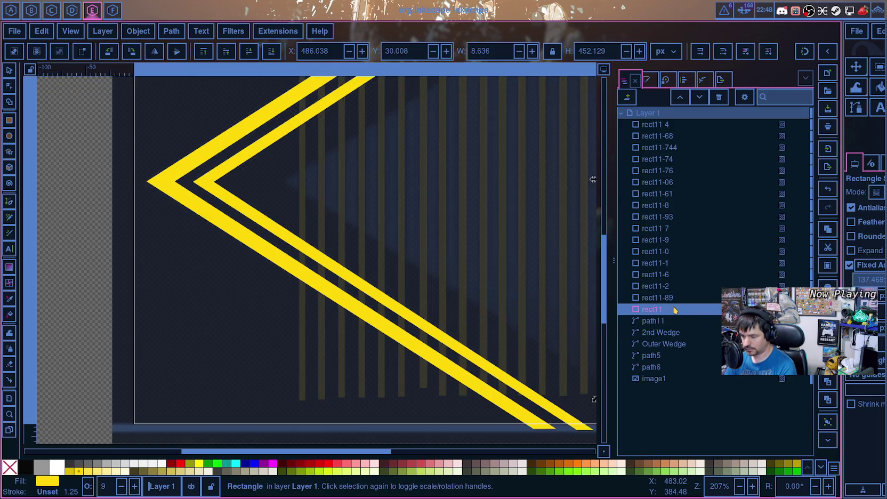
click(668, 321)
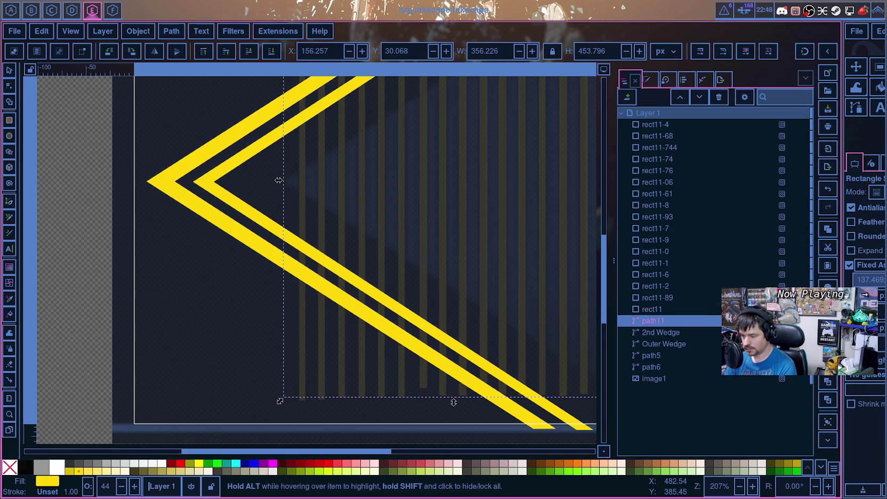
key(ctrl+z)
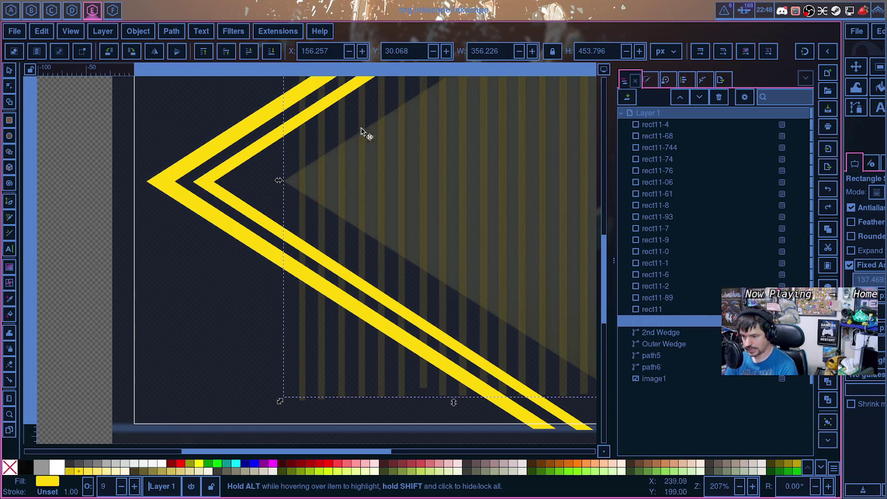
Step: Move path11 beneath the stripes above 2nd Wedge, and select rect11-4 through path11
click(697, 313)
drag(692, 322, 657, 309)
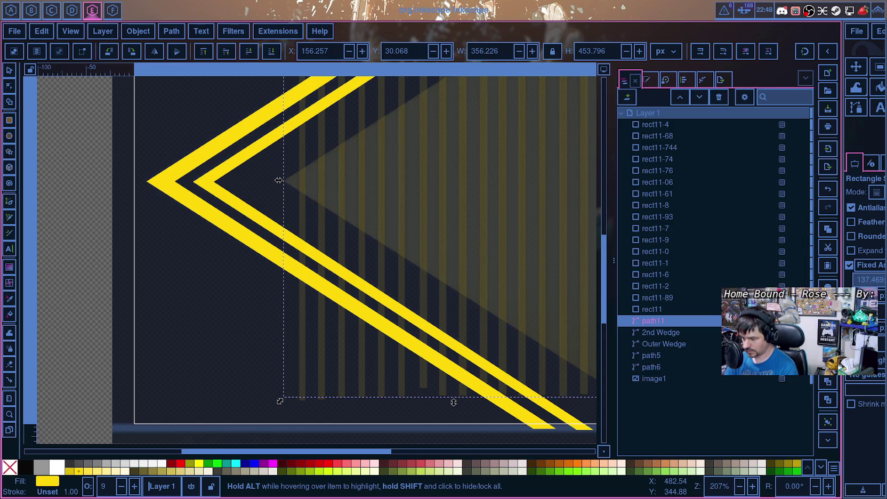
mouse_move(344, 204)
mouse_down()
mouse_move(686, 311)
mouse_move(699, 205)
mouse_up()
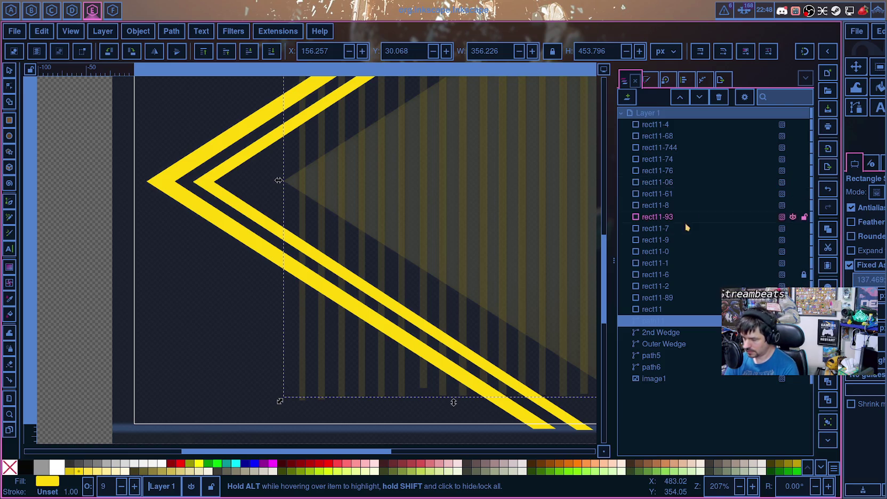
mouse_move(655, 320)
mouse_down()
mouse_move(696, 131)
mouse_move(690, 136)
mouse_up()
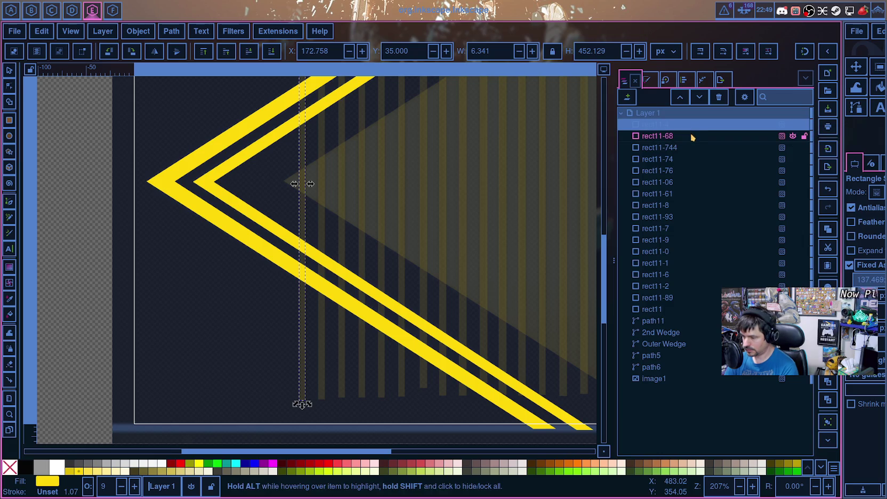
drag(689, 131, 697, 132)
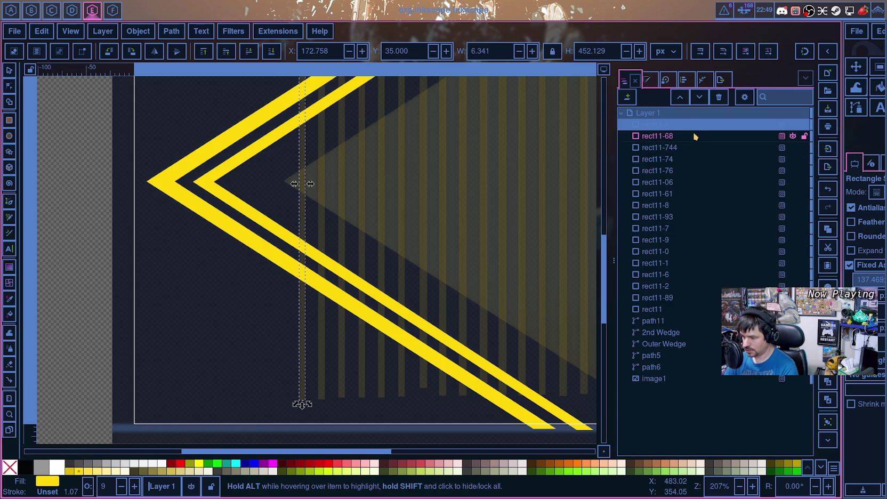
shift+click(697, 133)
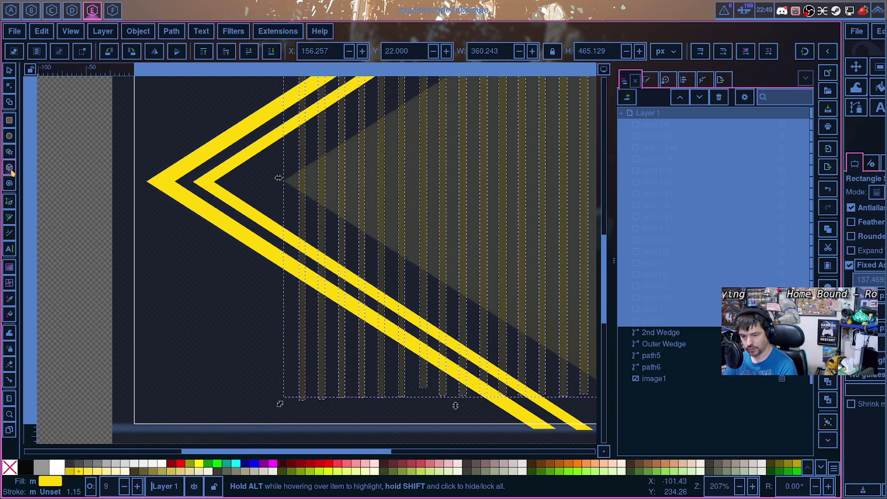
Step: With Shape Builder in delete mode, remove the triangle pieces lying between the stripes
click(10, 102)
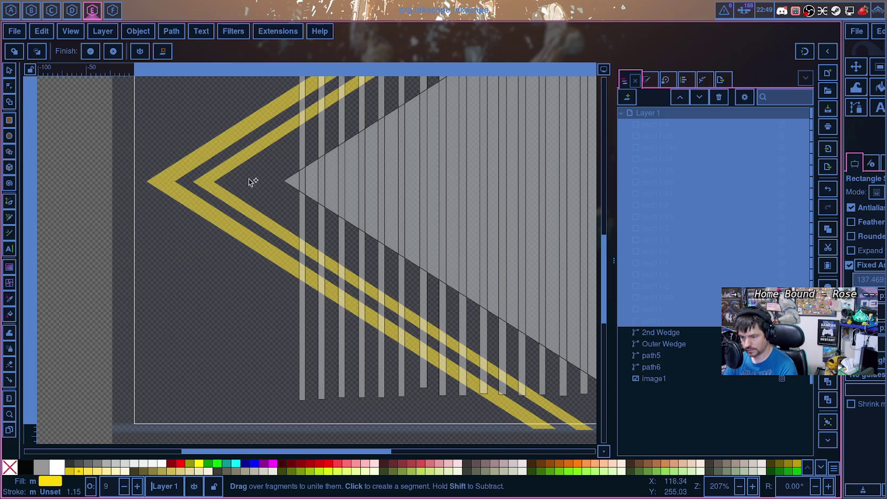
click(37, 53)
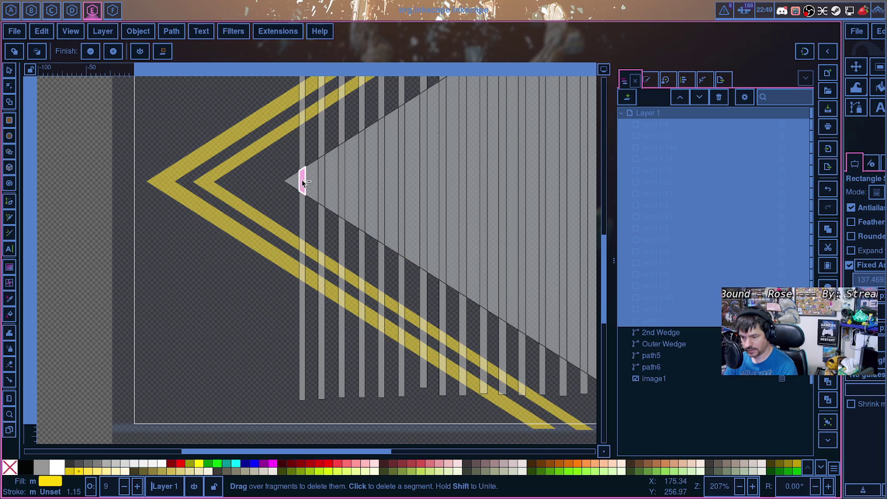
click(322, 186)
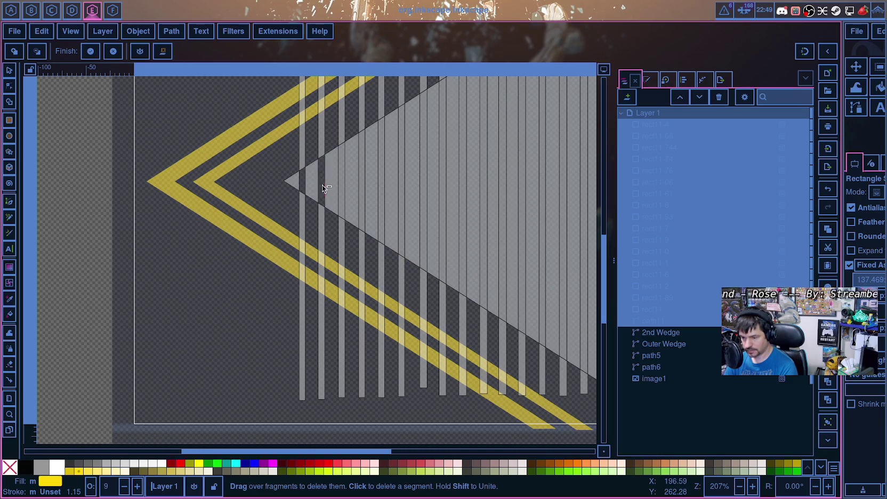
click(361, 183)
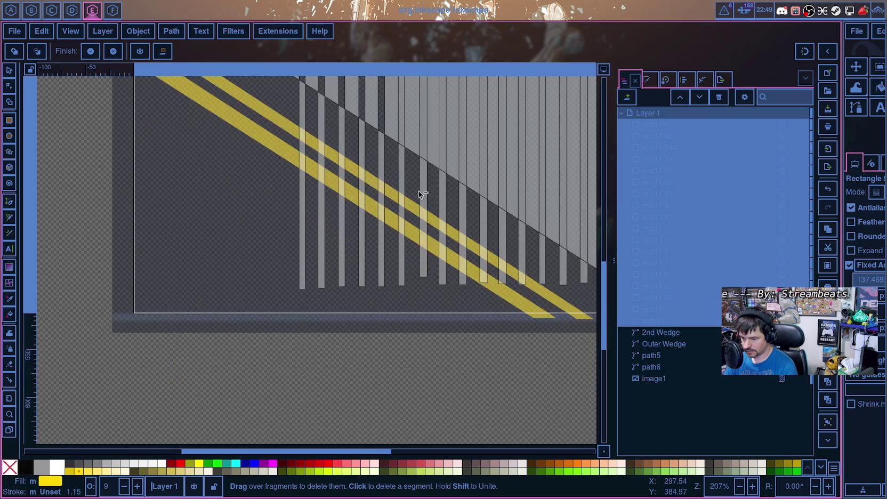
scroll(423, 191, down, 1)
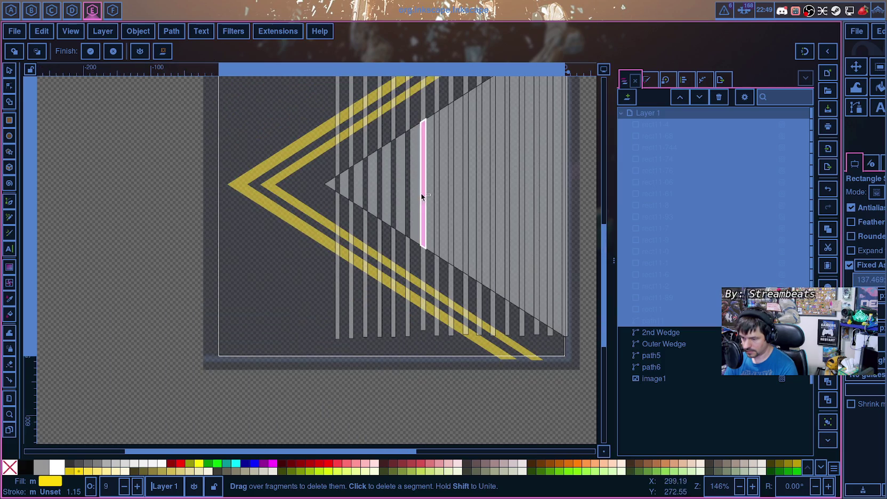
click(433, 192)
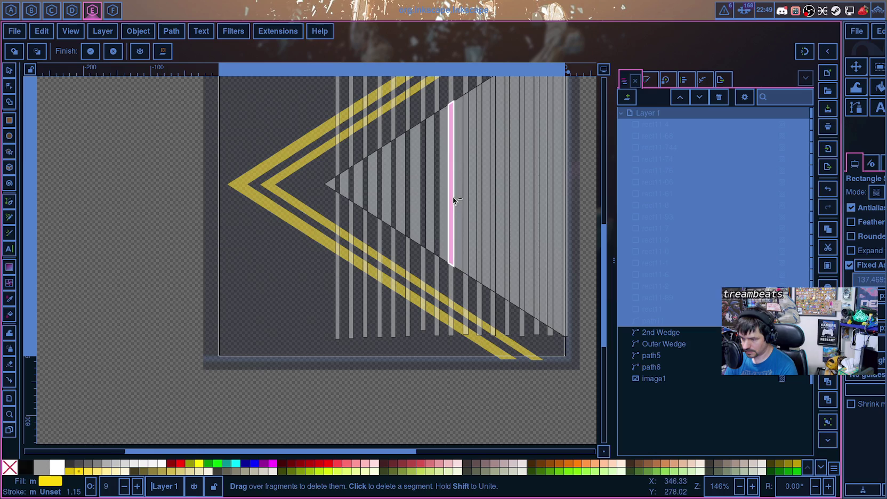
click(468, 198)
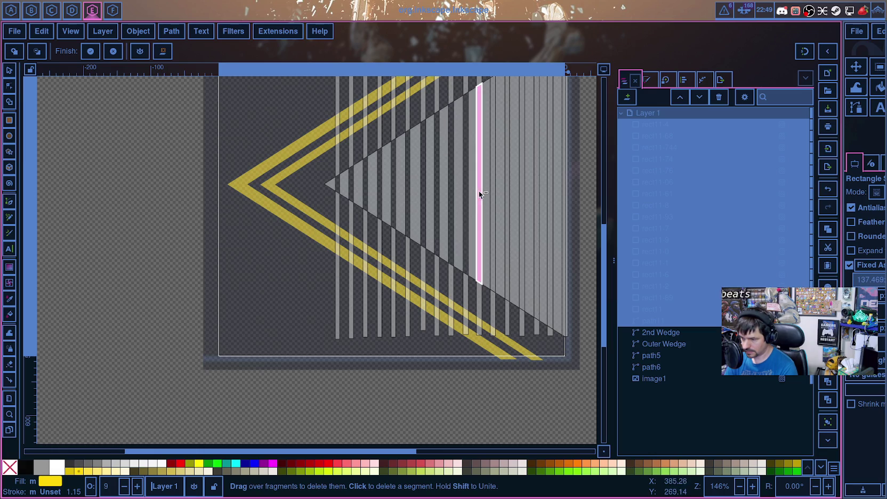
click(506, 209)
click(542, 219)
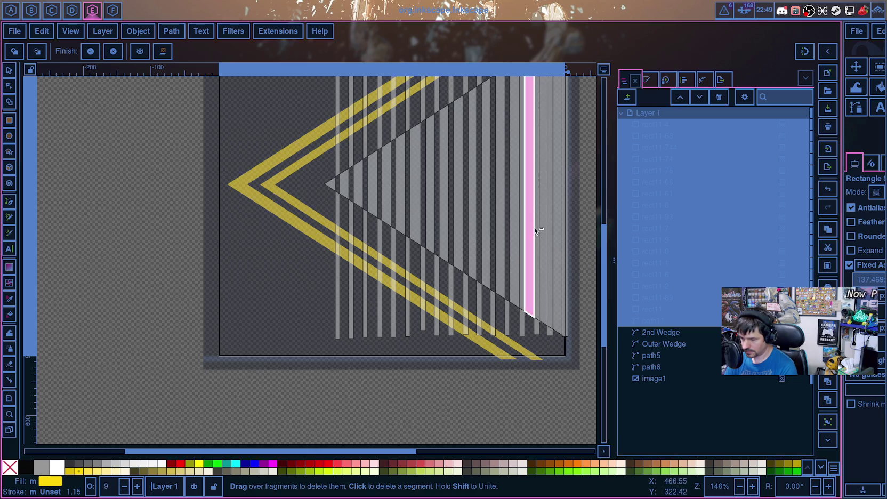
click(561, 231)
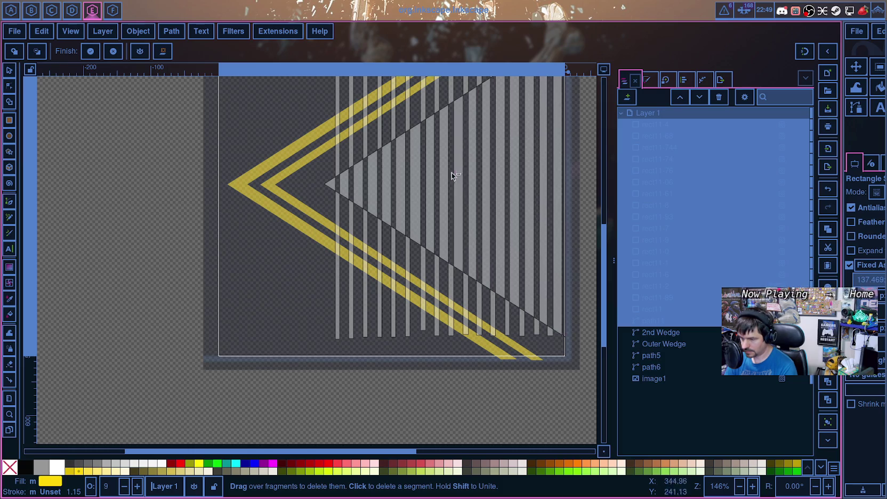
Step: Delete the stripe pieces sticking out above the triangle's upper diagonal edge
click(337, 163)
click(365, 150)
click(382, 138)
click(405, 125)
click(423, 113)
scroll(438, 138, up, 5)
click(437, 176)
click(479, 164)
click(507, 155)
click(536, 151)
scroll(573, 139, up, 3)
scroll(557, 143, up, 3)
scroll(525, 167, down, 5)
scroll(512, 213, down, 3)
scroll(501, 267, down, 5)
scroll(504, 264, up, 5)
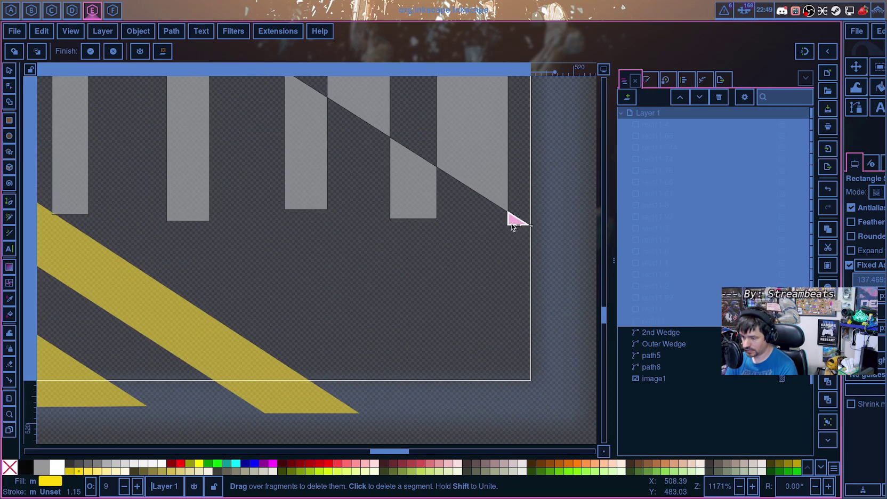
Step: Use Shape Builder to delete the stray stripe fragments lying outside the triangle
mouse_move(424, 214)
mouse_down()
mouse_move(324, 197)
mouse_move(157, 190)
mouse_up()
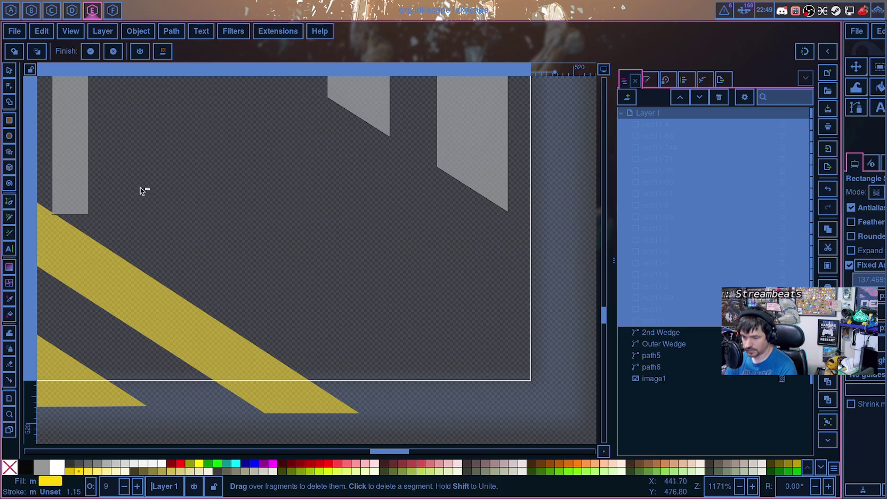
scroll(113, 229, down, 2)
scroll(113, 228, down, 5)
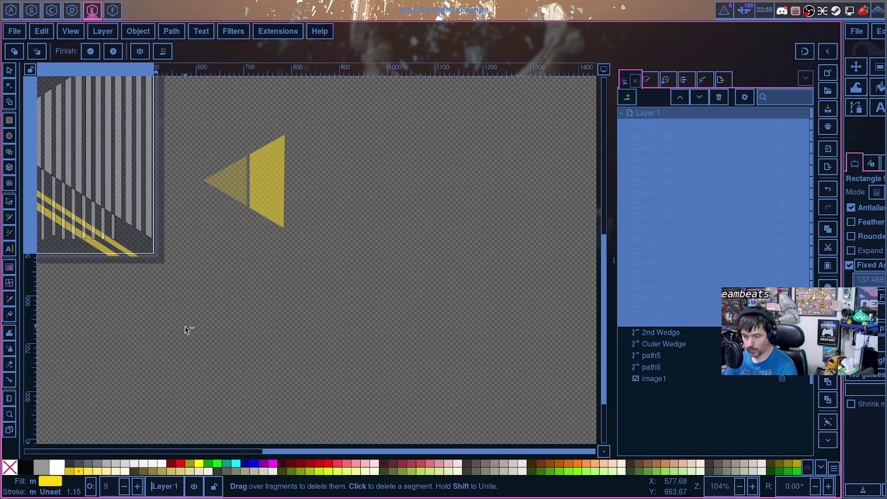
scroll(197, 298, left, 5)
scroll(211, 265, left, 4)
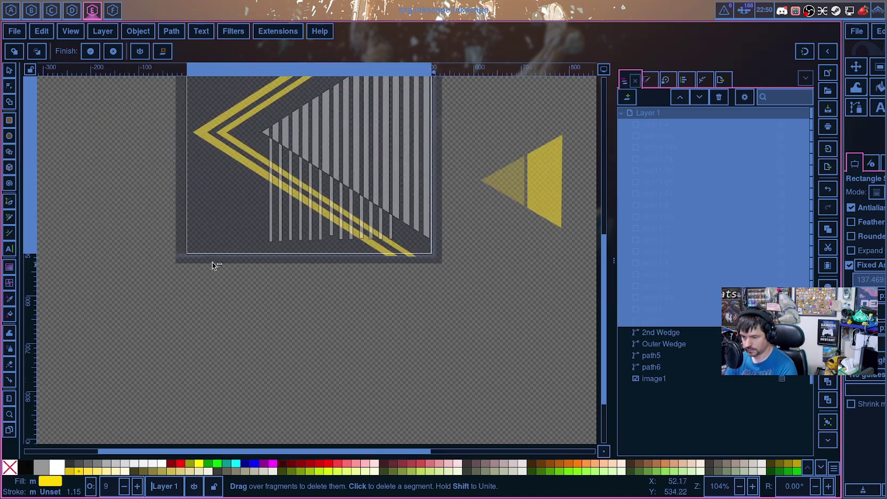
scroll(212, 265, up, 4)
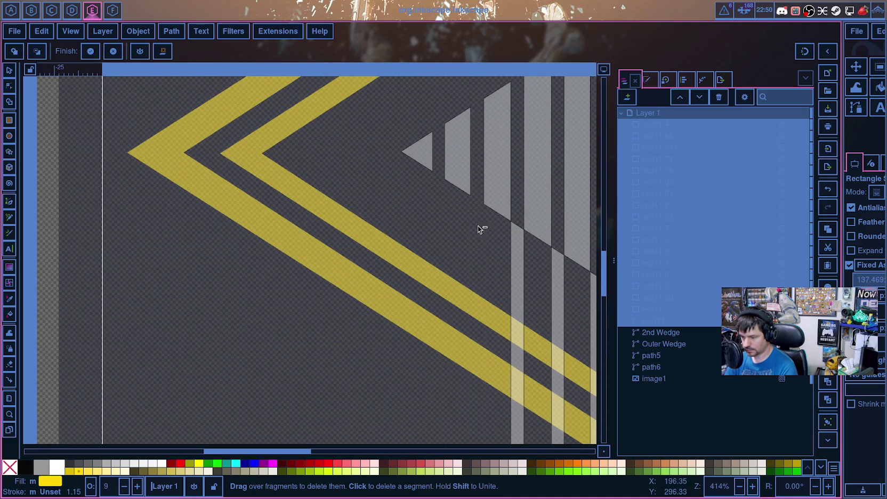
scroll(522, 254, down, 3)
click(544, 252)
scroll(478, 361, right, 5)
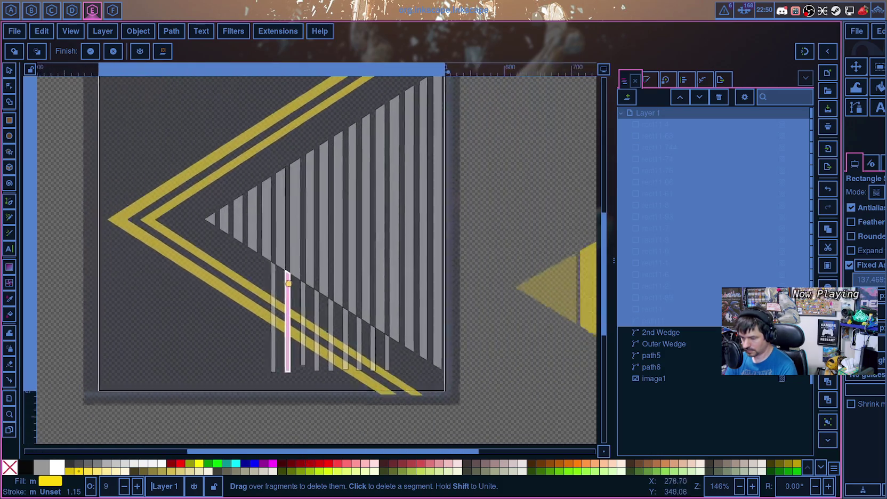
scroll(319, 223, up, 6)
Step: Remove the stripe fragments crossing the yellow bands and those near the page bottom
mouse_move(167, 251)
mouse_down()
mouse_move(515, 317)
mouse_move(184, 289)
mouse_move(462, 314)
mouse_up()
scroll(263, 219, up, 2)
drag(264, 219, 531, 295)
scroll(485, 308, down, 3)
scroll(538, 238, down, 3)
scroll(538, 238, down, 4)
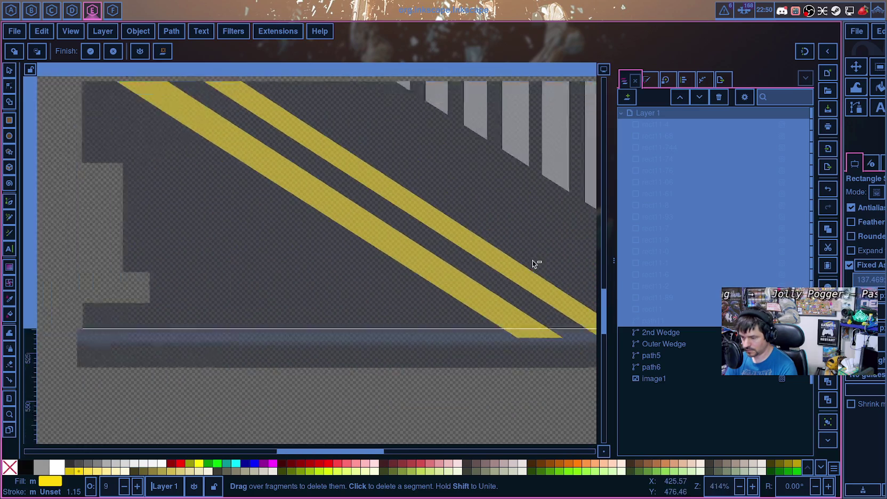
scroll(388, 421, down, 3)
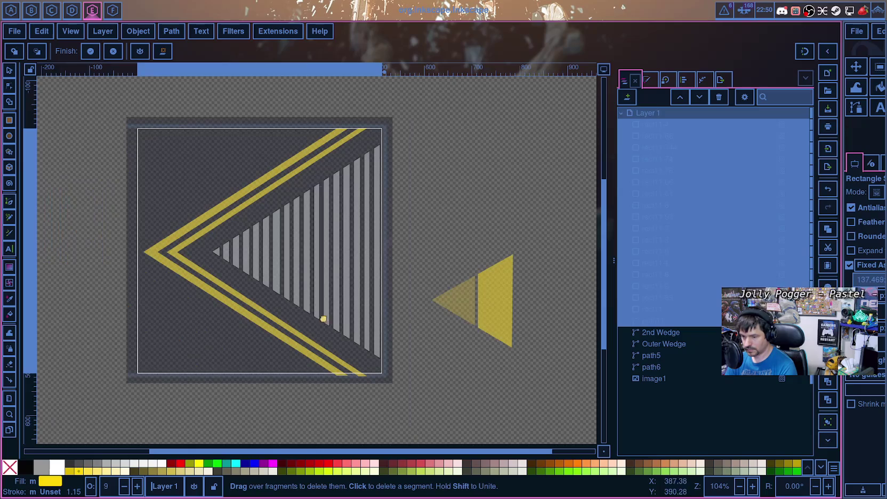
scroll(283, 312, up, 2)
scroll(282, 312, down, 2)
scroll(282, 312, up, 4)
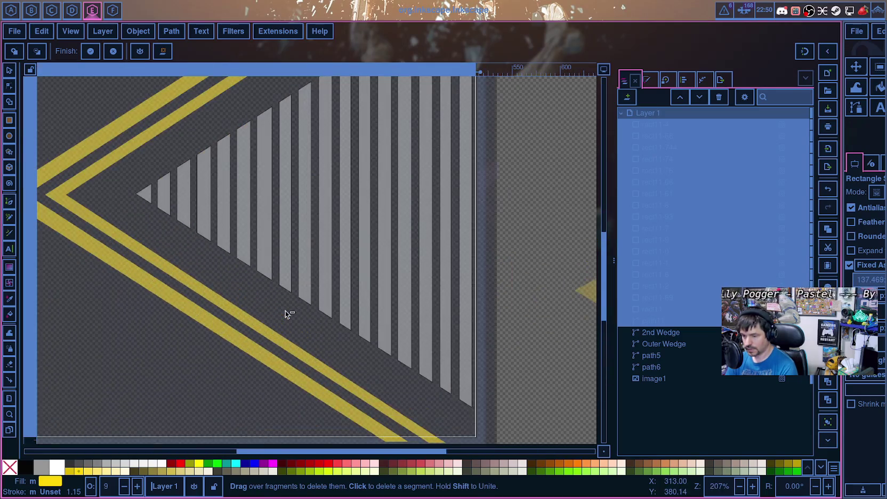
scroll(287, 303, up, 5)
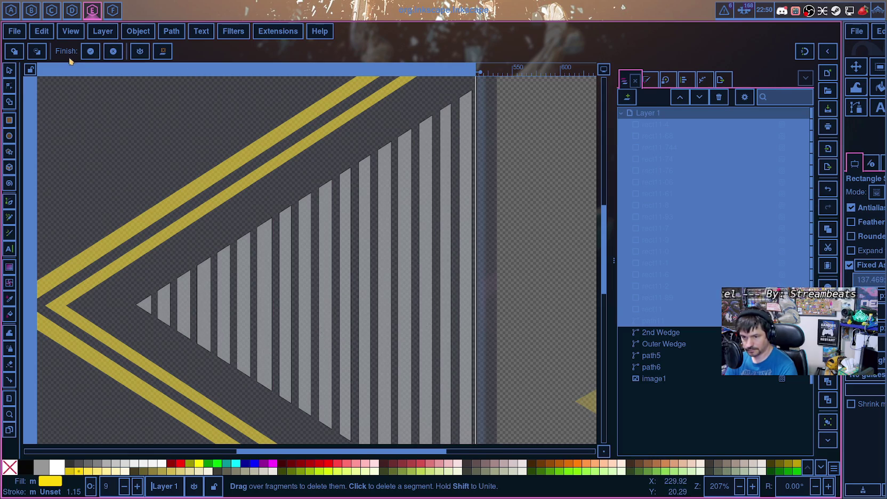
Step: Commit the Shape Builder result as separate paths, then select 2nd Wedge and path22
click(91, 51)
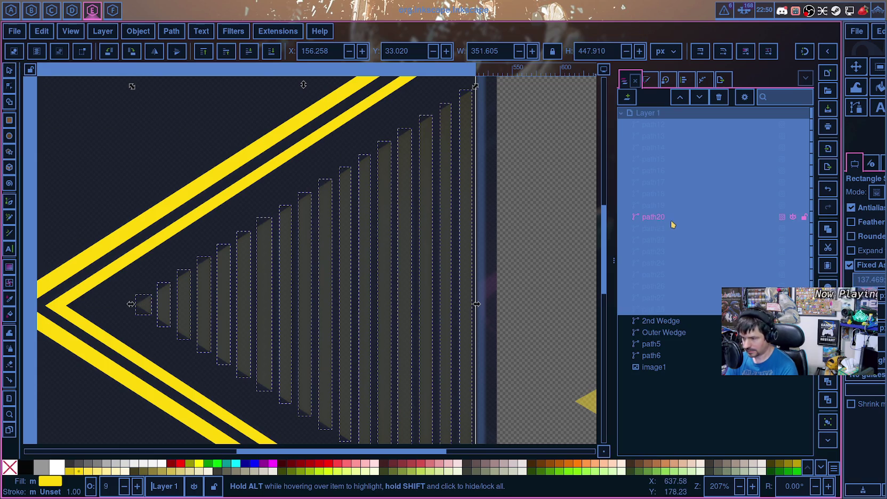
click(672, 321)
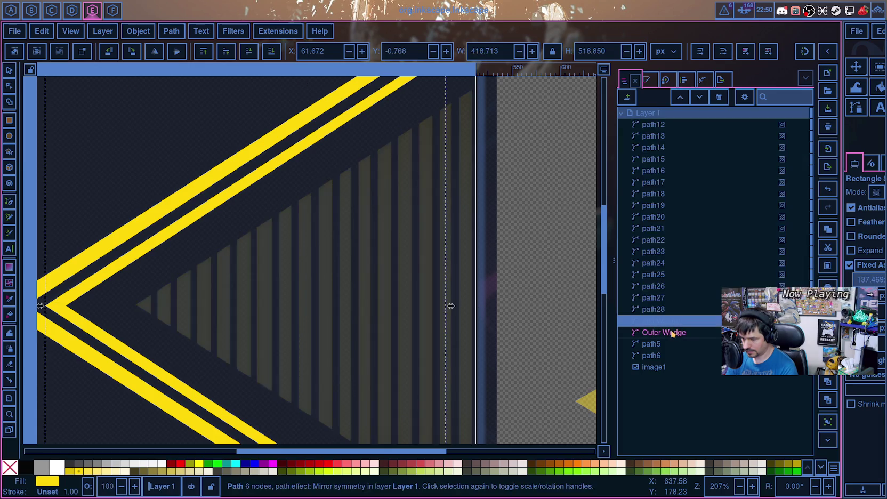
click(654, 240)
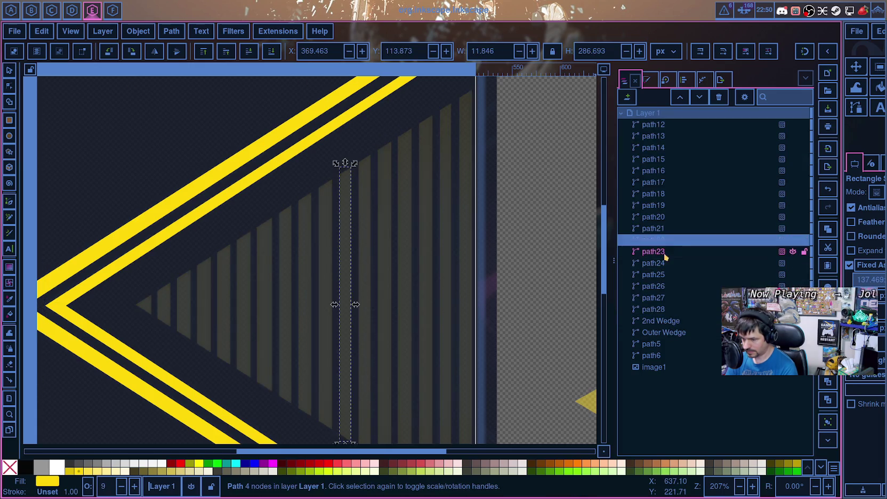
Step: Scroll through the Objects list and select the rightmost stripe, path28
scroll(447, 298, down, 5)
scroll(442, 292, down, 2)
scroll(442, 292, up, 15)
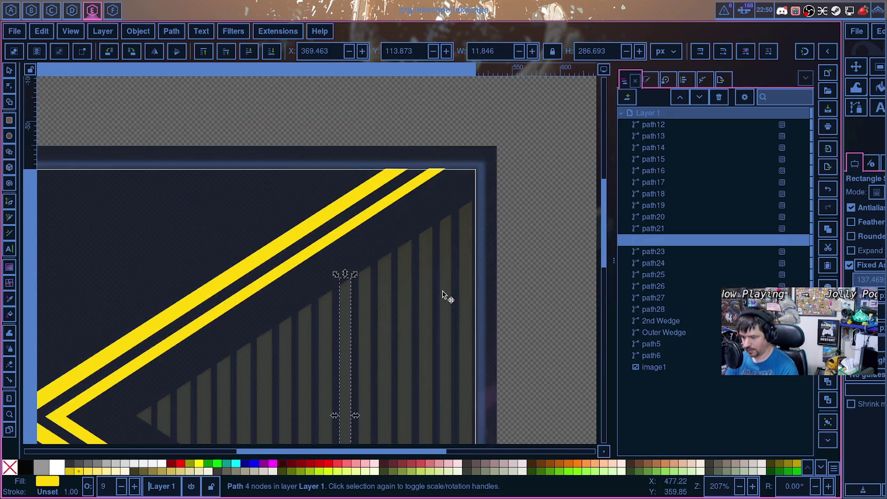
scroll(448, 288, down, 7)
scroll(426, 246, down, 3)
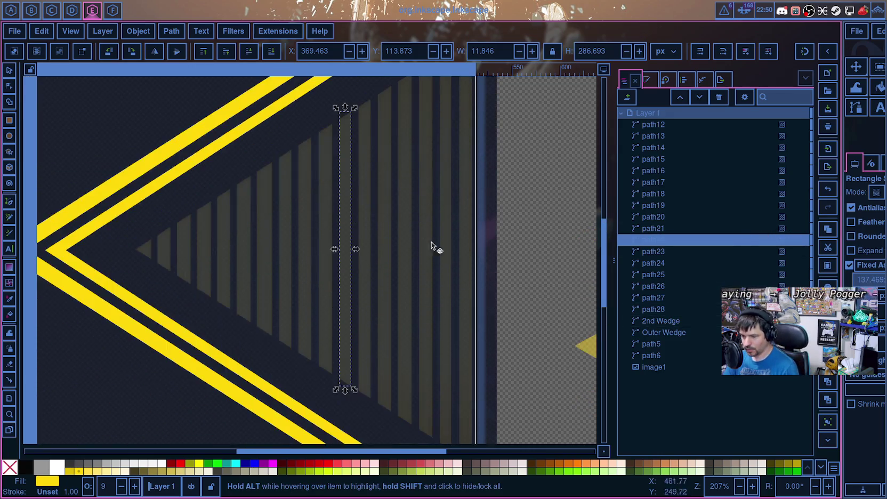
scroll(497, 281, down, 5)
scroll(496, 279, down, 2)
scroll(497, 277, up, 2)
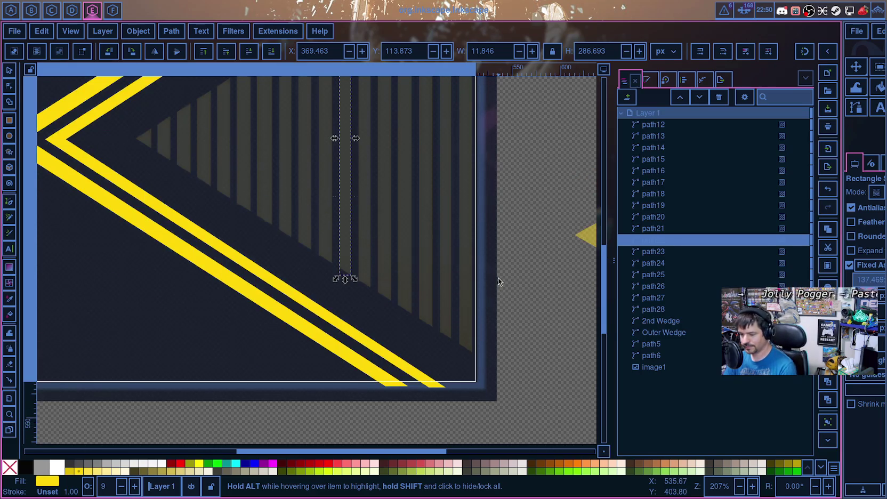
scroll(497, 278, up, 13)
scroll(487, 234, down, 2)
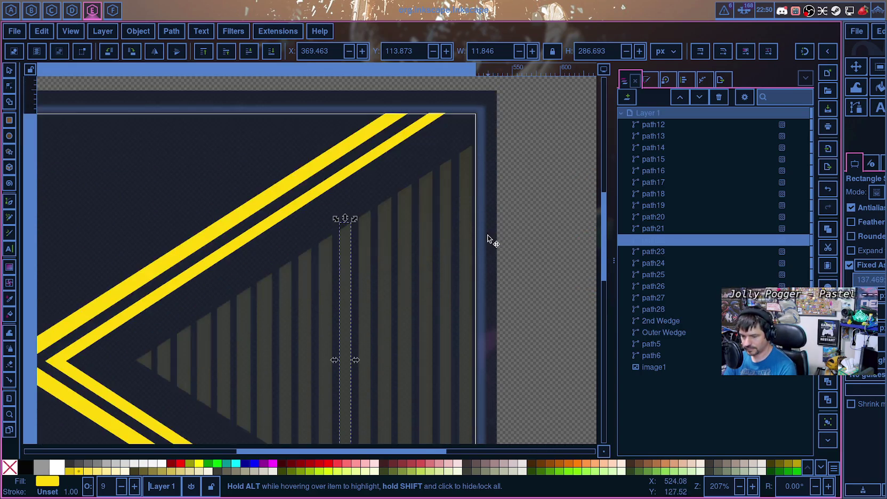
ctrl+scroll(452, 288, down, 3)
ctrl+scroll(452, 288, up, 2)
click(681, 311)
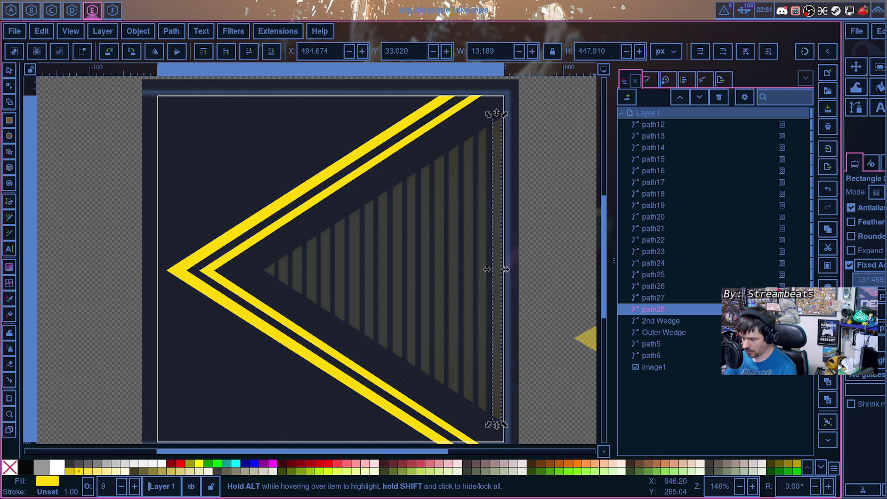
Step: Select stripe paths path12–path28 and raise their opacity from about 9% to 100%
shift+click(764, 287)
mouse_move(763, 286)
mouse_down()
mouse_move(741, 202)
mouse_move(685, 170)
mouse_move(661, 123)
mouse_up()
click(783, 125)
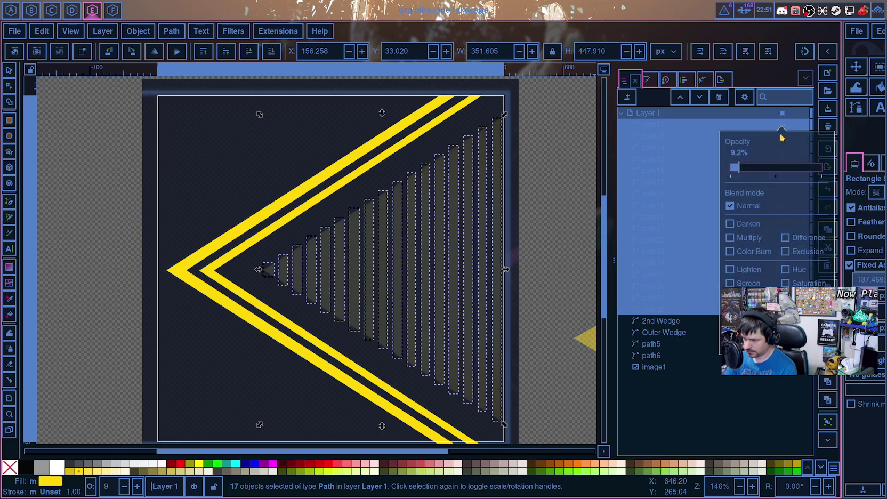
drag(739, 168, 832, 176)
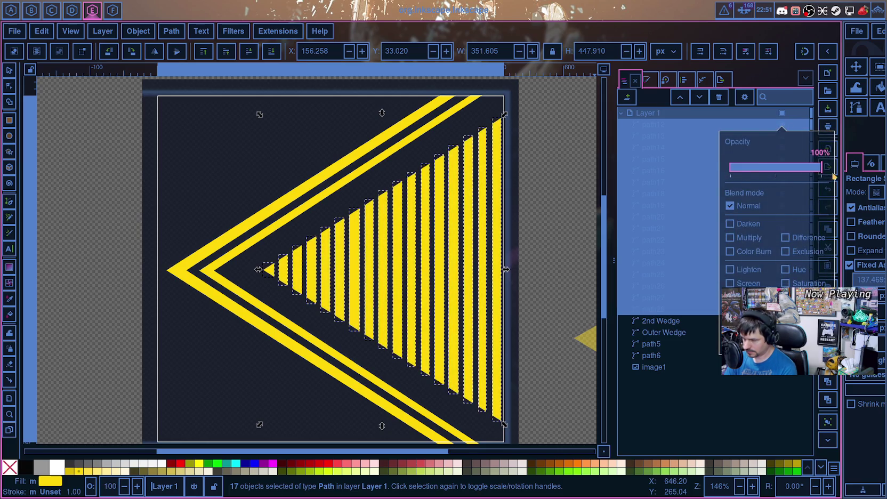
click(708, 419)
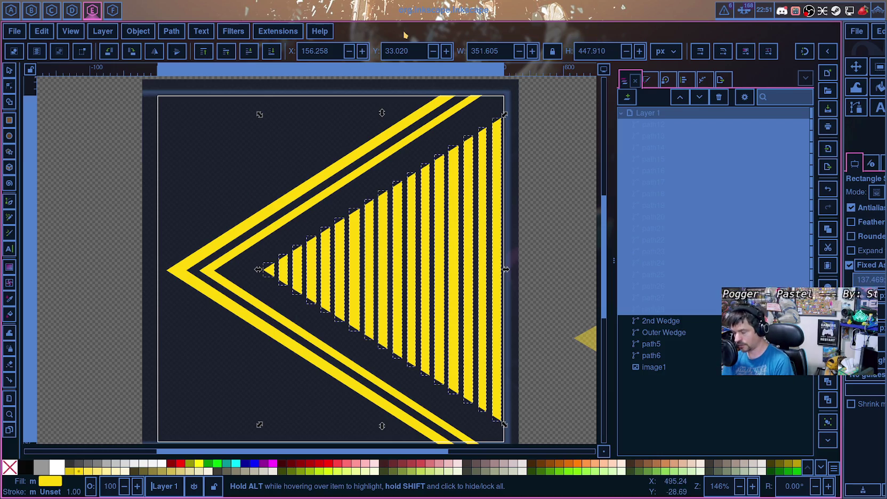
Step: Search the web for 'inkscape merge paths', read the results, then return to Inkscape
key(super+6)
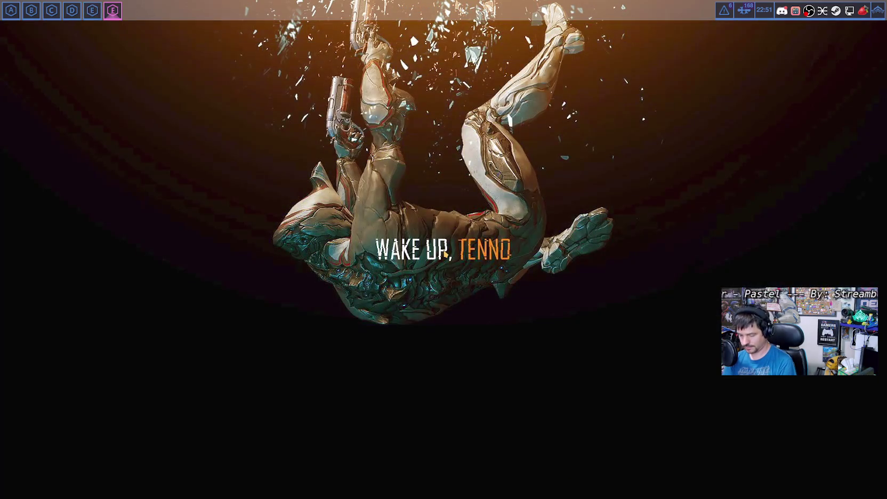
text(inkscape merge ob)
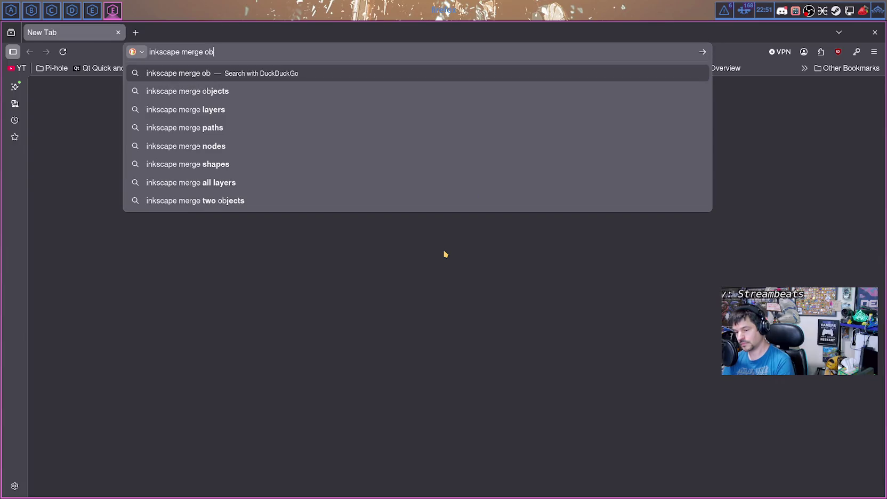
click(191, 128)
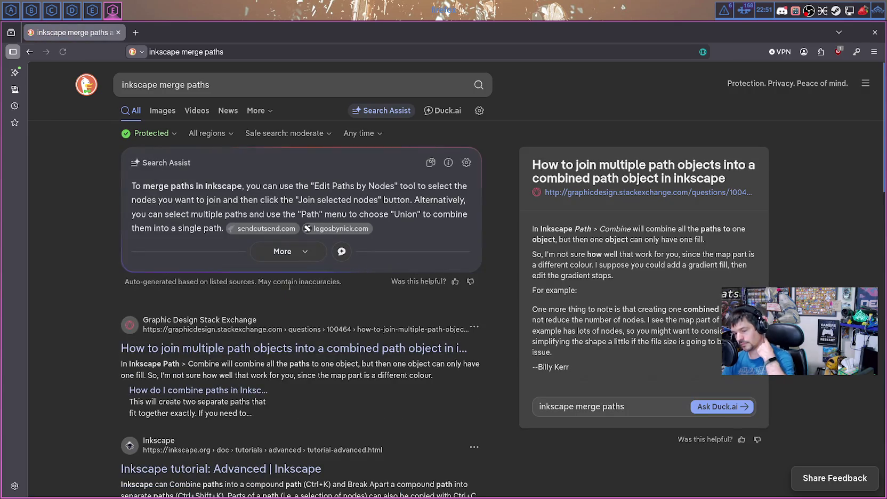
scroll(278, 352, down, 3)
scroll(299, 214, down, 1)
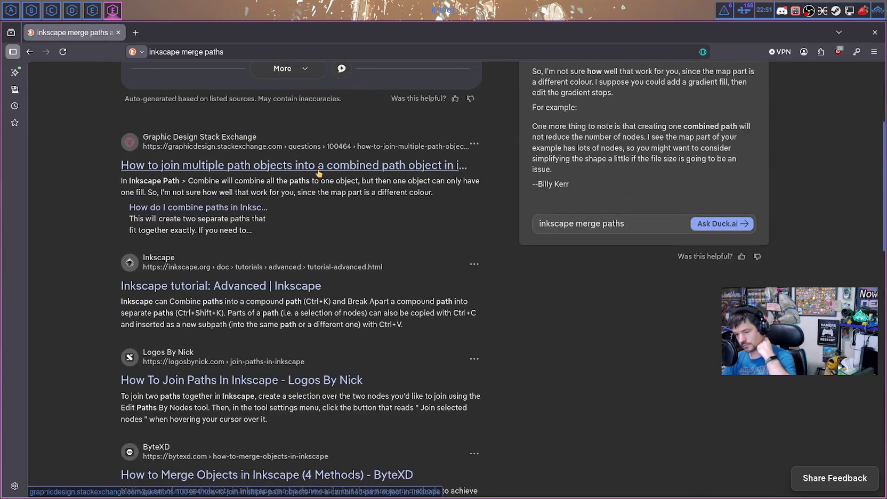
scroll(317, 192, down, 1)
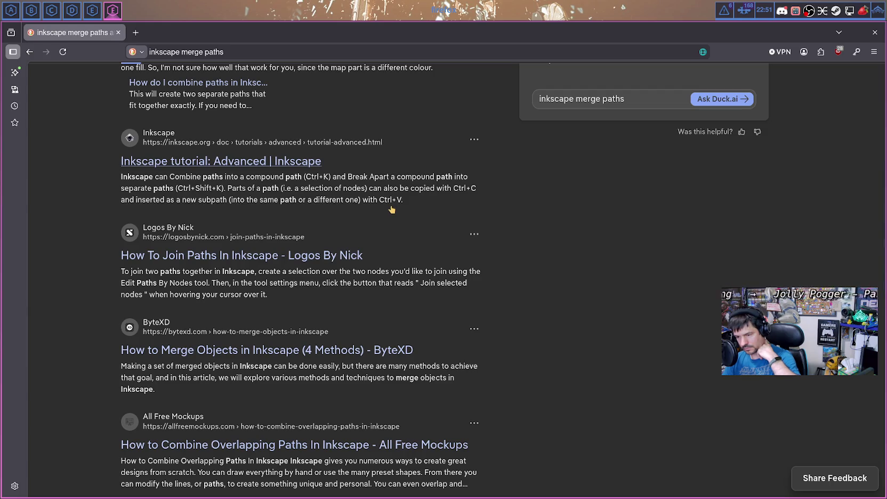
key(super+5)
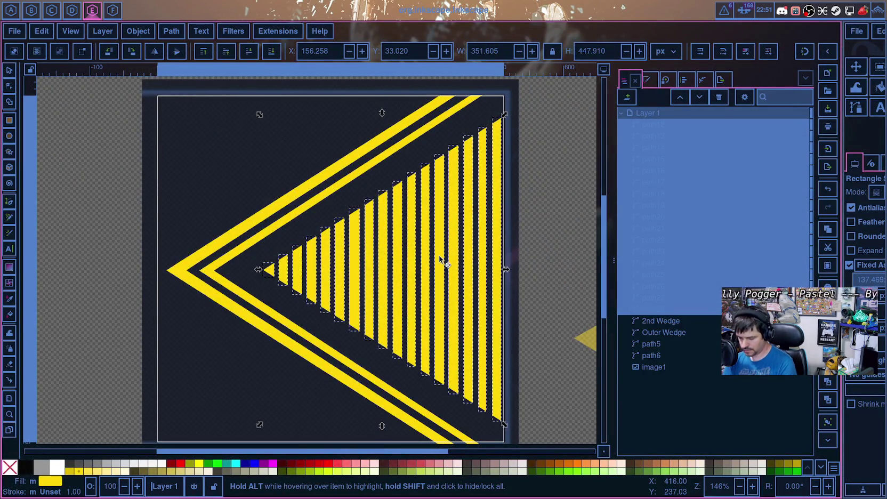
Step: Combine all stripes with Ctrl+K into one path named 'Central Triangle'
key(ctrl+k)
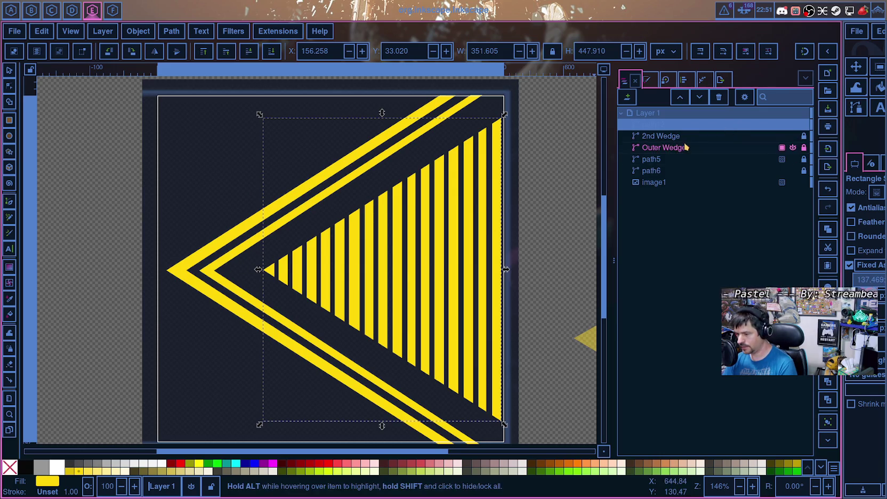
double_click(660, 125)
key(BackSpace)
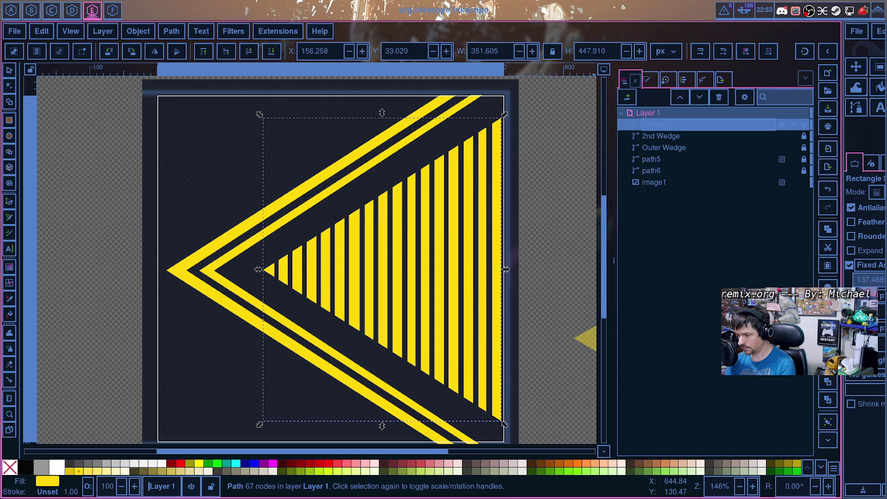
key(Return)
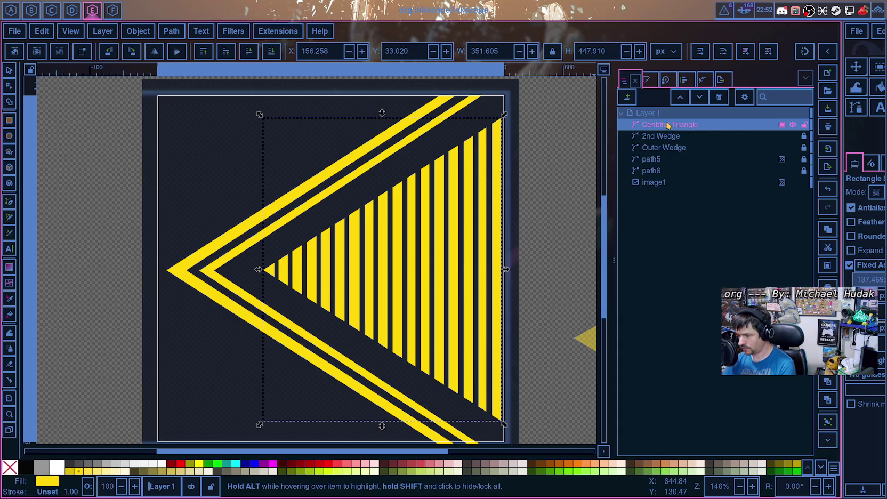
double_click(660, 126)
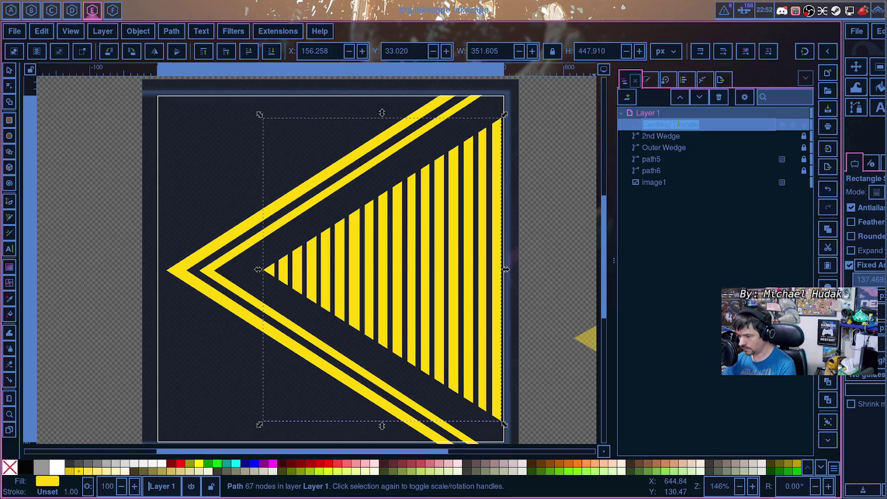
key(Return)
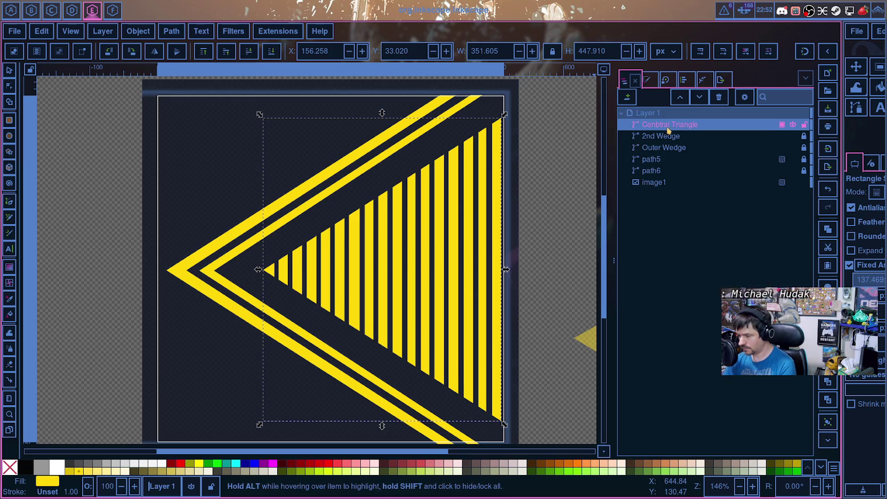
double_click(659, 126)
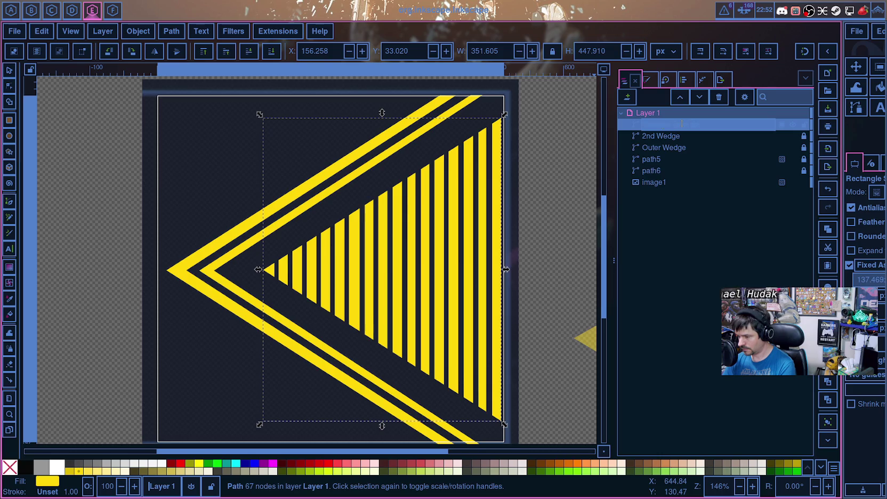
key(Return)
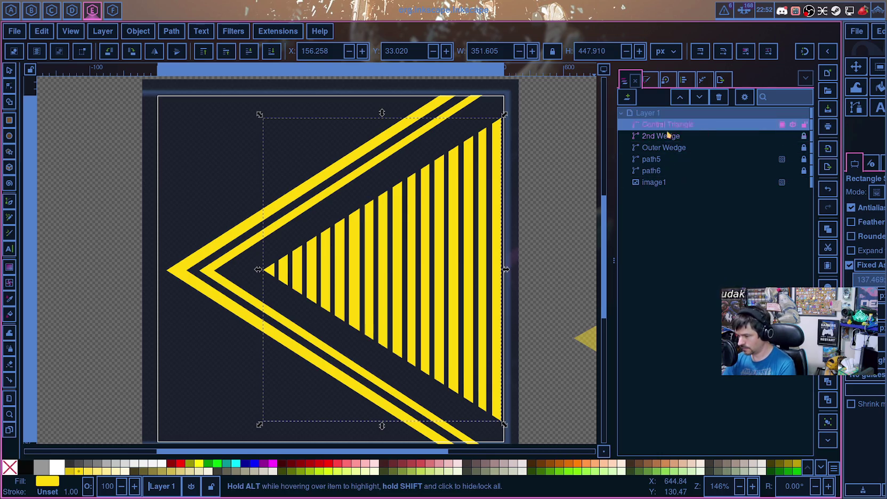
Step: Delete the stray path5 and path6 objects and hide the background image1
click(663, 163)
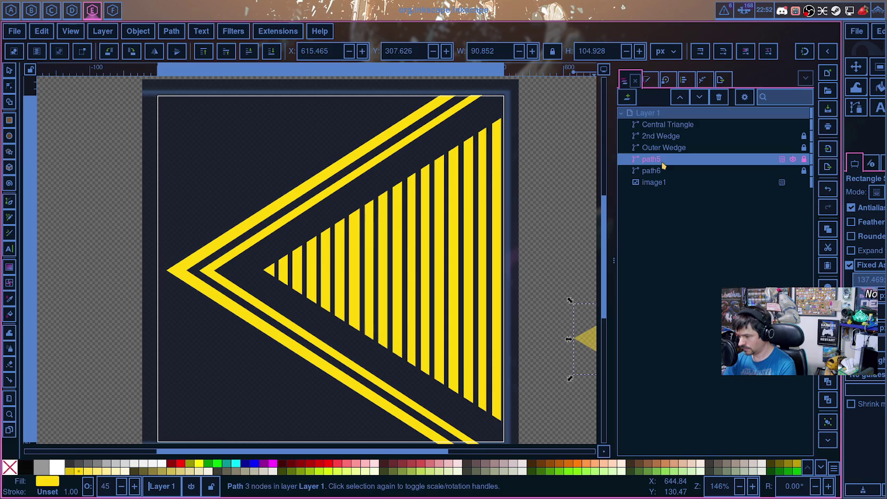
key(Delete)
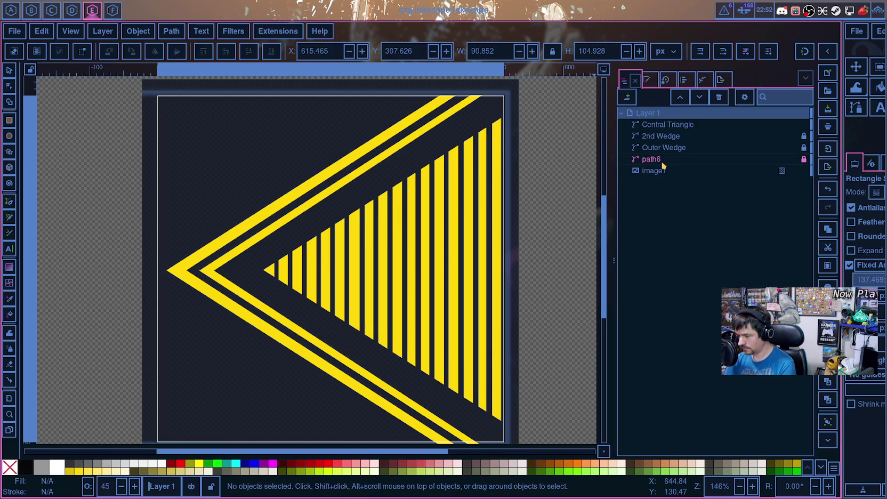
click(662, 161)
key(Delete)
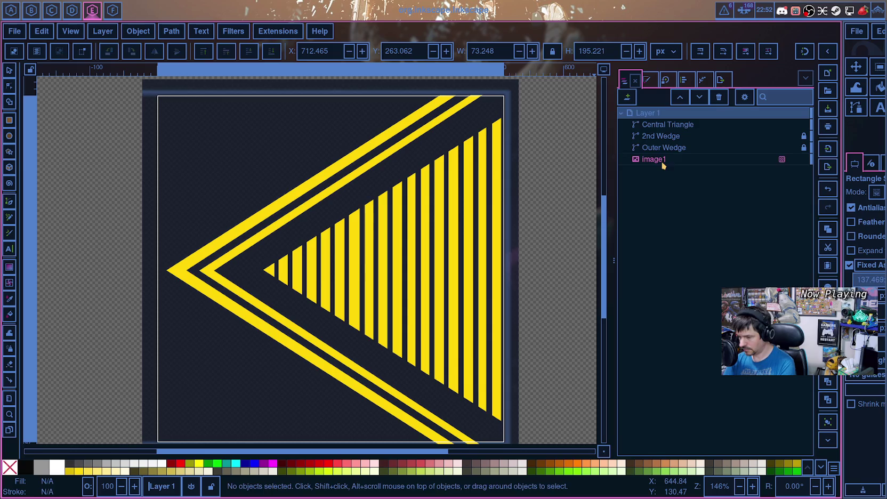
mouse_move(721, 171)
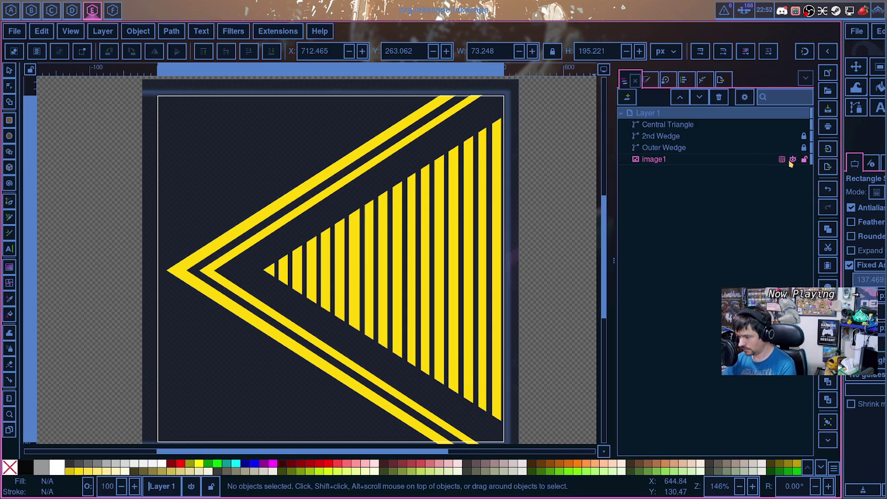
click(793, 160)
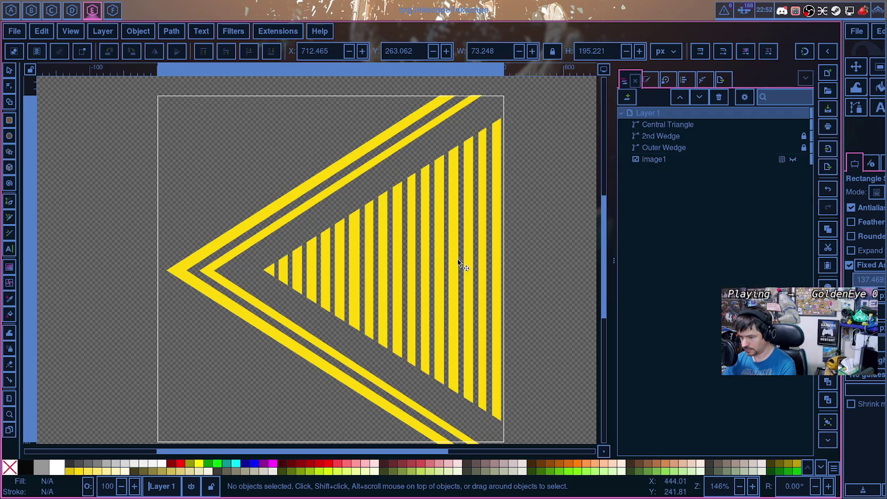
Step: Select the wedges and Central Triangle together and fill them with black
scroll(458, 258, down, 5)
scroll(468, 288, up, 5)
scroll(472, 288, up, 5)
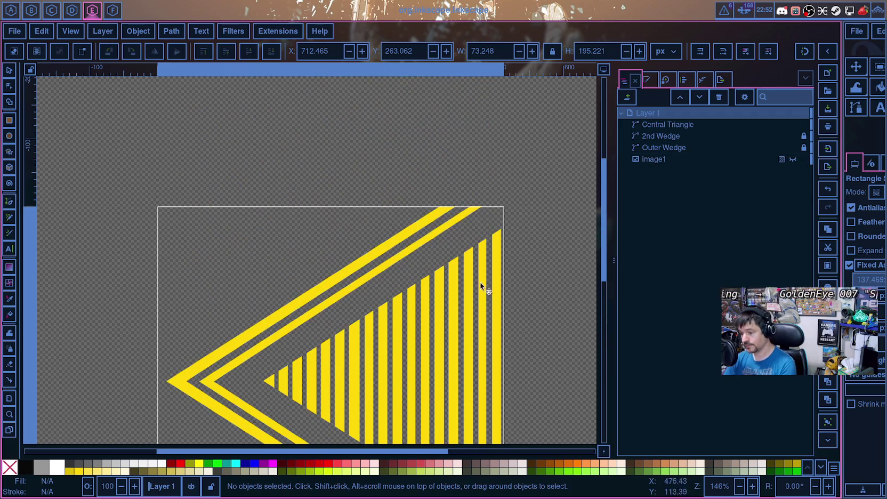
scroll(481, 286, down, 5)
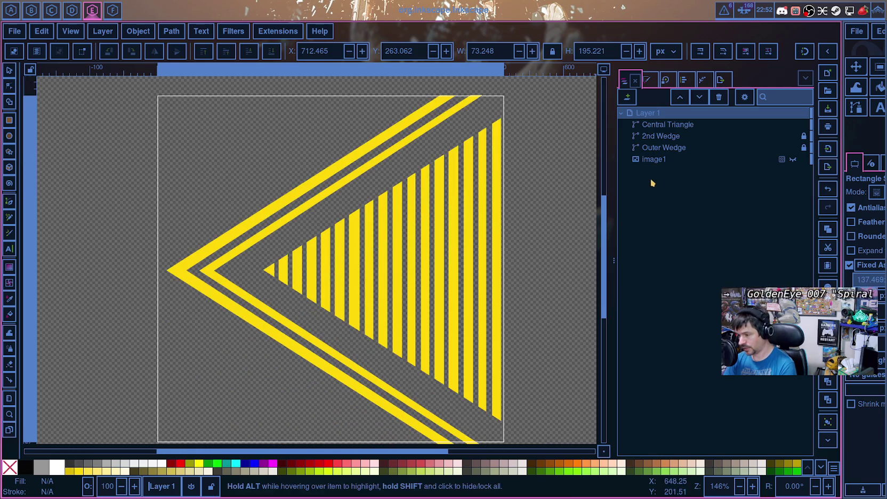
click(687, 147)
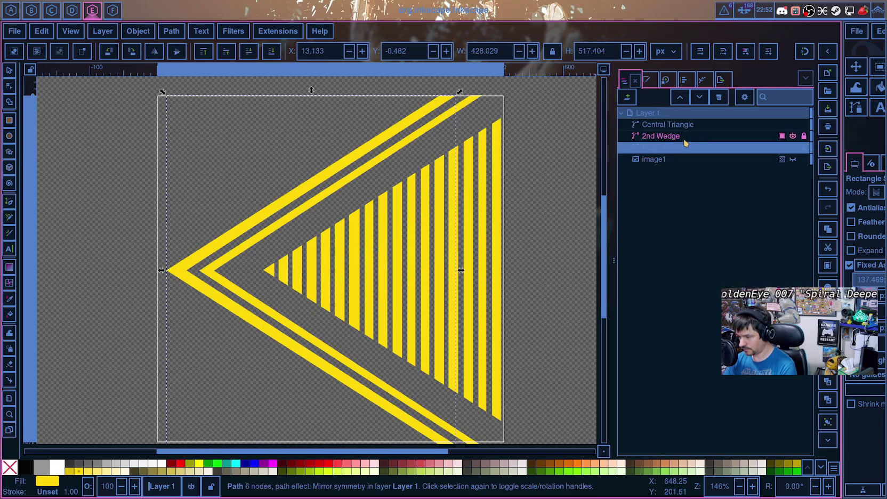
shift+click(683, 126)
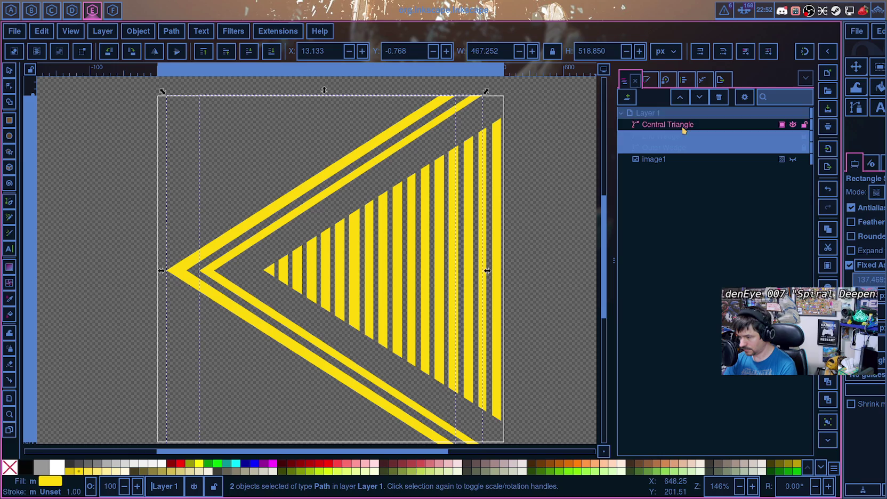
click(26, 469)
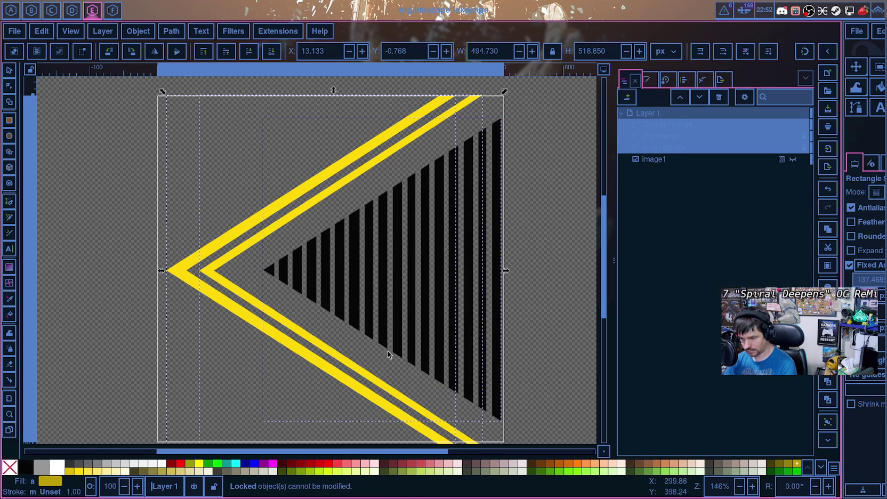
Step: Unlock the Outer Wedge and fill both Outer Wedge and 2nd Wedge black
click(665, 148)
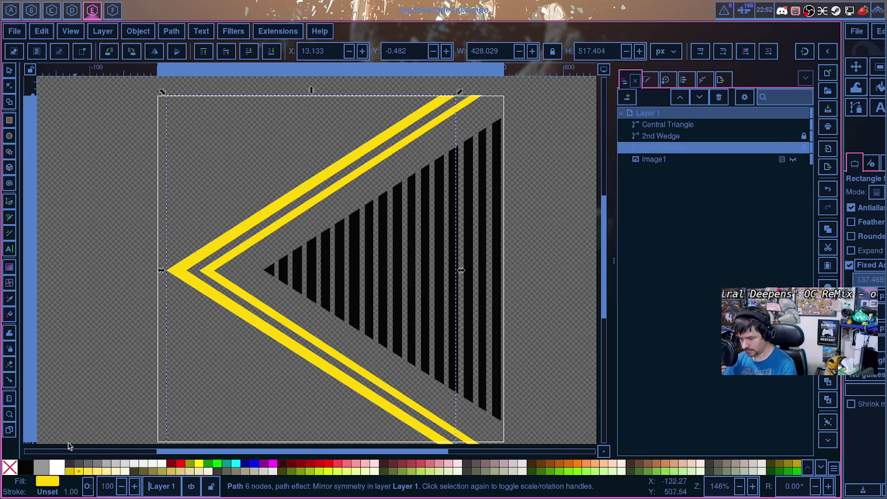
click(804, 136)
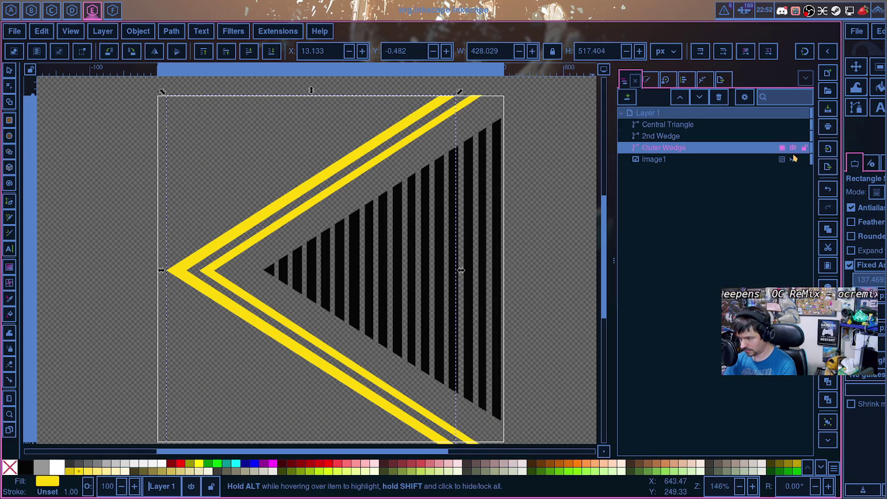
click(26, 470)
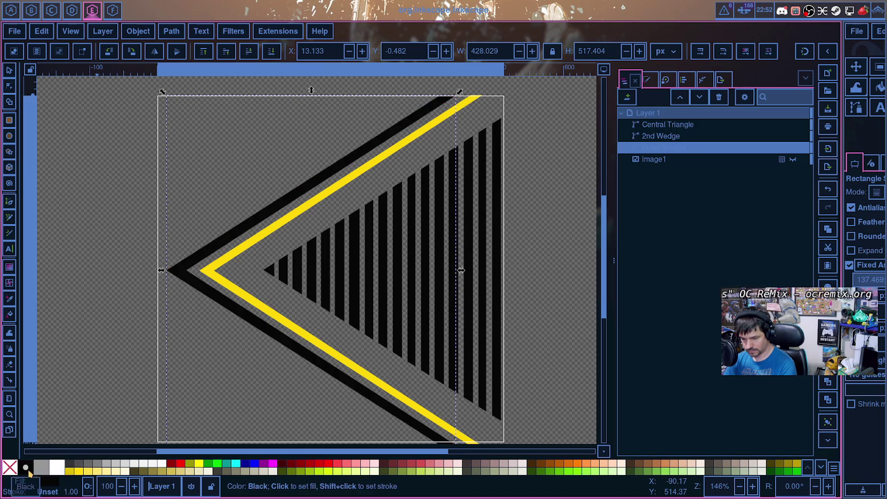
click(668, 141)
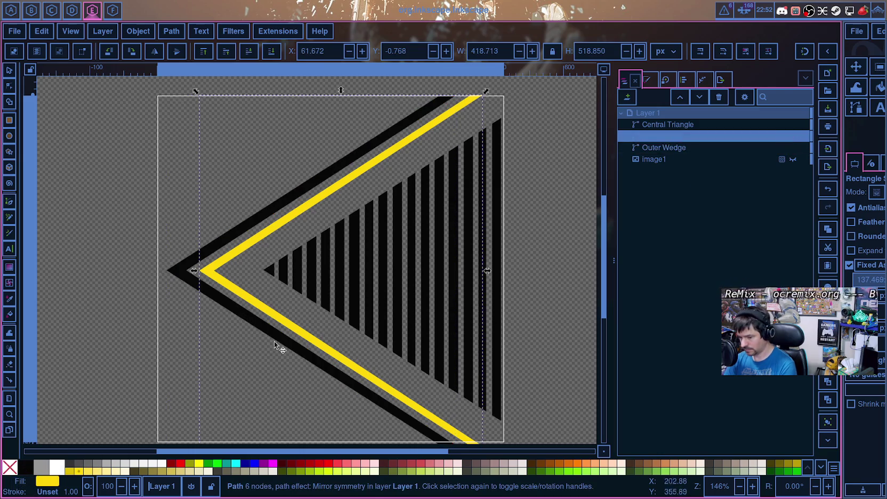
click(26, 468)
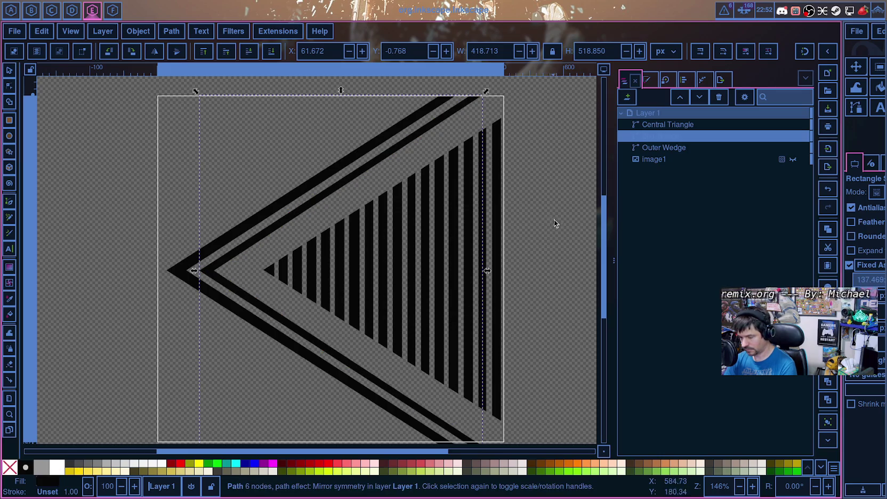
Step: Open the Export panel, showing a 512 × 512 px PNG at 96 DPI named wedgeDecoration.png
scroll(538, 279, down, 3)
scroll(549, 283, up, 5)
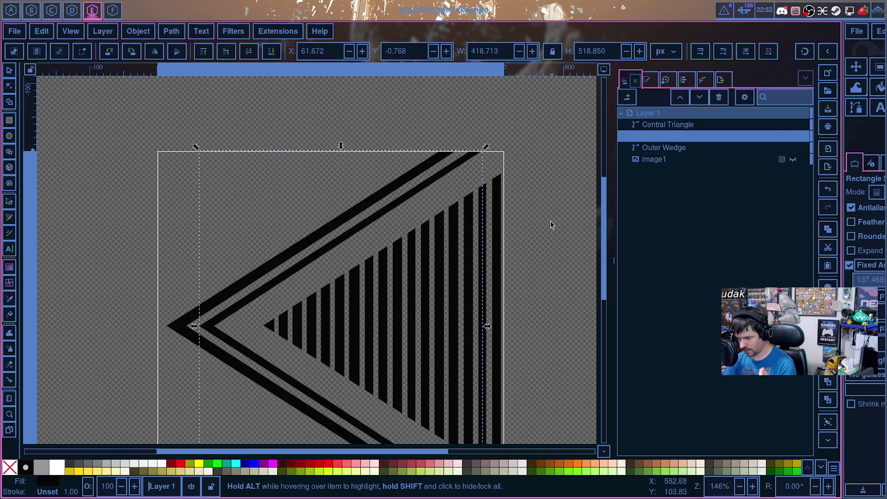
scroll(553, 219, down, 3)
scroll(508, 282, up, 1)
scroll(507, 281, up, 2)
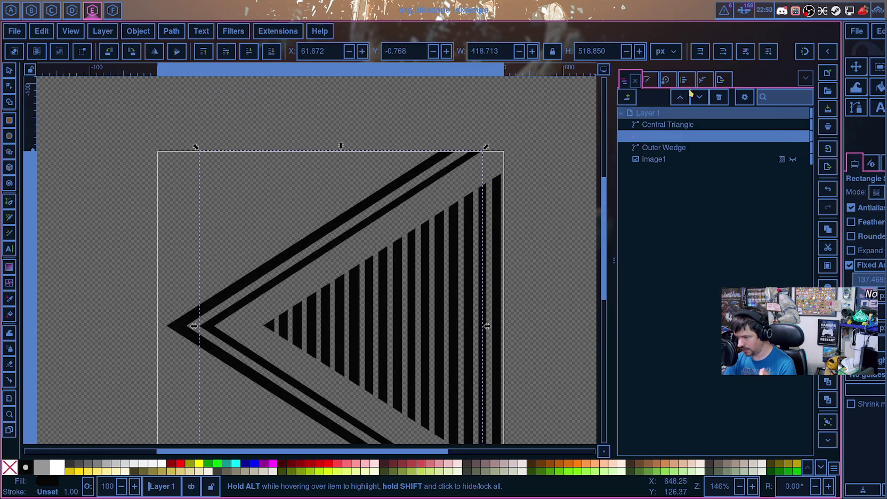
click(720, 79)
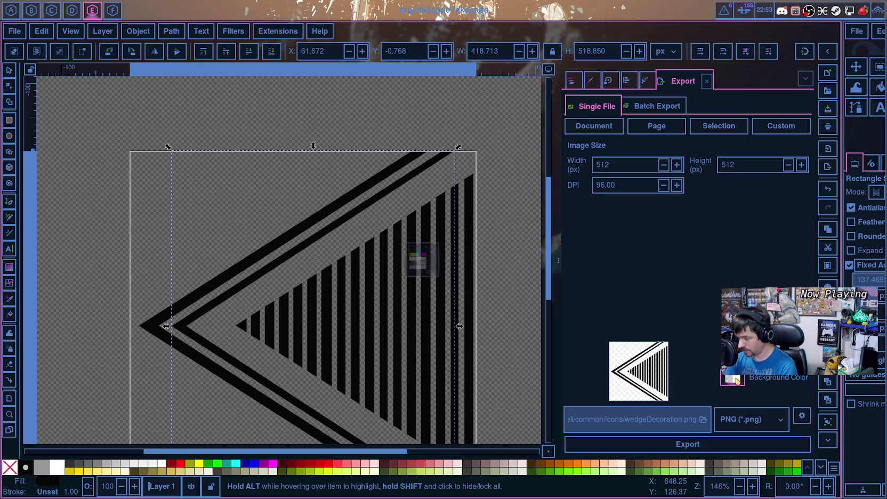
Step: Set the export background colour to fully transparent (alpha 0)
click(735, 380)
mouse_move(436, 278)
mouse_down()
mouse_move(307, 282)
mouse_move(480, 284)
mouse_up()
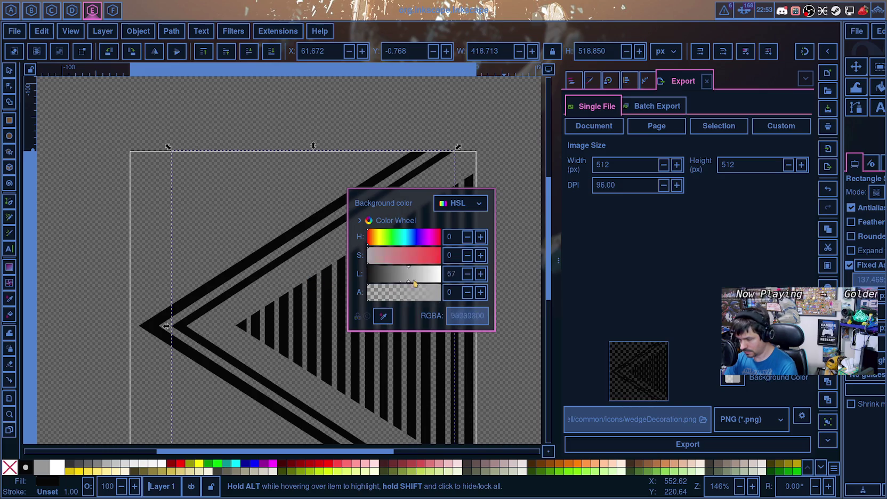
drag(425, 296, 505, 302)
drag(433, 303, 377, 302)
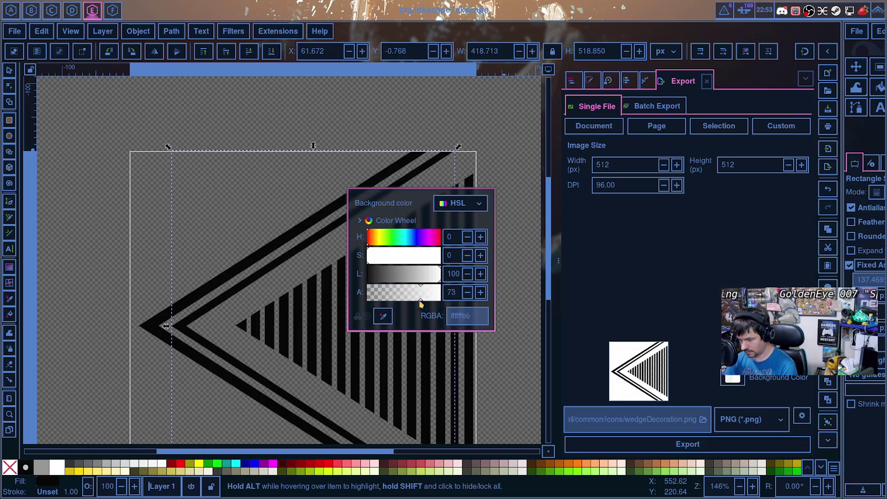
Step: Export as Inkscape SVG, replacing the existing wedgeDecoration.svg, then close the colour popup
click(767, 420)
click(754, 399)
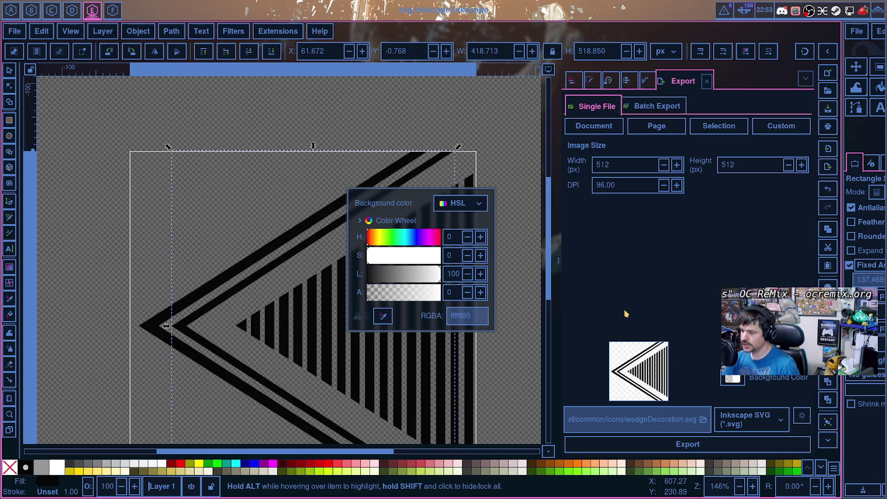
click(679, 446)
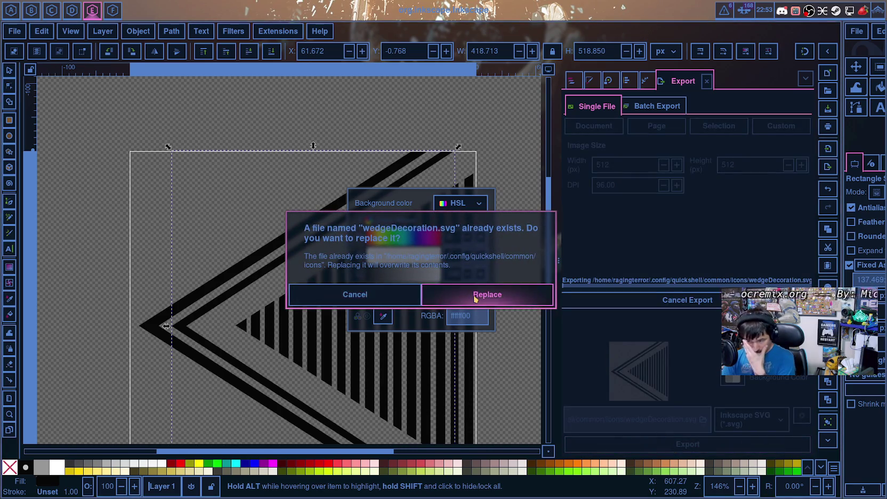
click(476, 296)
key(Escape)
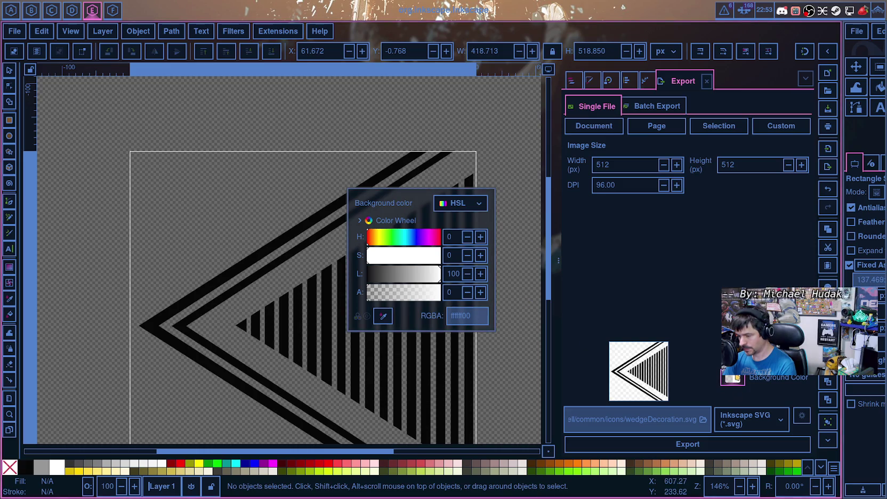
drag(429, 225, 677, 236)
key(Escape)
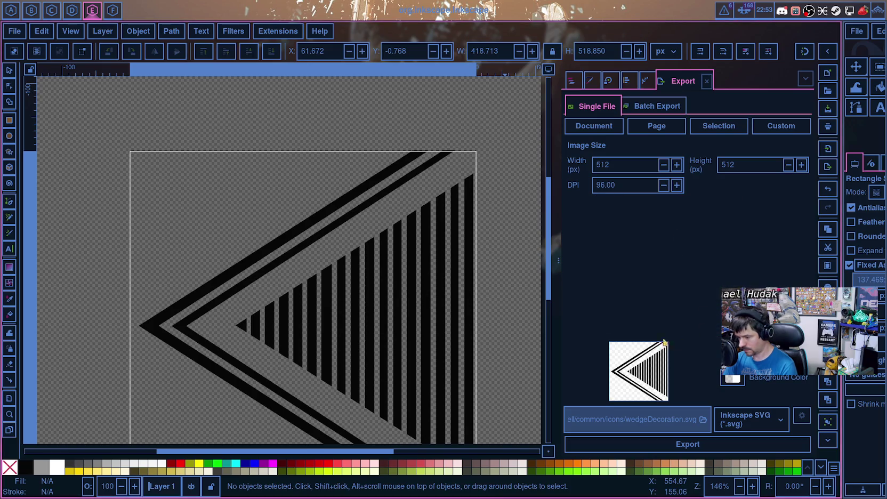
Step: Cycle through the Transform and Align tabs back to Layers and Objects and select Central Triangle
scroll(411, 266, down, 4)
scroll(409, 275, up, 3)
scroll(459, 277, up, 4)
scroll(462, 276, down, 4)
scroll(428, 239, down, 2)
scroll(416, 288, down, 2)
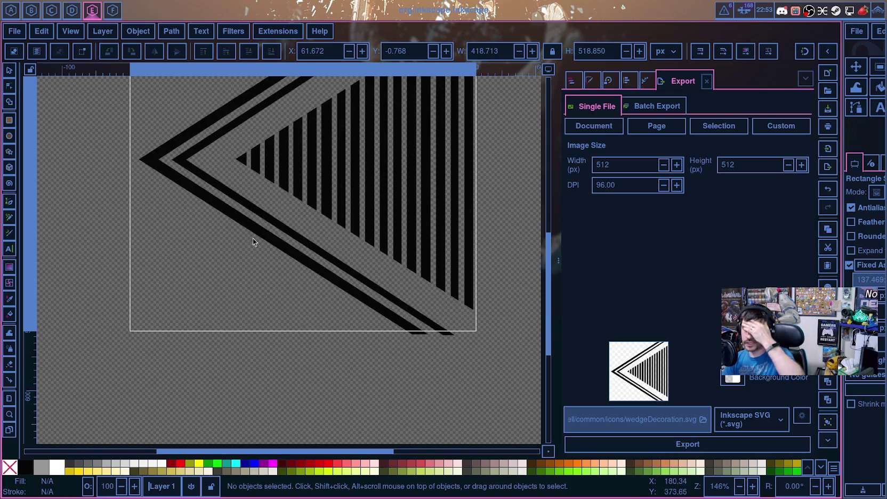
scroll(252, 239, up, 2)
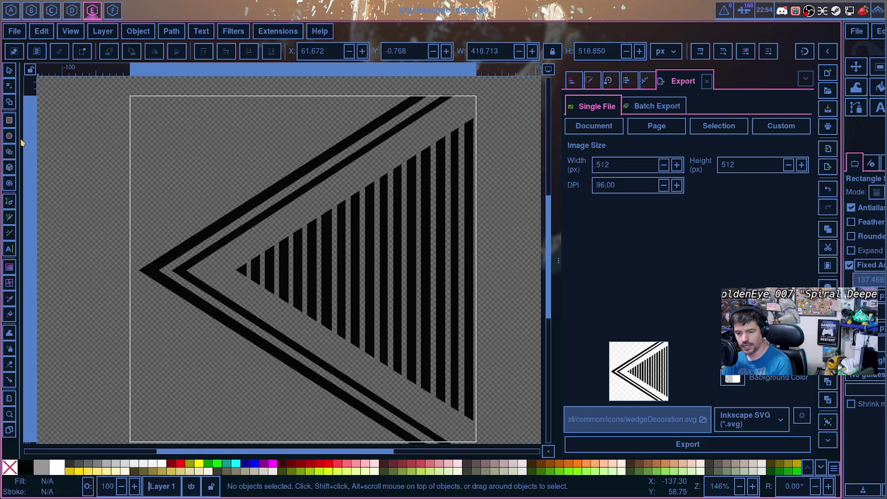
click(606, 82)
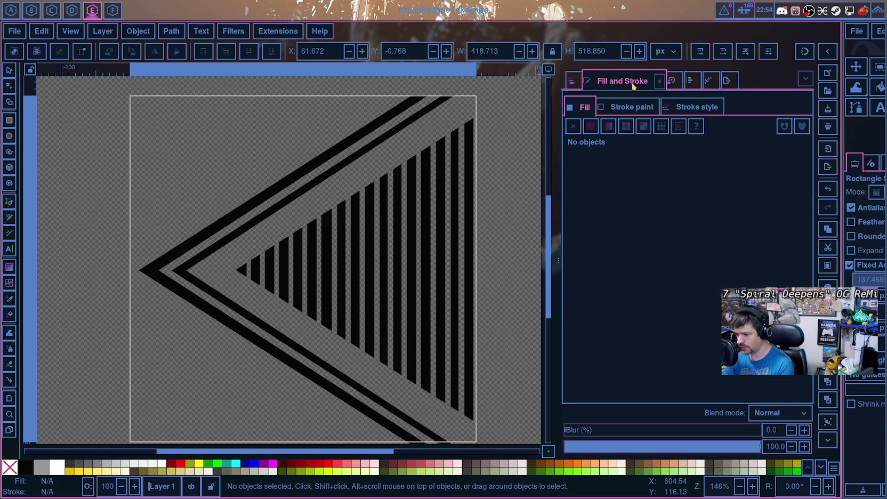
click(690, 80)
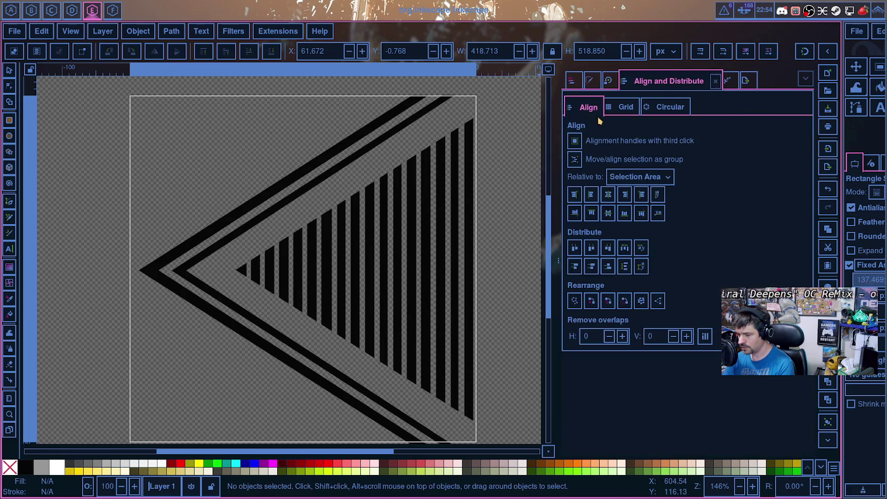
click(573, 83)
click(617, 130)
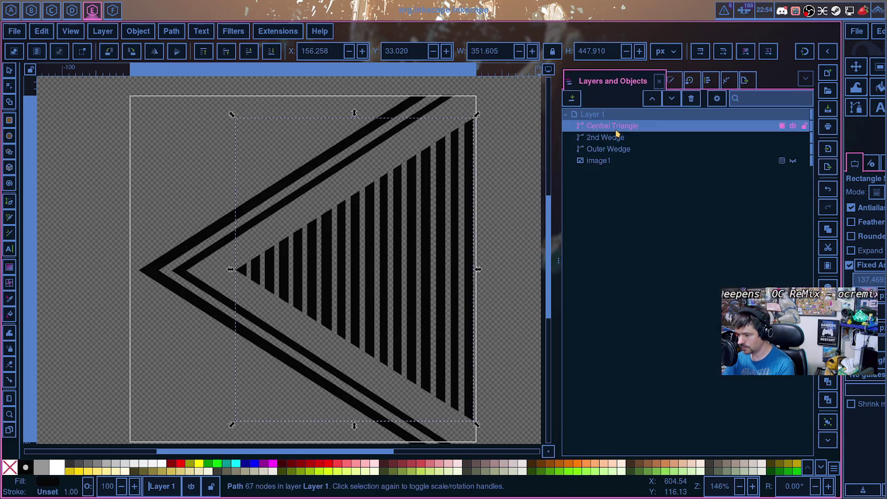
Step: Lower Central Triangle below both wedges, then give all three shapes a radial gradient fill
key(Page_Down)
key(Page_Down)
click(618, 131)
shift+click(619, 137)
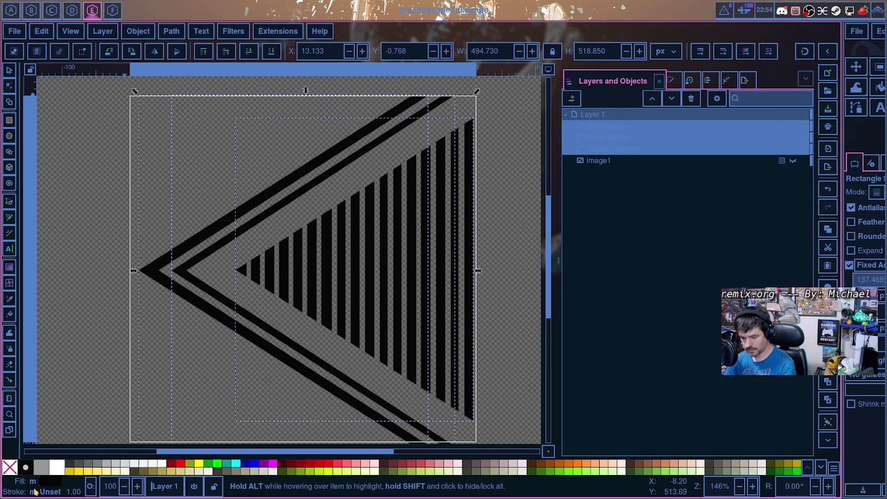
click(677, 83)
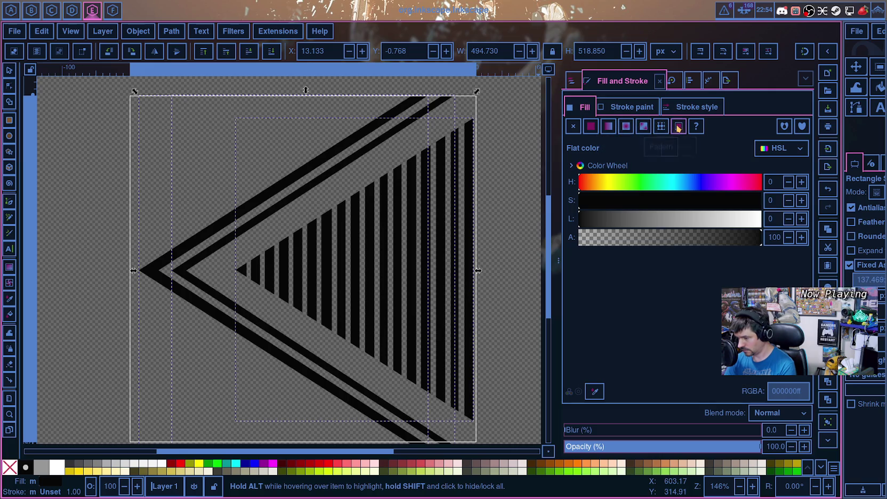
click(632, 128)
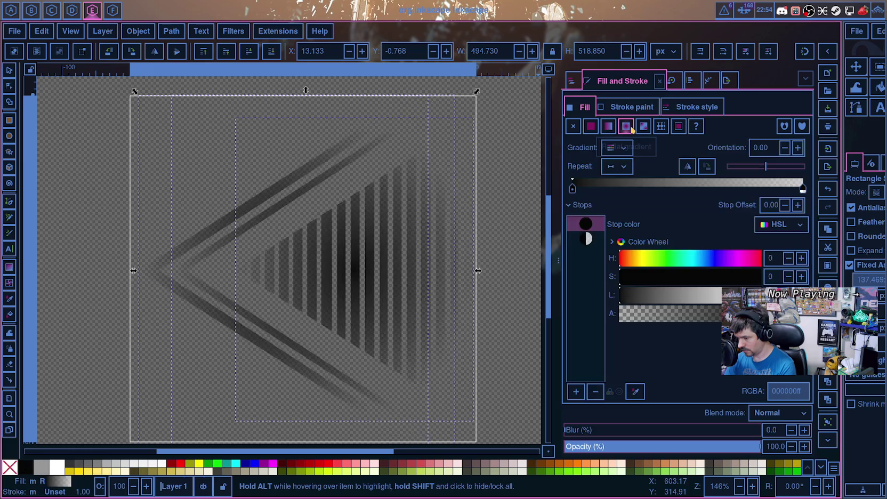
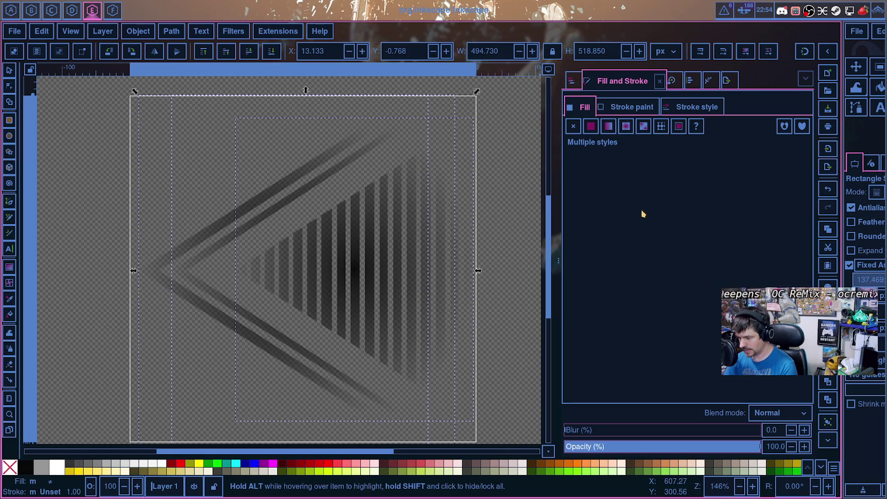
Step: Lower the artwork's opacity slightly and try linear, radial and no fill, ending on radial
mouse_move(605, 446)
mouse_down()
mouse_move(741, 446)
mouse_move(772, 430)
mouse_up()
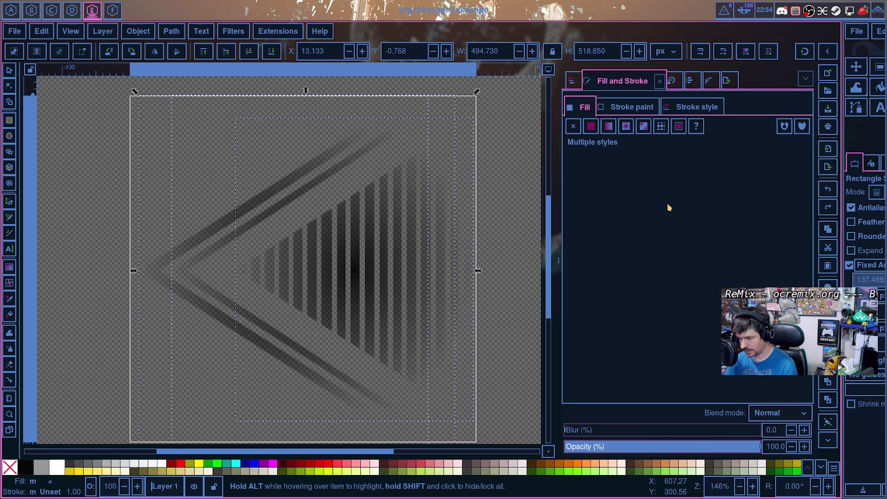
click(632, 107)
click(585, 107)
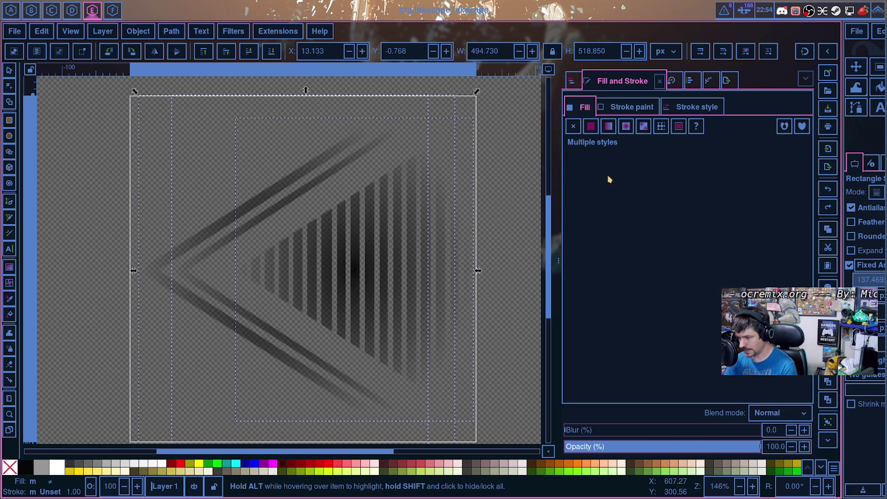
click(615, 128)
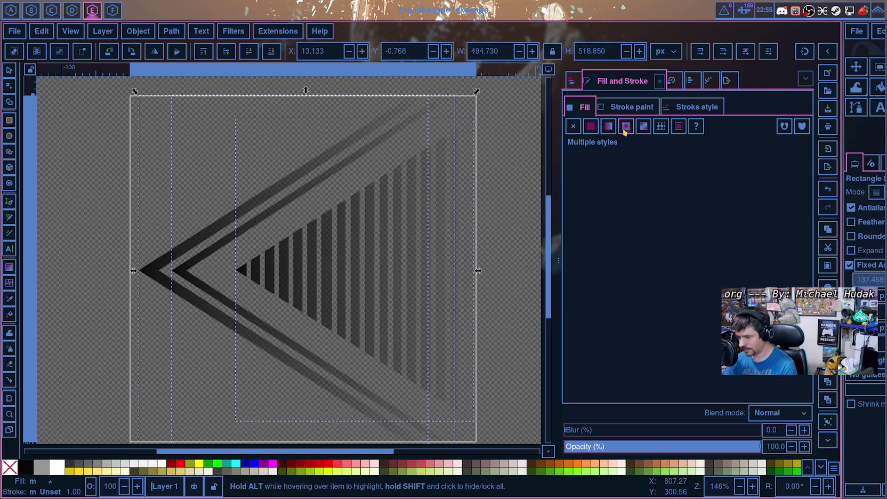
click(626, 127)
click(573, 126)
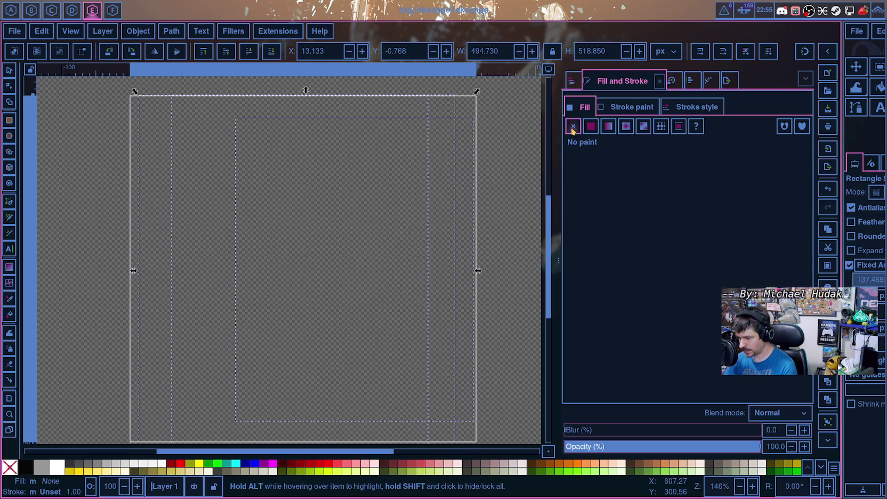
click(626, 126)
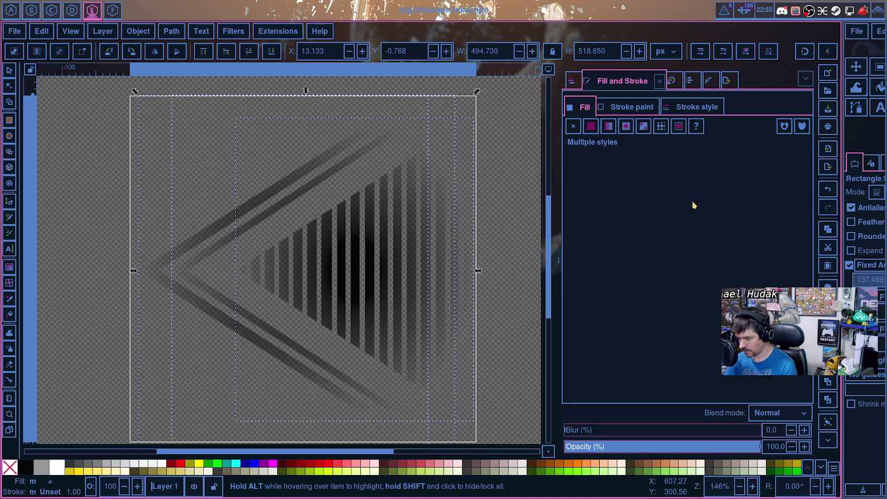
Step: Try mesh gradient, linear gradient, no paint and flat black fills on the artwork
click(644, 130)
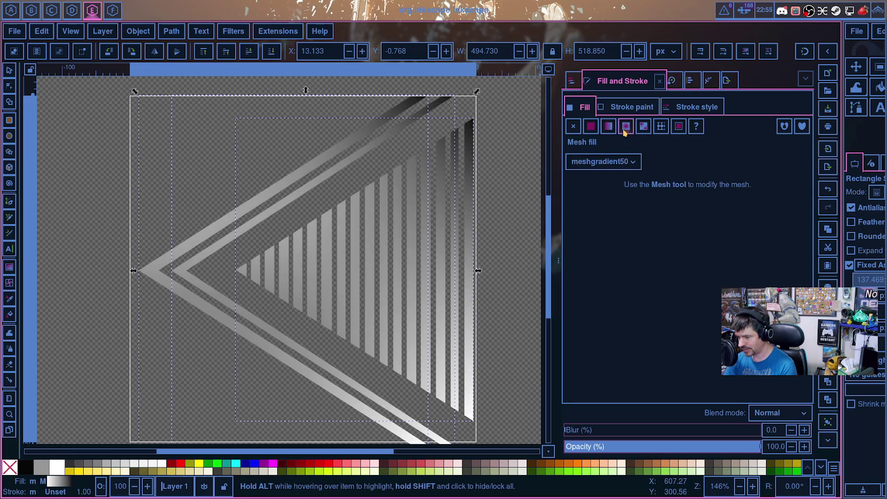
click(634, 163)
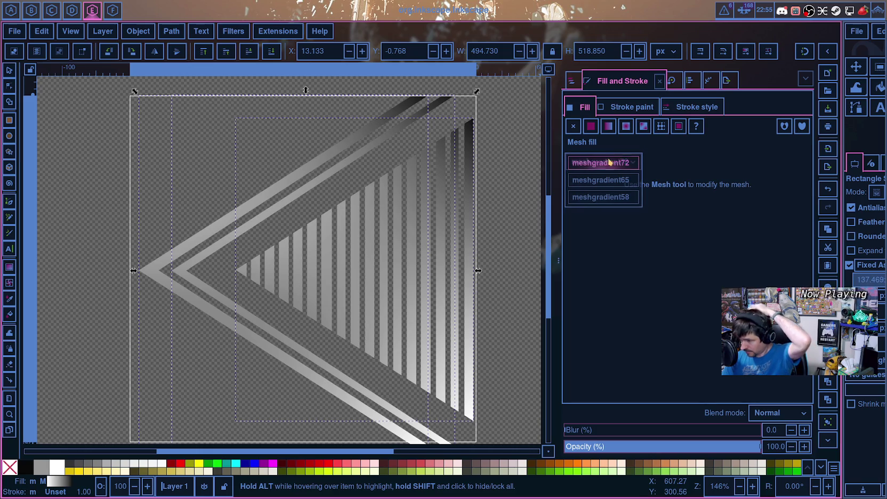
click(609, 126)
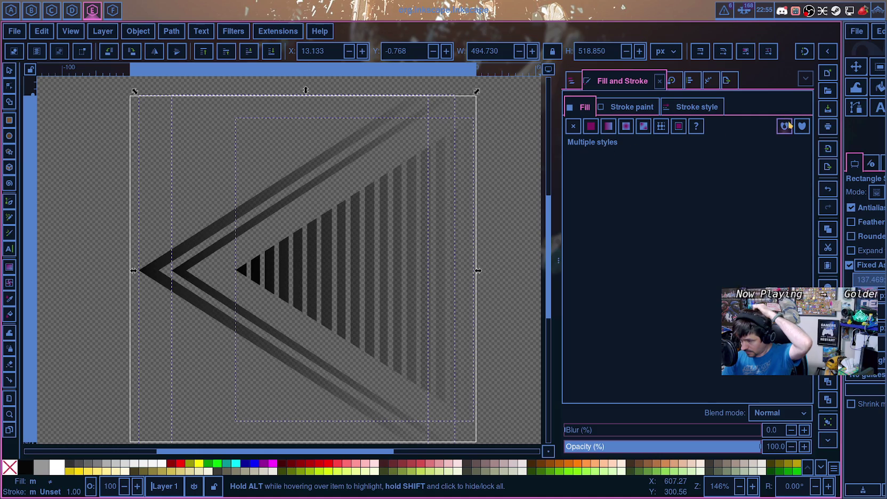
click(574, 126)
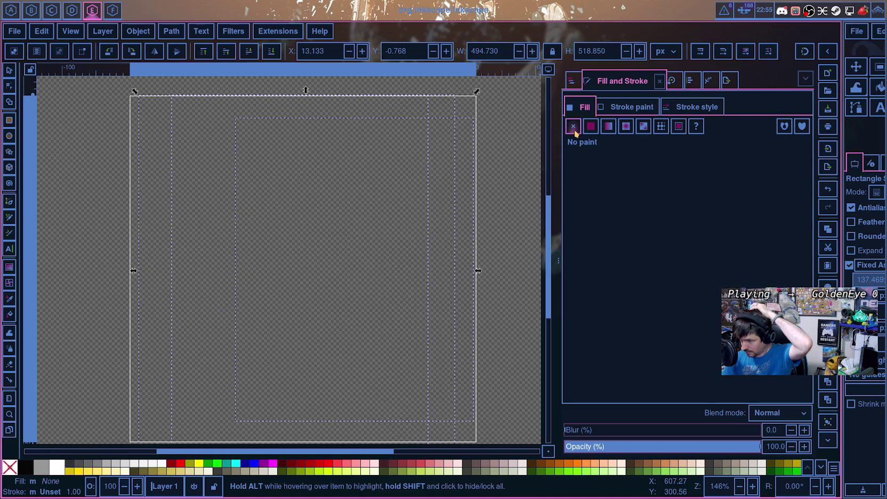
click(593, 128)
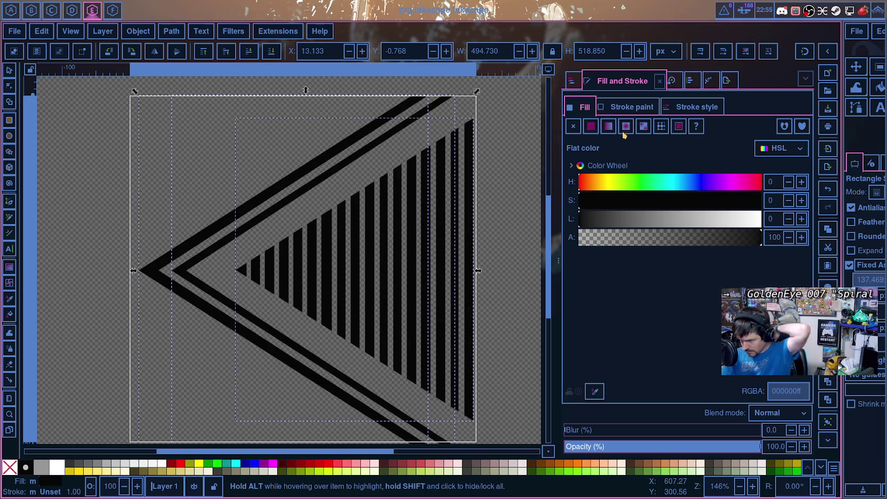
Step: Browse saved gradients and repeat options, cycle between radial and linear gradients, and show the layers list
click(610, 126)
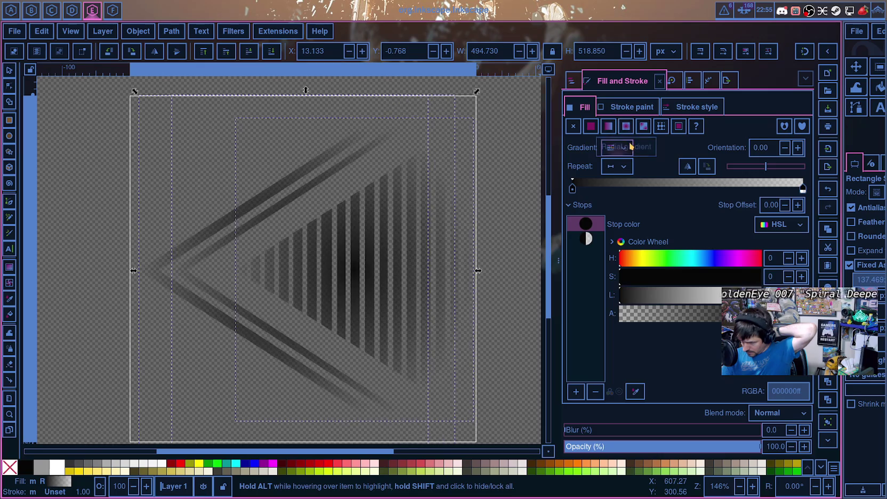
click(627, 151)
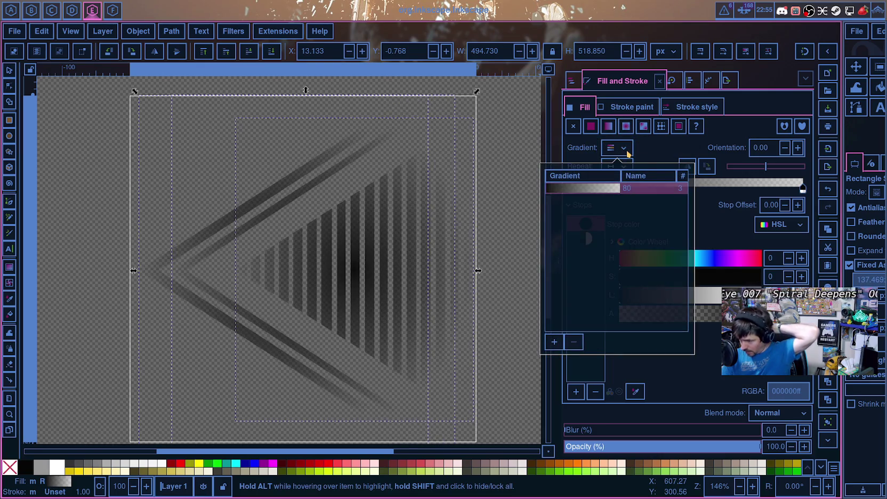
click(627, 150)
click(621, 167)
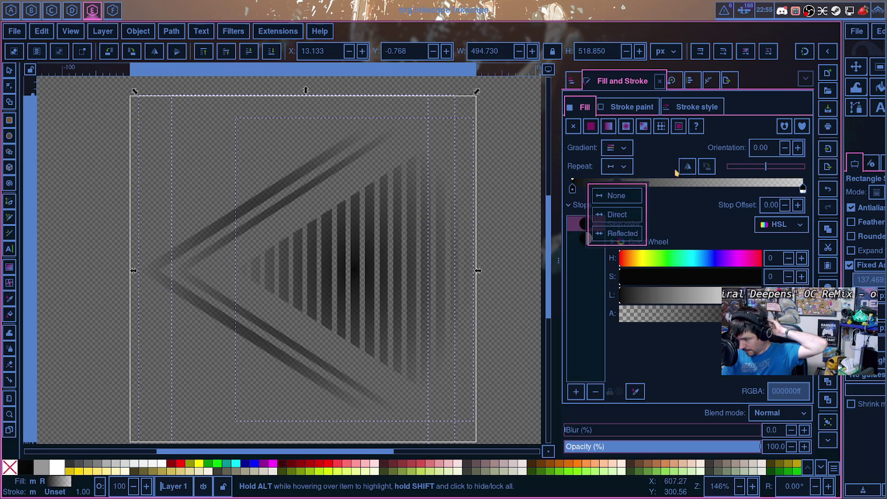
click(639, 131)
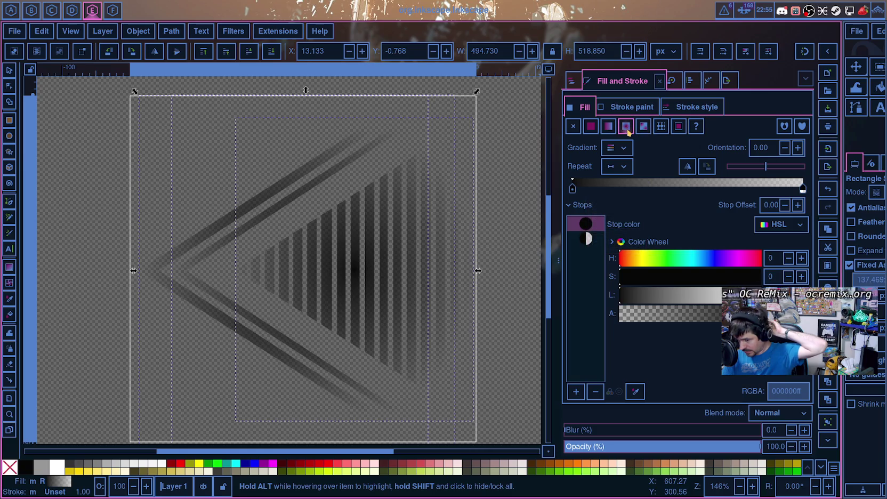
click(626, 127)
click(613, 130)
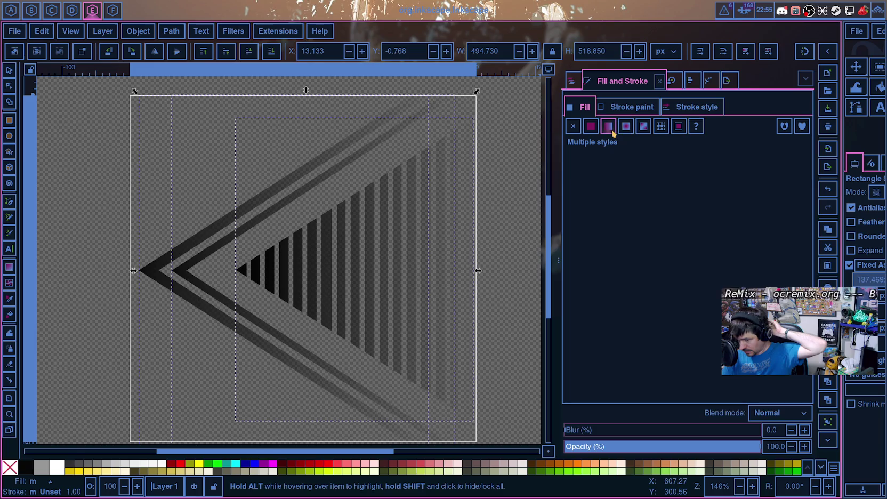
click(573, 81)
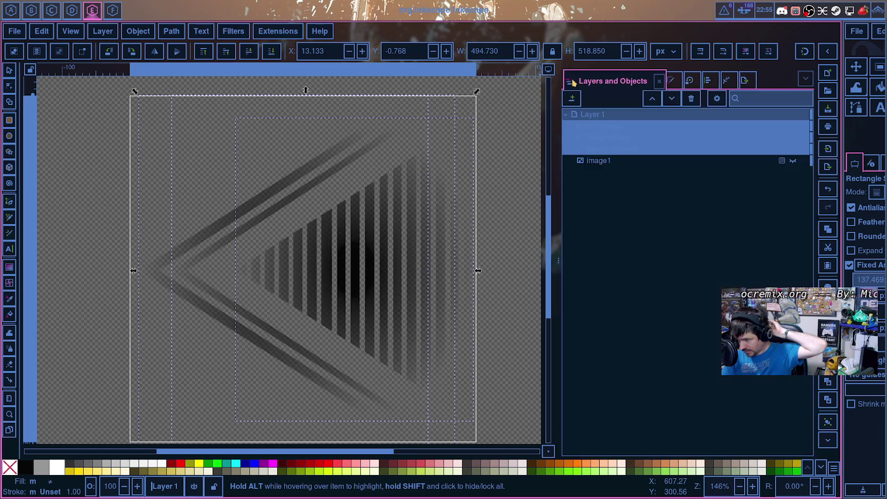
mouse_move(686, 113)
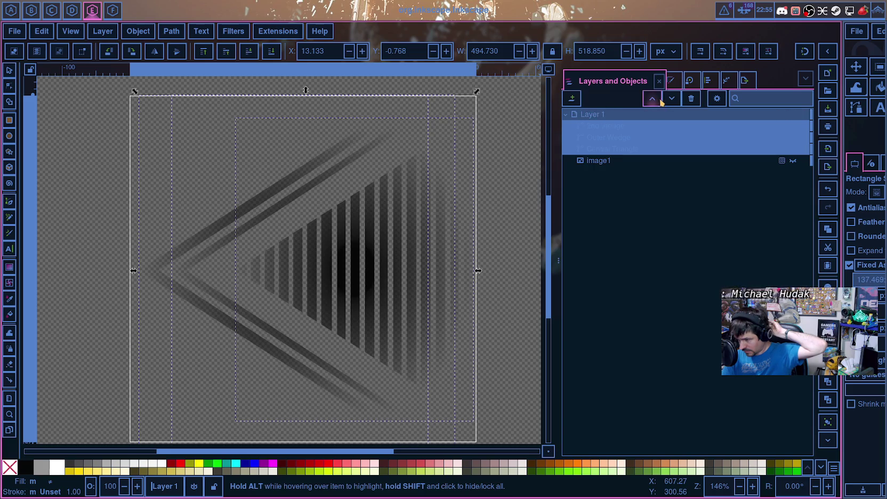
Step: Replace the stripes' gradient with a flat black 000000ff fill and show the layers list
click(671, 81)
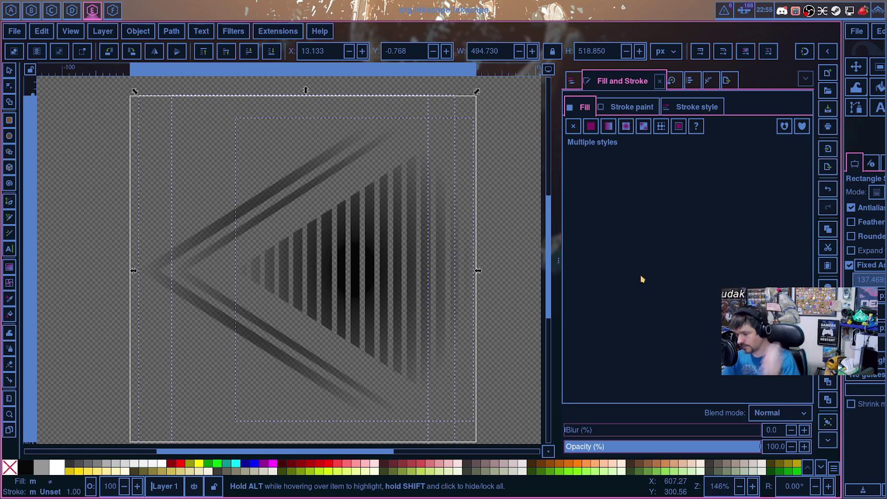
click(573, 126)
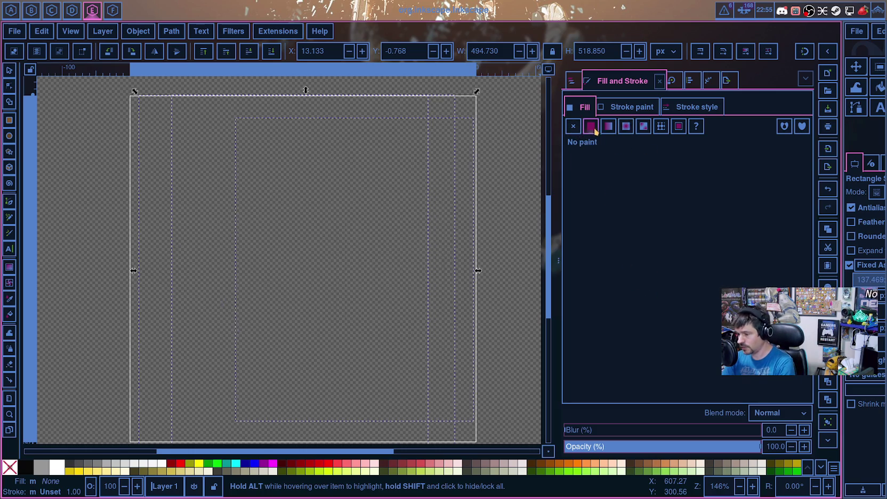
click(626, 126)
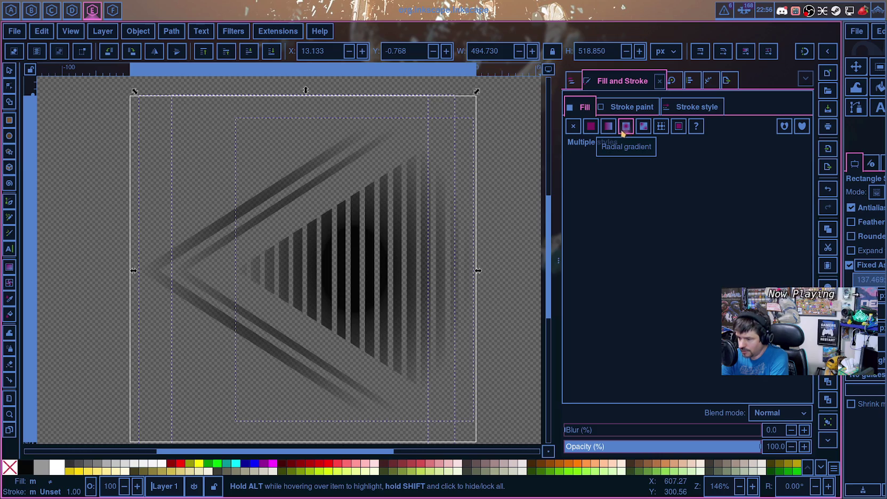
click(590, 127)
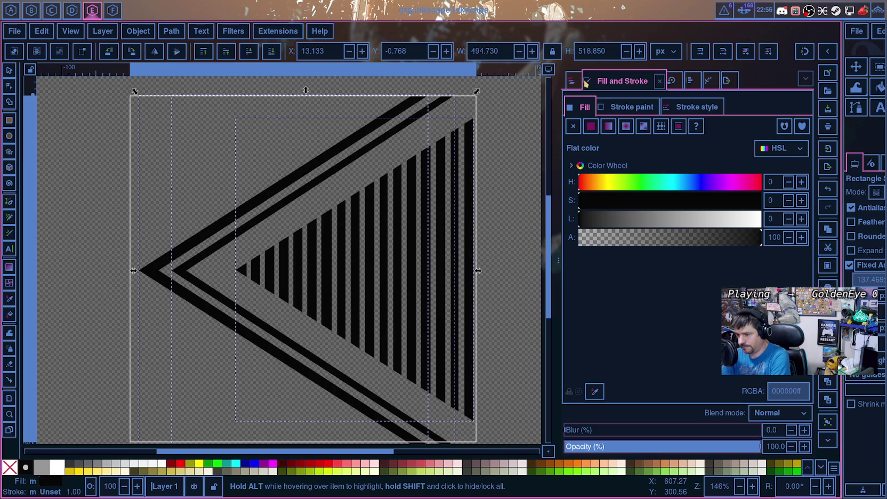
click(571, 80)
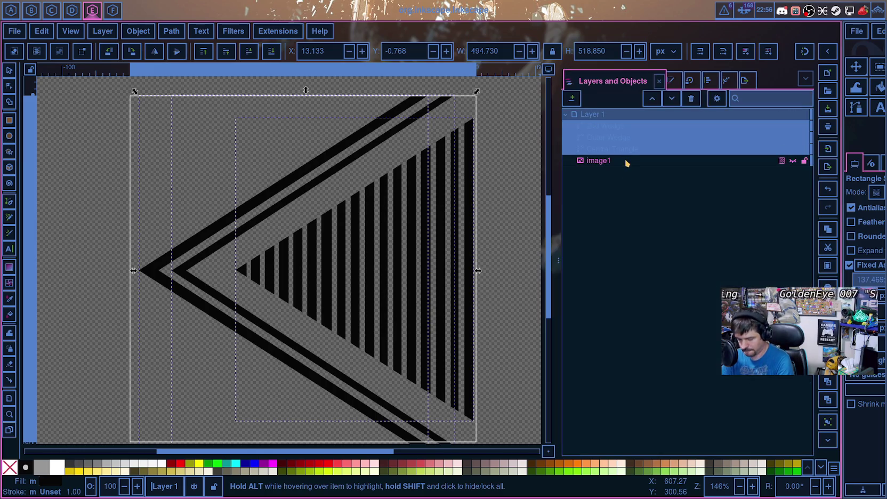
Step: Duplicate Layer 1 and delete image95 from the new Layer 1 copy
right_click(586, 116)
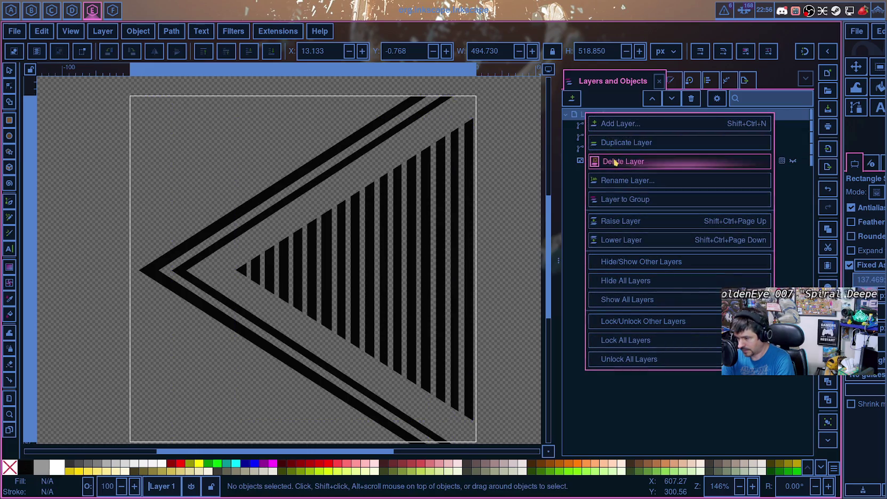
click(602, 144)
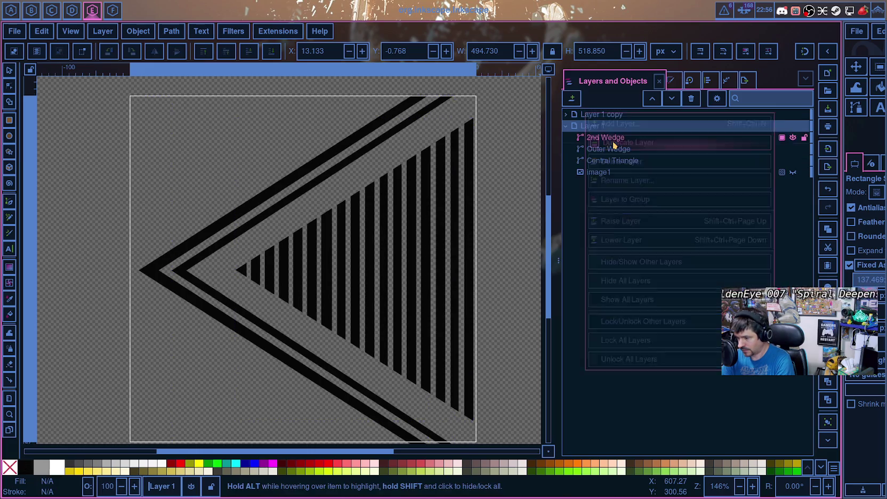
click(566, 114)
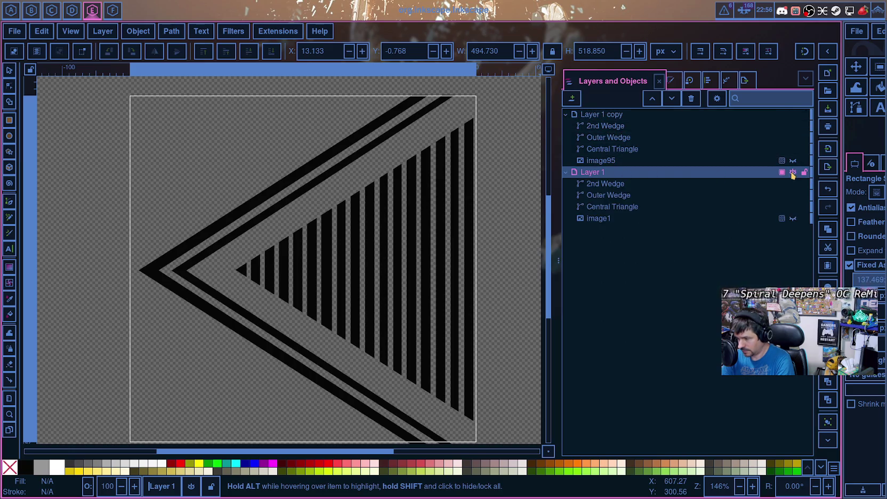
click(747, 163)
key(Delete)
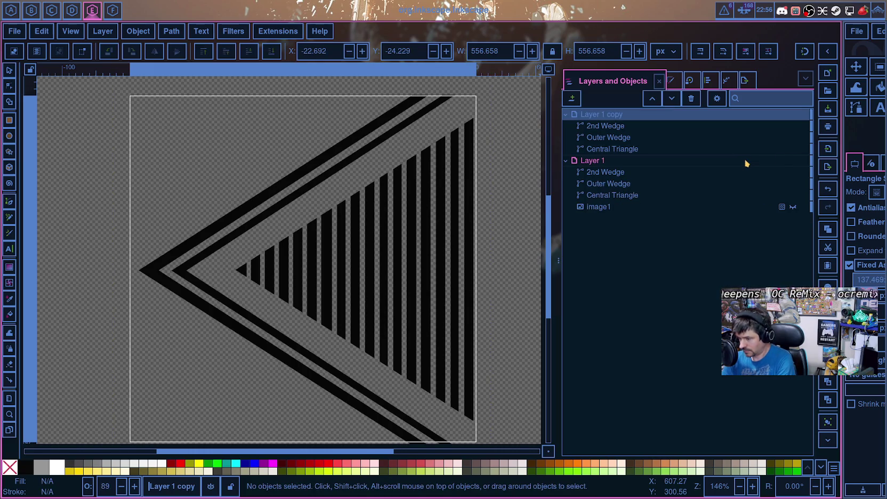
right_click(585, 209)
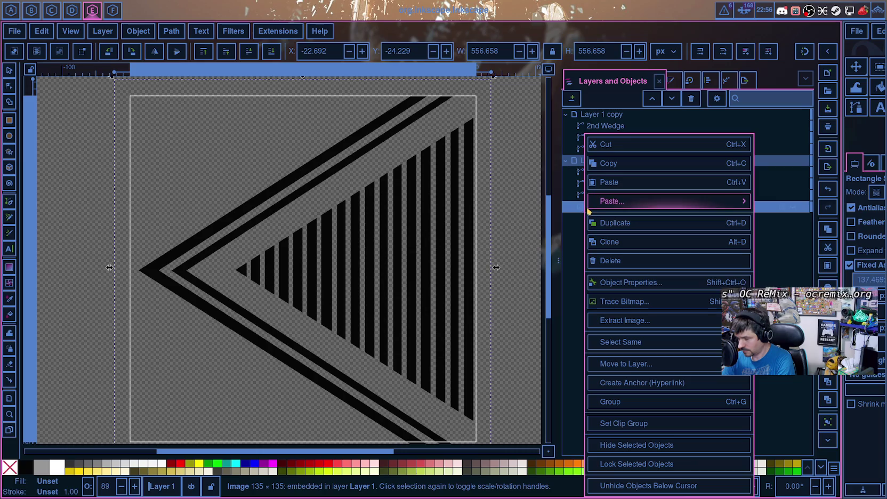
click(768, 135)
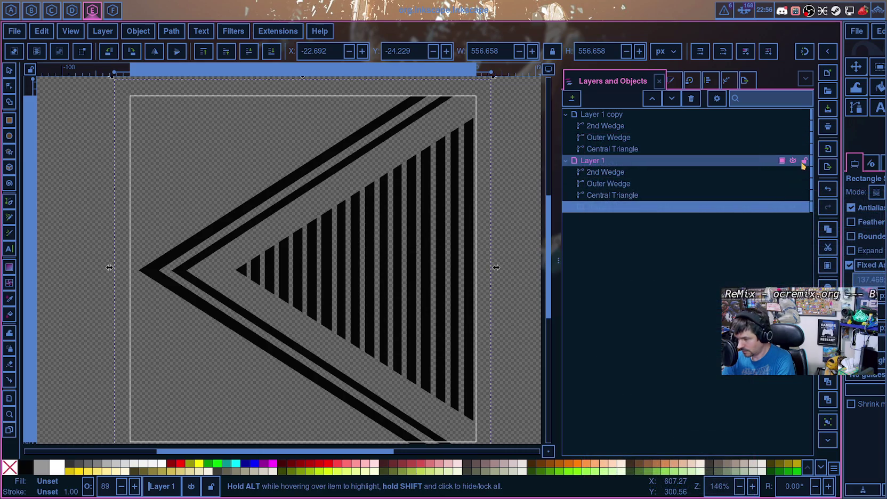
mouse_move(605, 127)
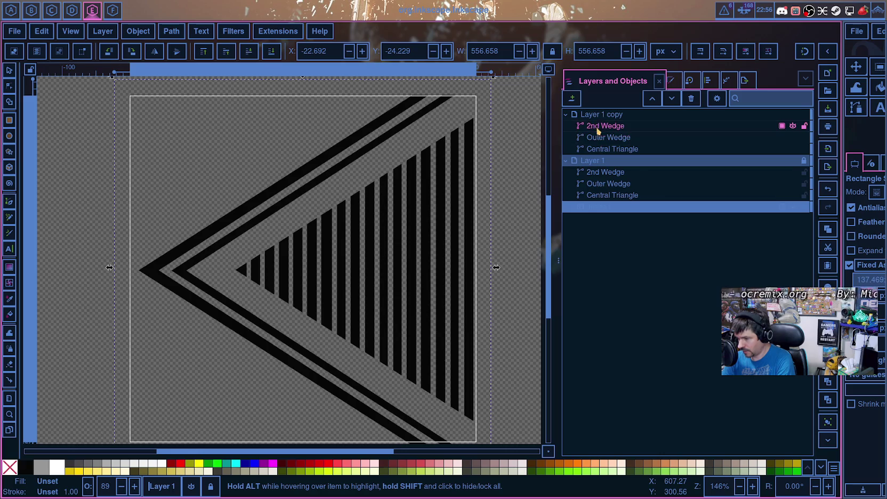
Step: Combine the copy's three shapes into one path named 'Full Shape' and select it
drag(598, 127, 608, 150)
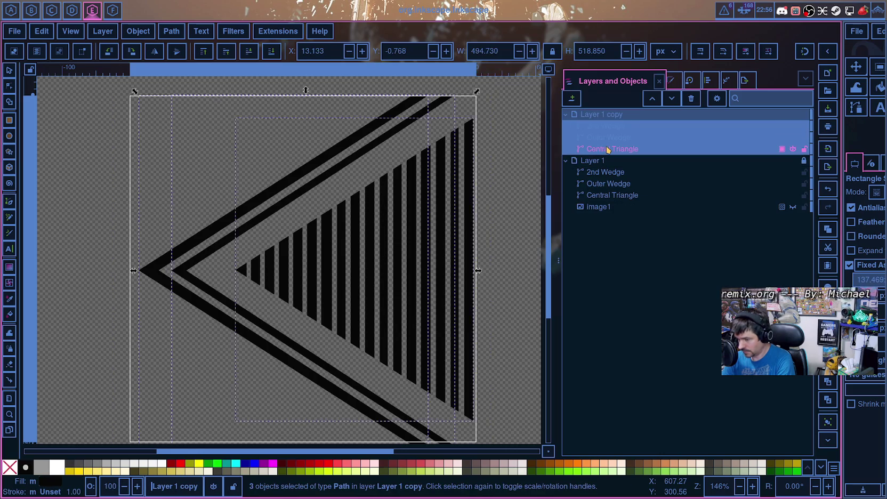
key(ctrl+k)
double_click(606, 126)
key(BackSpace)
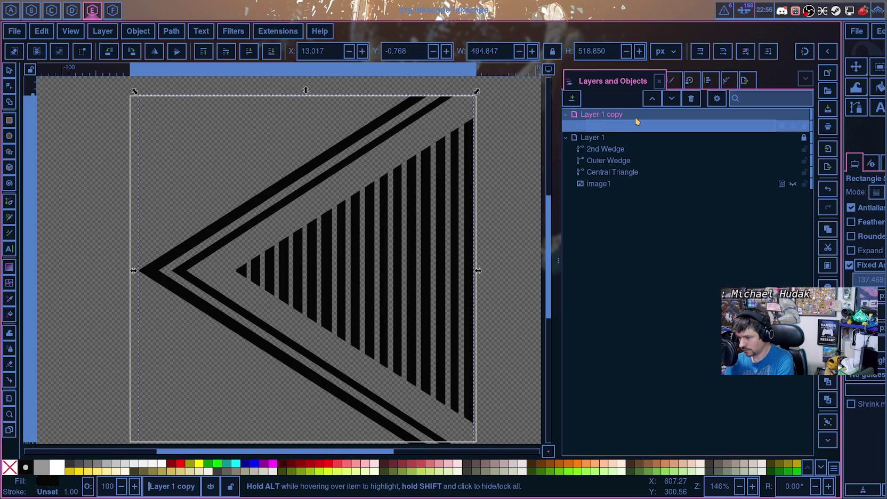
text(Full Shape)
key(Return)
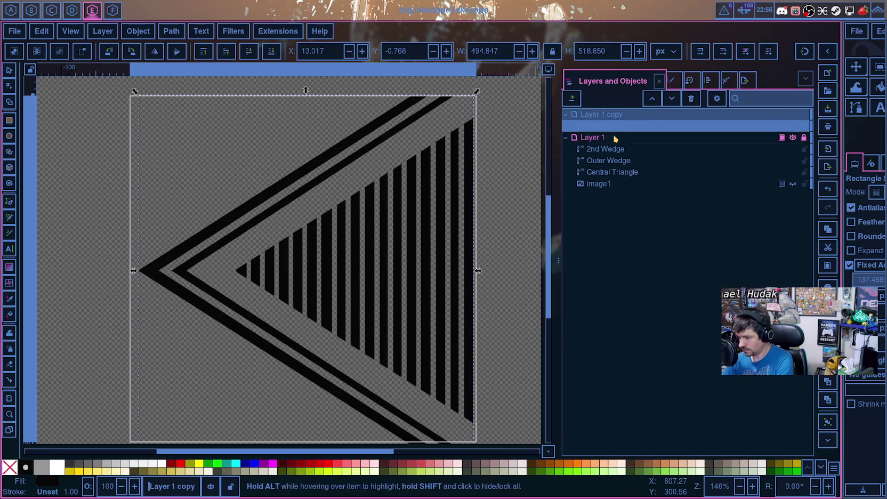
click(630, 127)
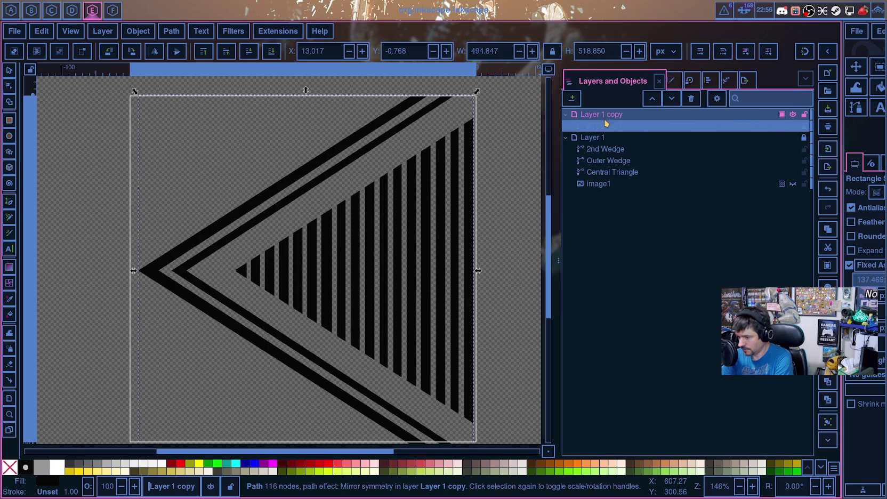
Step: Give Full Shape a radial gradient, keeping the first stop at the start but partly transparent
click(672, 83)
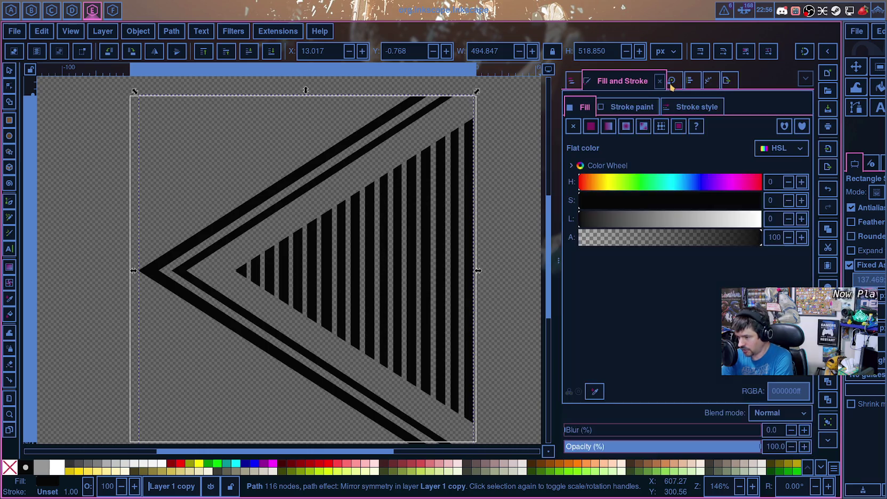
click(626, 126)
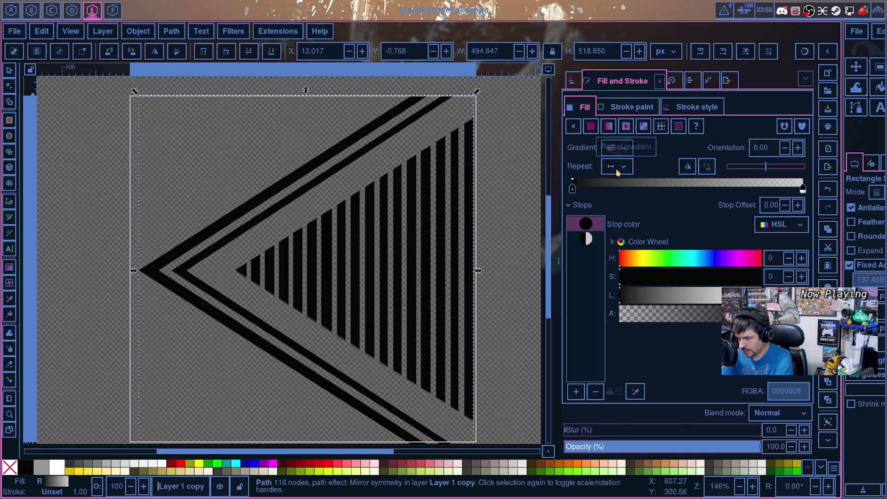
drag(585, 188, 627, 187)
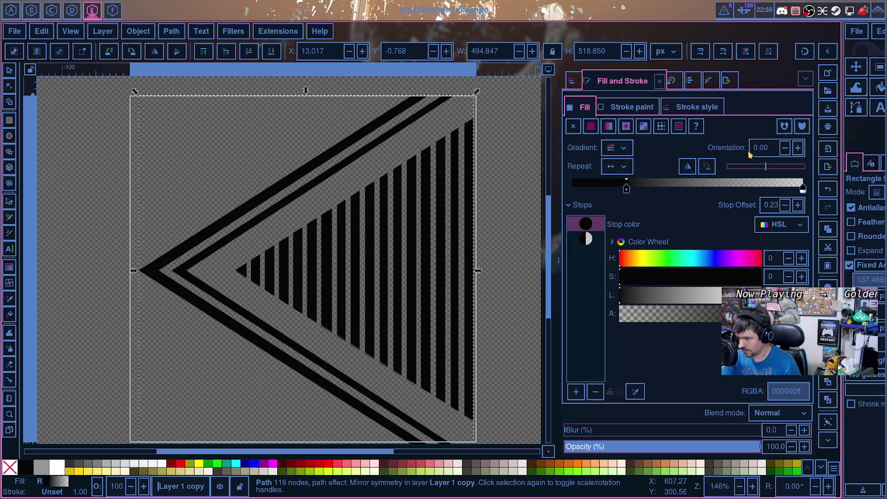
click(764, 186)
drag(765, 187, 571, 191)
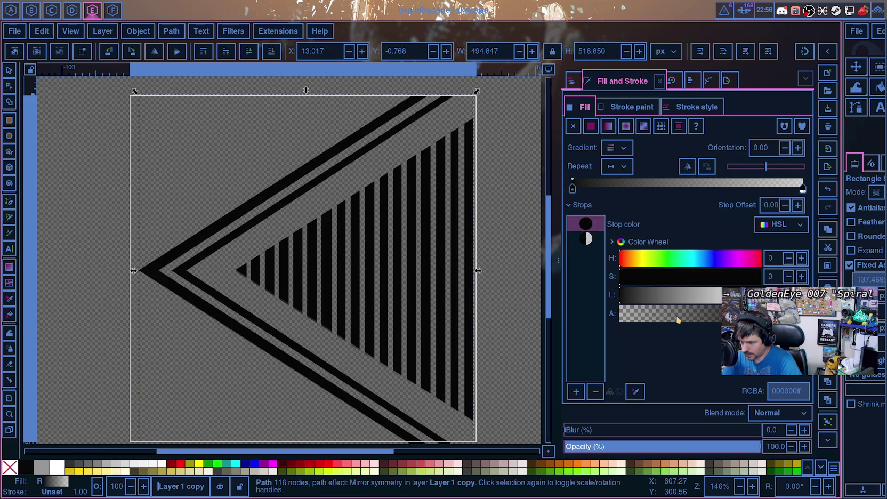
drag(677, 317, 722, 314)
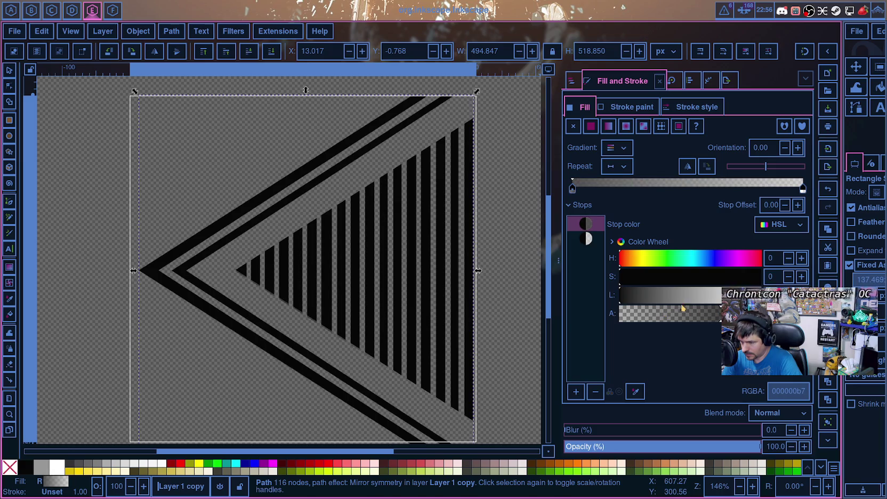
key(ctrl+shift+l)
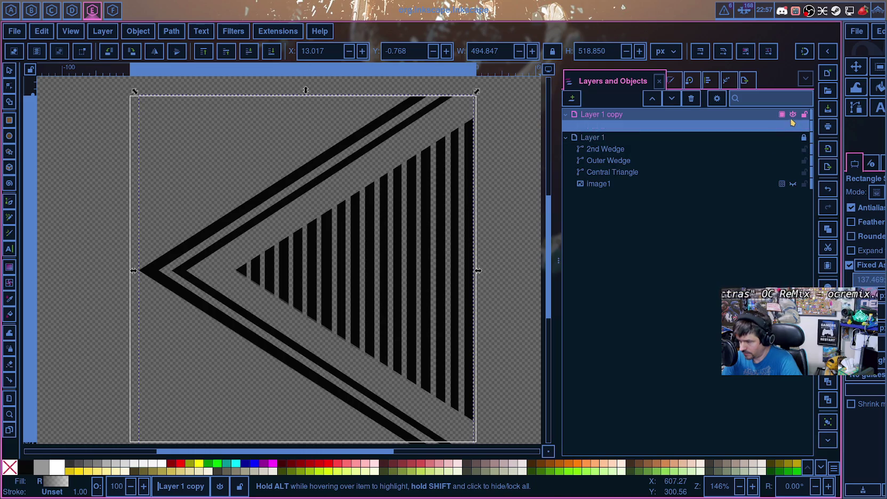
Step: Set the stop's opacity to about half, preview the fill, and reselect Full Shape
click(673, 81)
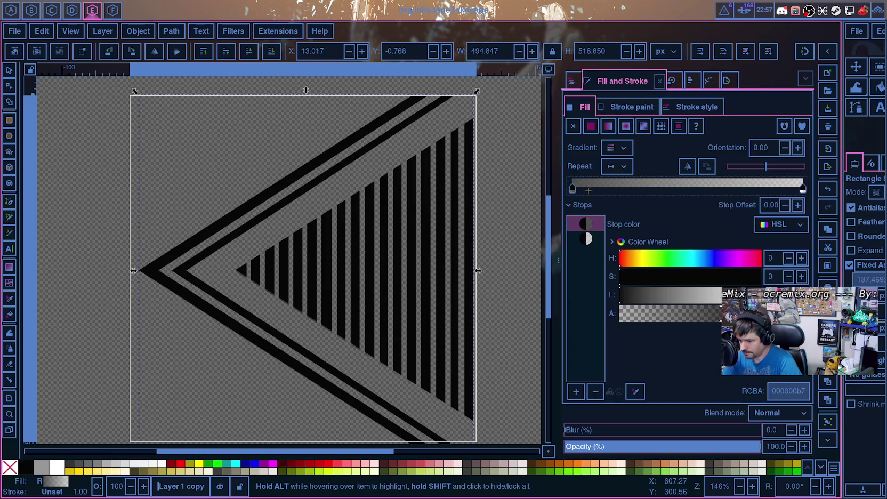
click(624, 149)
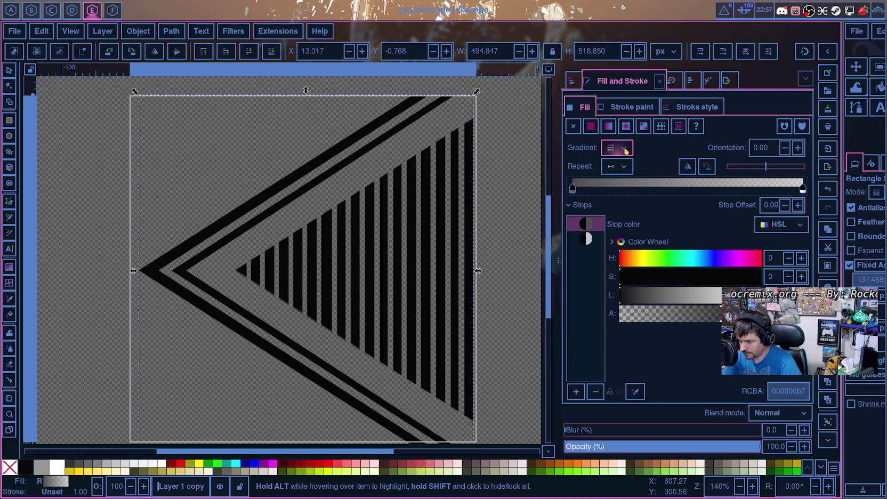
click(662, 313)
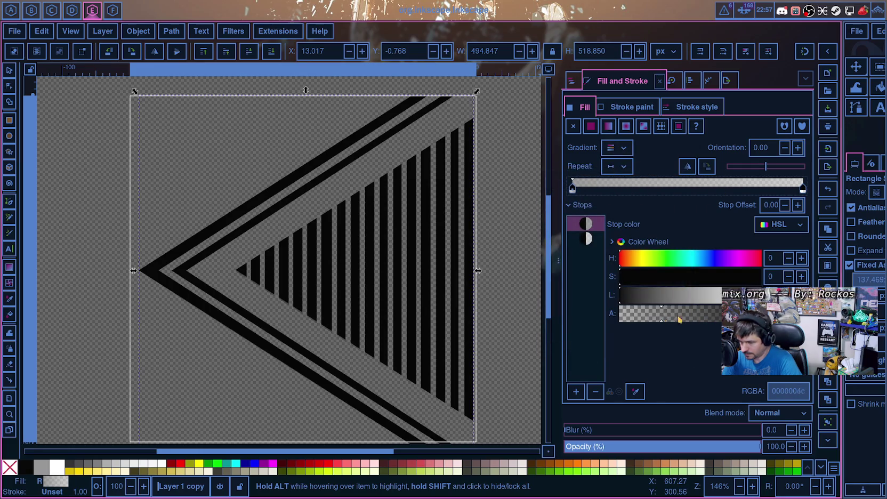
click(700, 314)
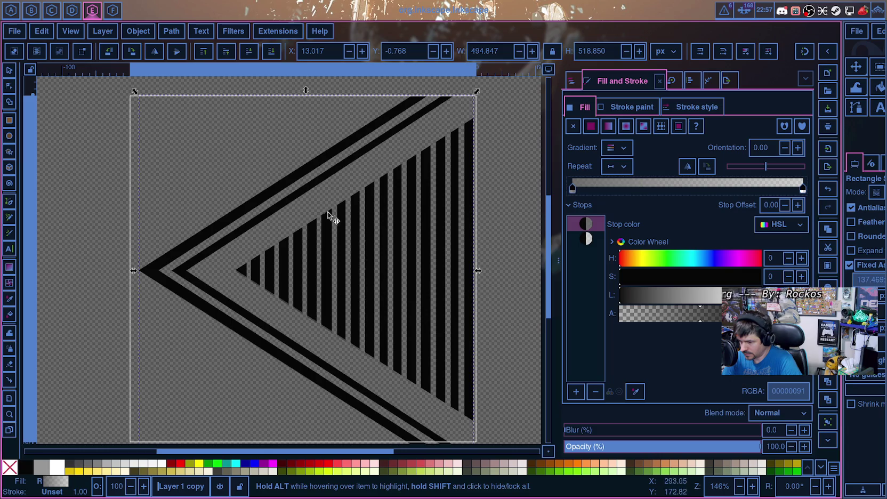
click(81, 128)
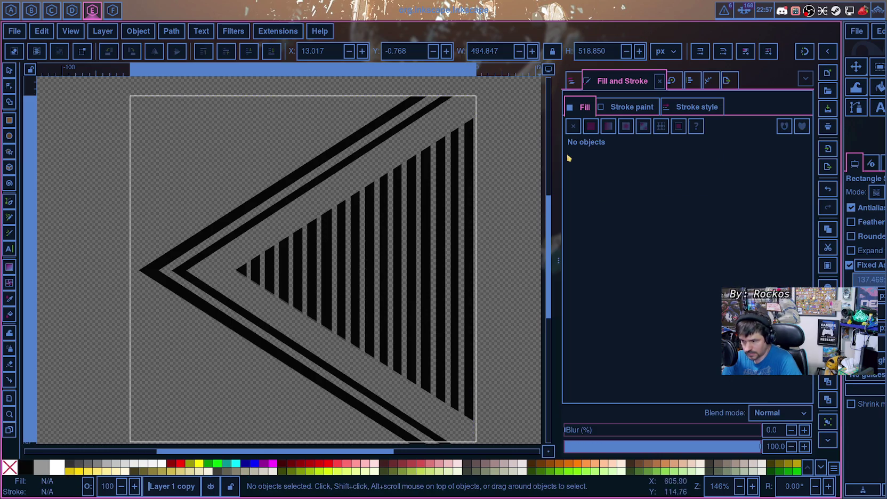
click(571, 81)
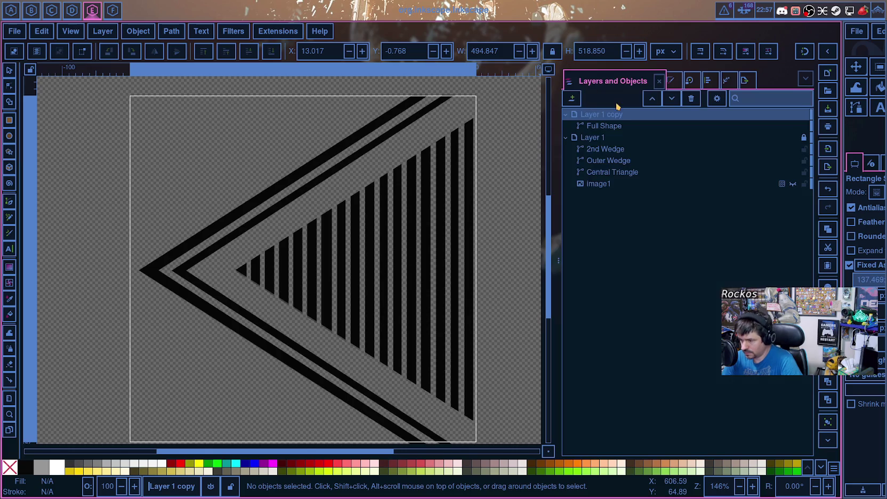
click(613, 127)
click(613, 126)
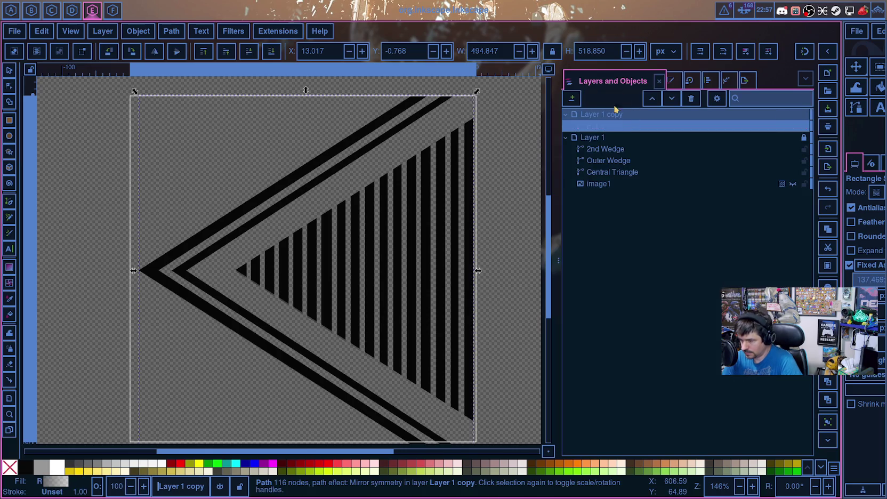
Step: Shift the first stop slightly inward and set the gradient repeat to Direct
click(673, 83)
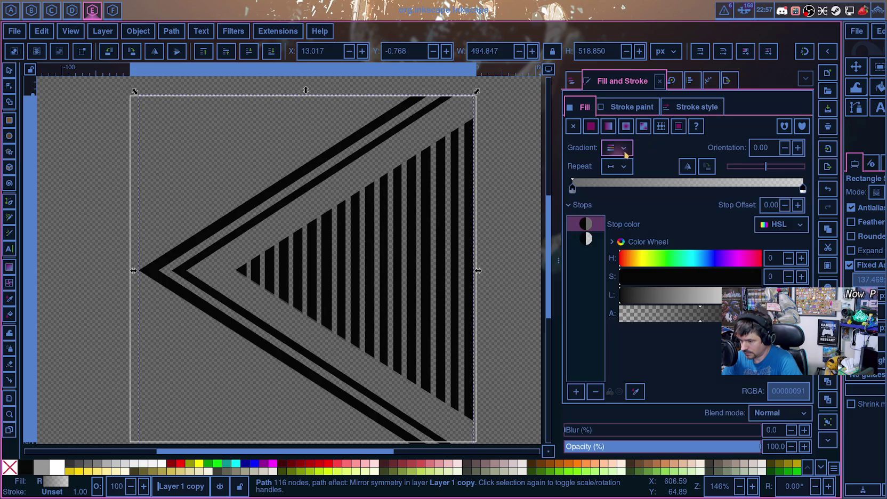
mouse_move(571, 191)
mouse_down()
mouse_move(606, 190)
mouse_move(572, 189)
mouse_up()
click(622, 167)
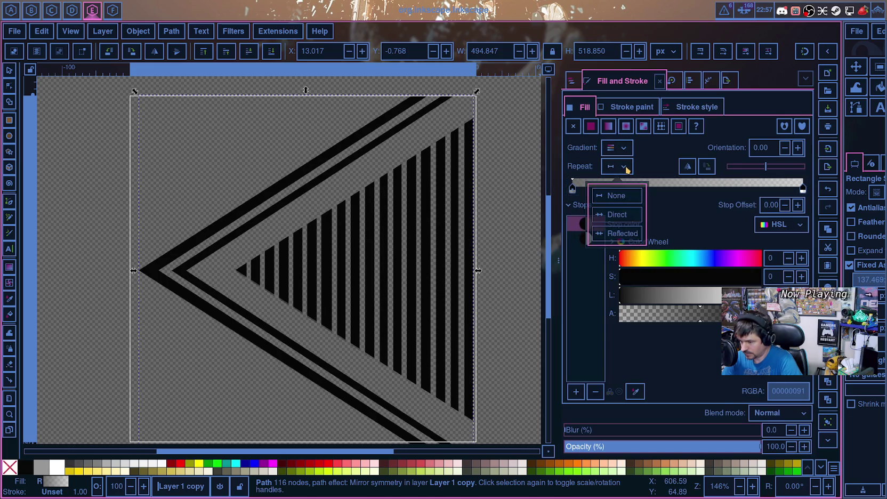
click(612, 214)
click(618, 166)
click(620, 146)
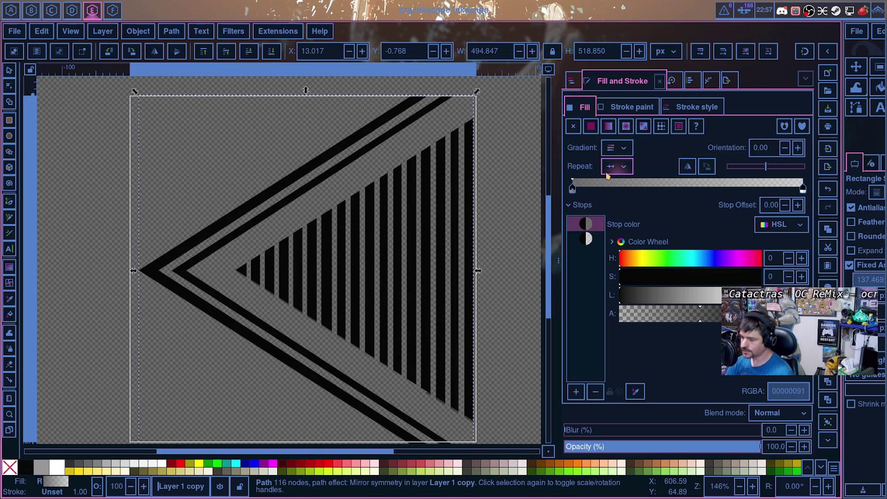
click(617, 147)
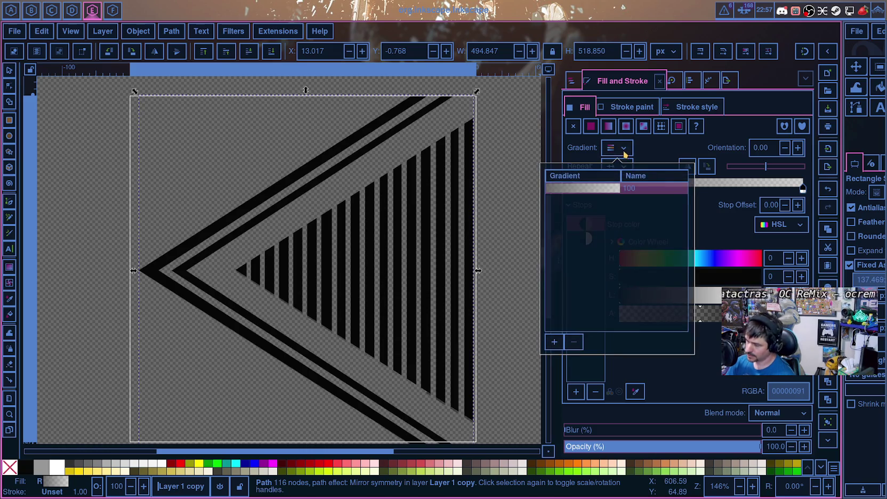
click(619, 187)
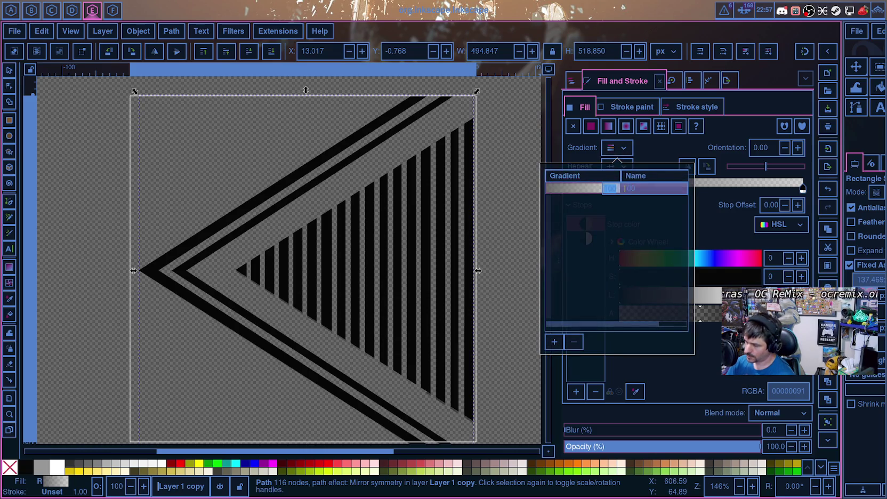
click(554, 343)
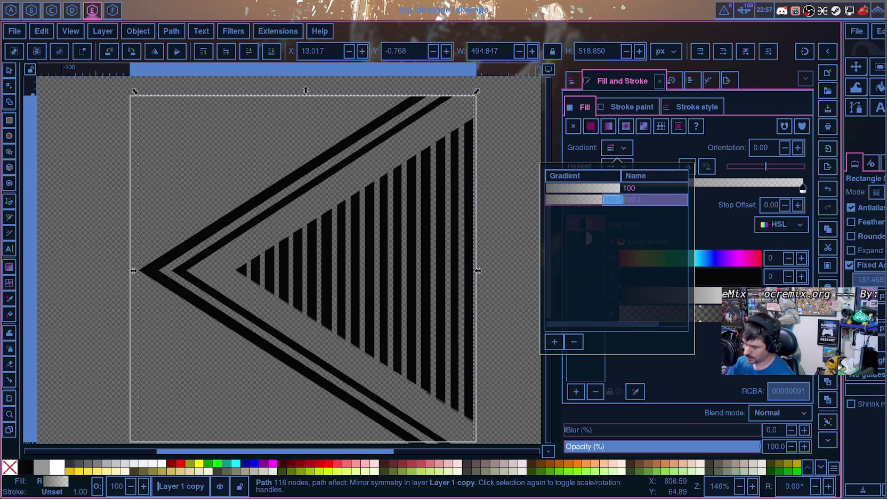
key(Delete)
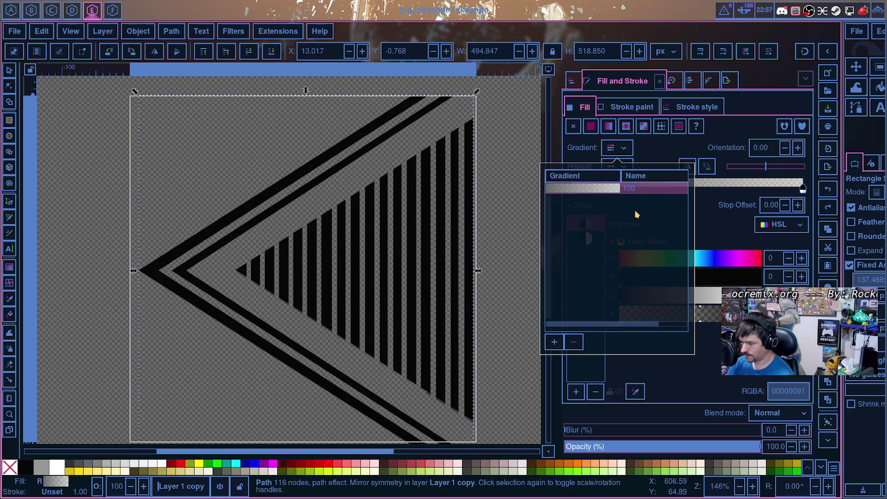
click(644, 130)
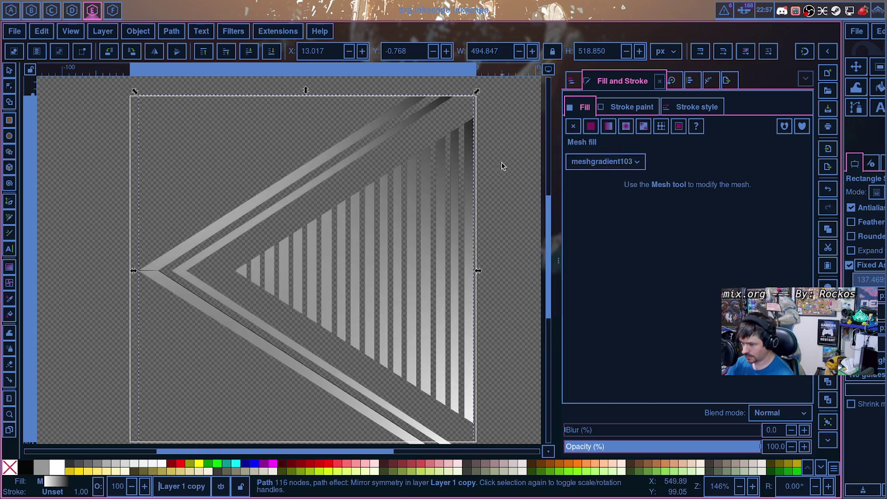
click(625, 131)
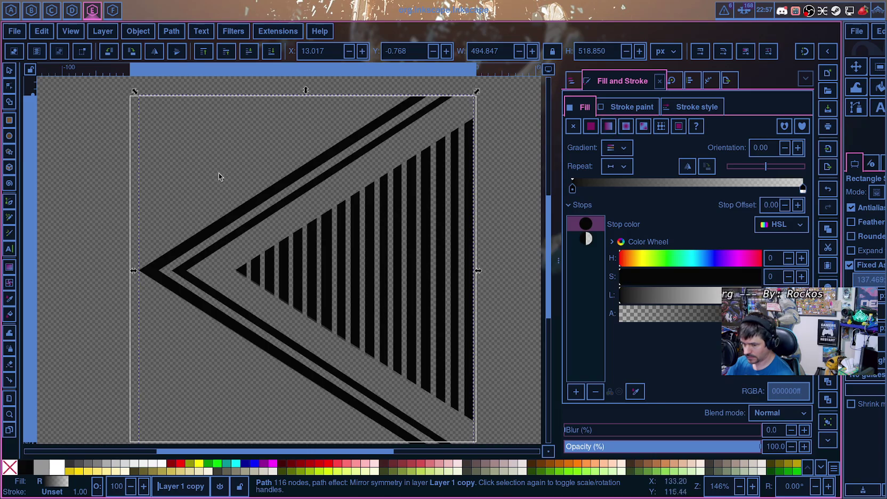
click(233, 183)
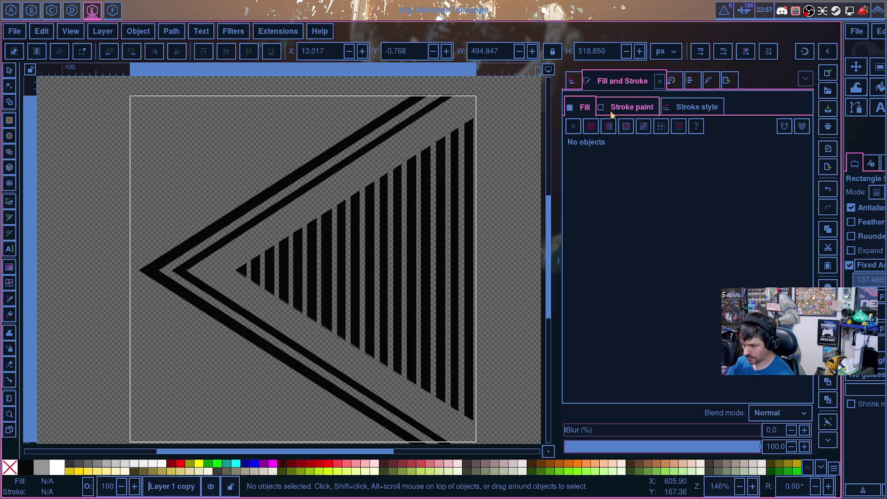
click(571, 81)
Step: With the Gradient tool on Full Shape, move the radial centre toward the triangle and rotate its radius
click(608, 126)
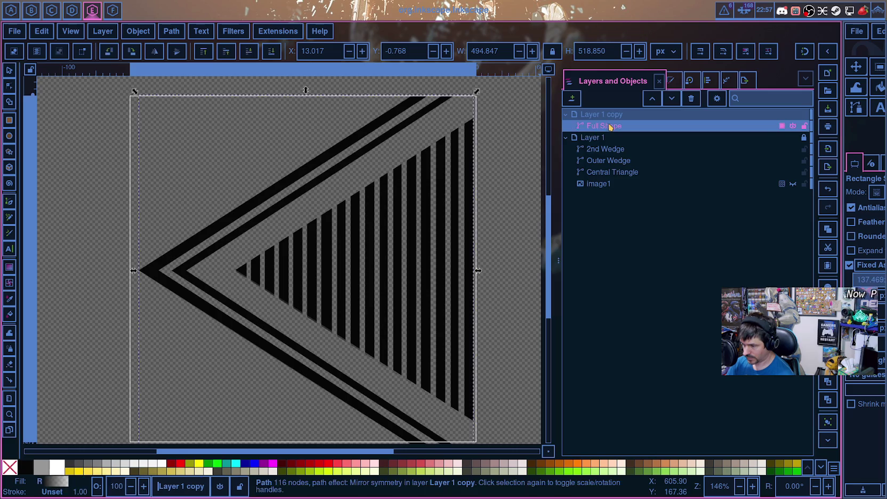
right_click(611, 127)
key(Escape)
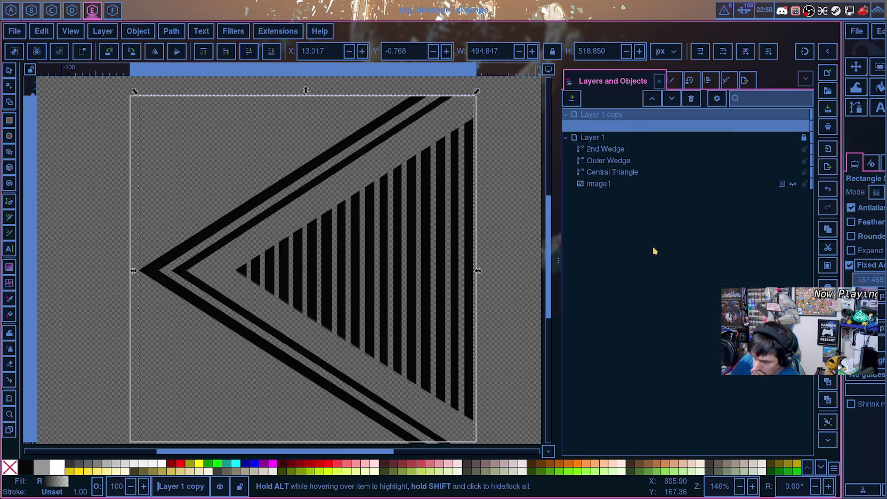
click(10, 268)
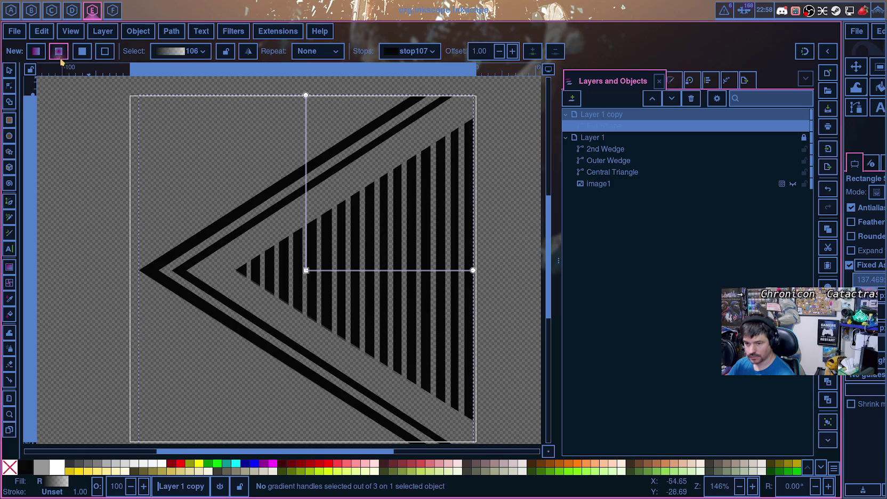
mouse_move(306, 270)
mouse_down()
mouse_move(203, 288)
mouse_move(350, 285)
mouse_move(340, 263)
mouse_up()
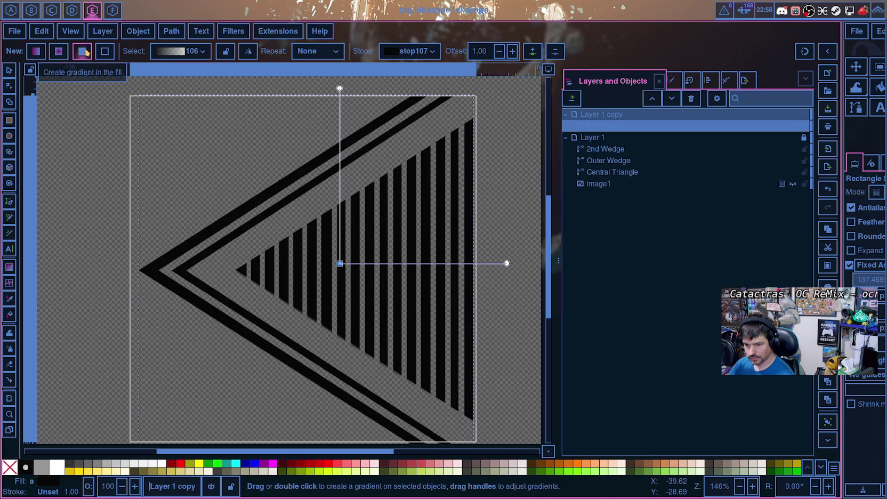
mouse_move(507, 263)
mouse_down()
mouse_move(518, 329)
mouse_move(465, 431)
mouse_up()
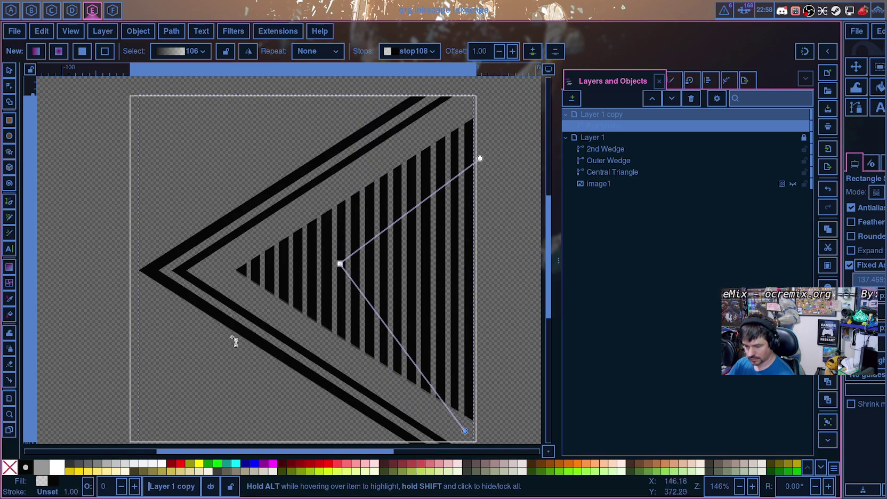
Step: Shift the gradient centre left, shorten the radius near the triangle tip, and hide Layer 1
mouse_move(341, 263)
mouse_down()
mouse_move(231, 257)
mouse_move(246, 258)
mouse_up()
mouse_move(385, 150)
mouse_down()
mouse_move(427, 134)
mouse_move(365, 100)
mouse_move(380, 104)
mouse_move(274, 104)
mouse_move(240, 123)
mouse_move(238, 234)
mouse_move(291, 341)
mouse_move(173, 268)
mouse_move(327, 159)
mouse_move(281, 304)
mouse_move(224, 250)
mouse_move(251, 324)
mouse_move(330, 297)
mouse_move(192, 184)
mouse_move(410, 205)
mouse_move(342, 205)
mouse_up()
drag(352, 435, 300, 257)
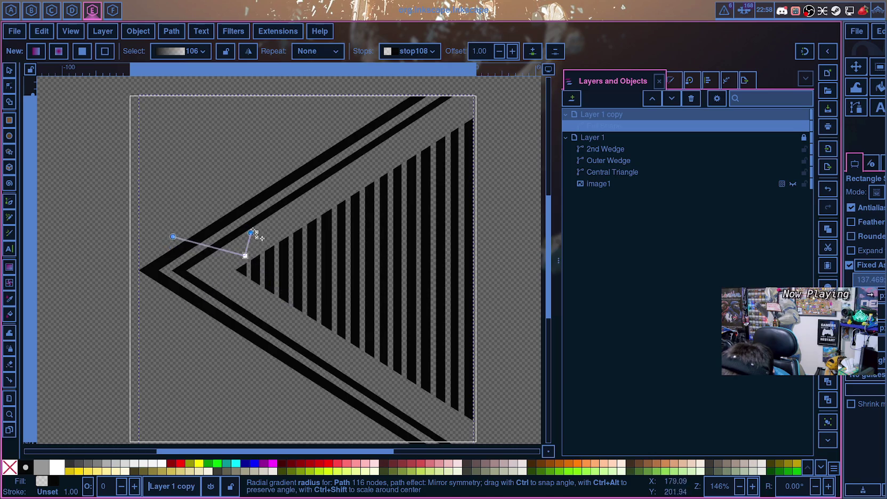
mouse_move(257, 206)
mouse_down()
mouse_move(257, 184)
mouse_move(252, 240)
mouse_up()
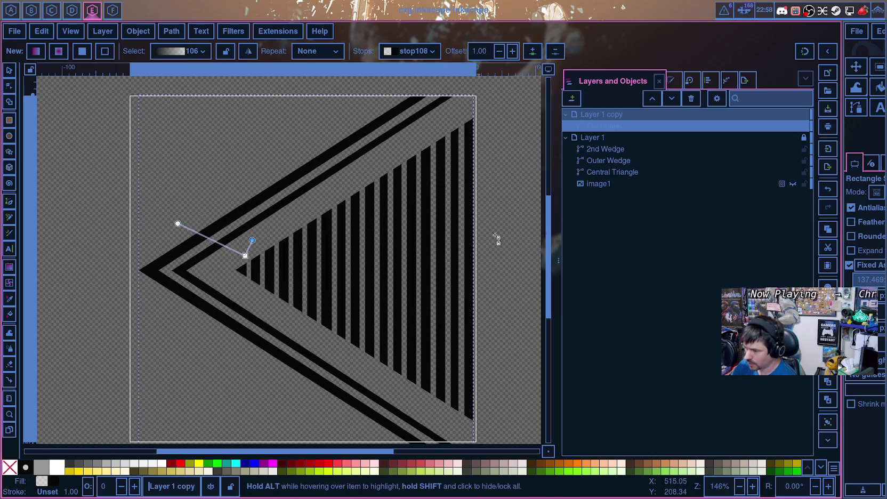
click(793, 137)
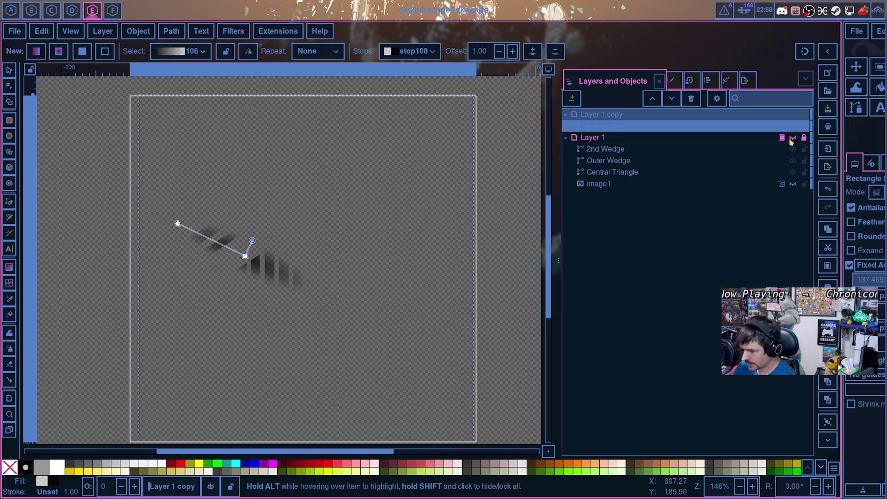
Step: Enlarge and redraw the radial gradient toward the lower right, moving its centre toward the wedge apex
mouse_move(251, 252)
mouse_down()
mouse_move(516, 367)
mouse_move(502, 429)
mouse_up()
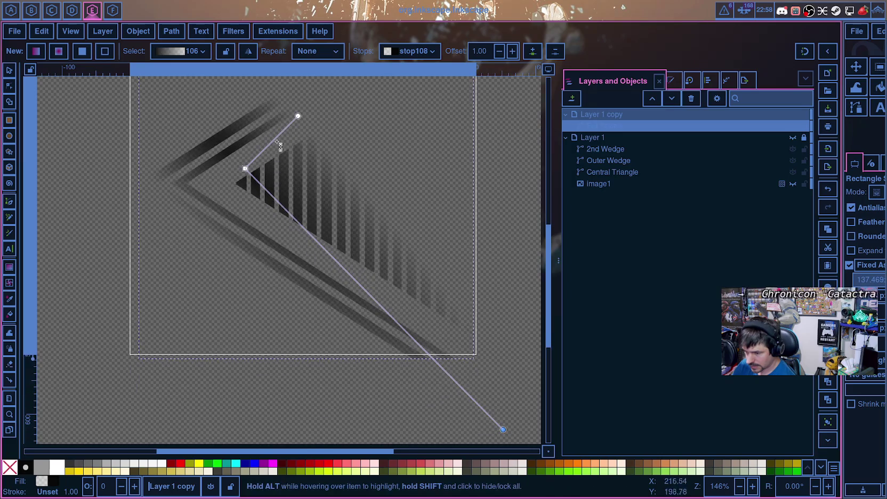
drag(297, 122, 494, 302)
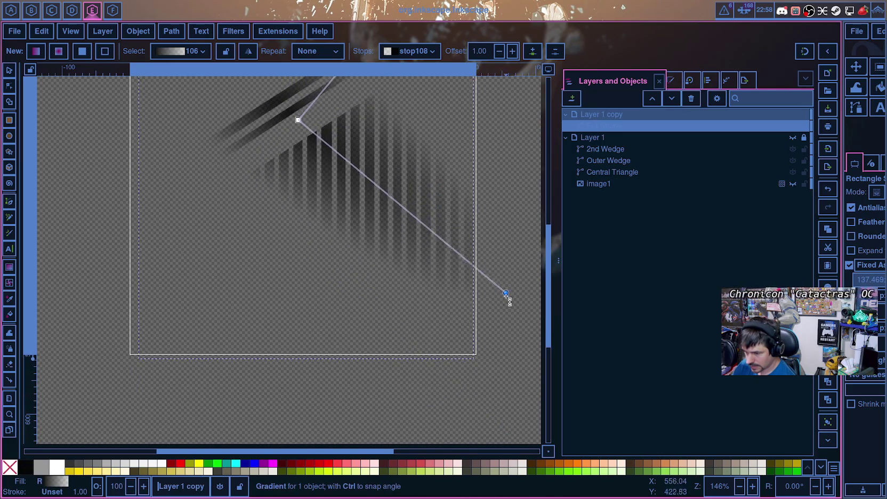
ctrl+scroll(415, 266, down, 1)
ctrl+scroll(415, 267, down, 1)
drag(357, 193, 274, 228)
ctrl+scroll(273, 228, up, 2)
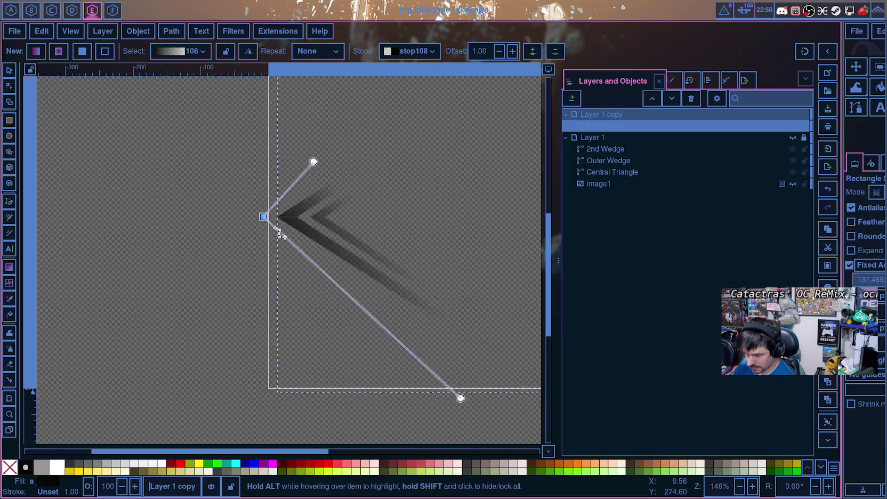
ctrl+scroll(282, 232, up, 4)
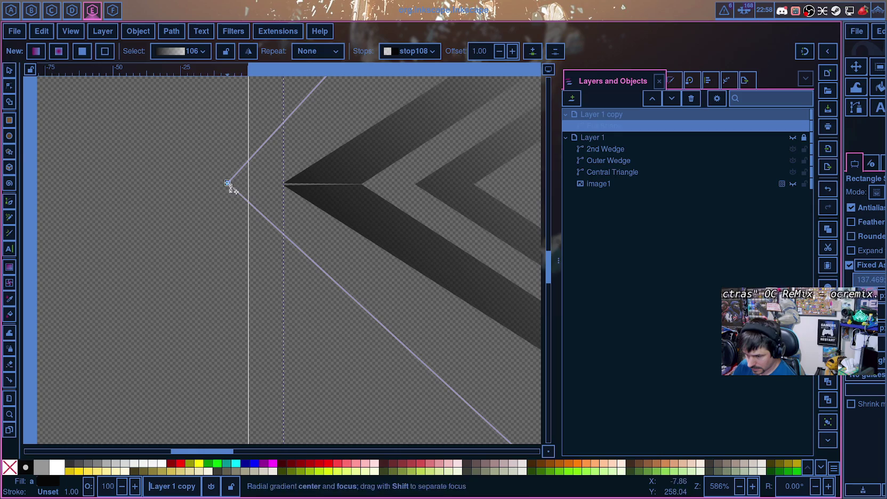
ctrl+scroll(318, 198, down, 4)
Step: Stretch the gradient's upper radius up and right and extend the lower radius down
drag(339, 137, 490, 136)
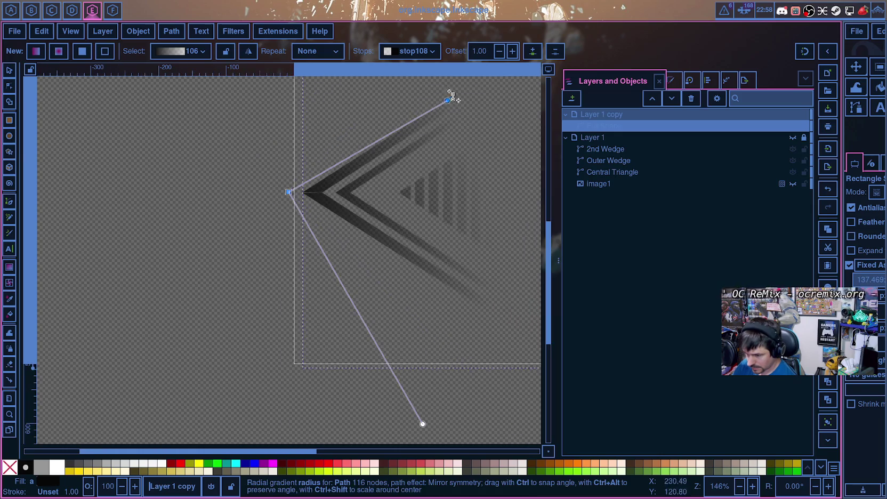
ctrl+scroll(506, 176, down, 1)
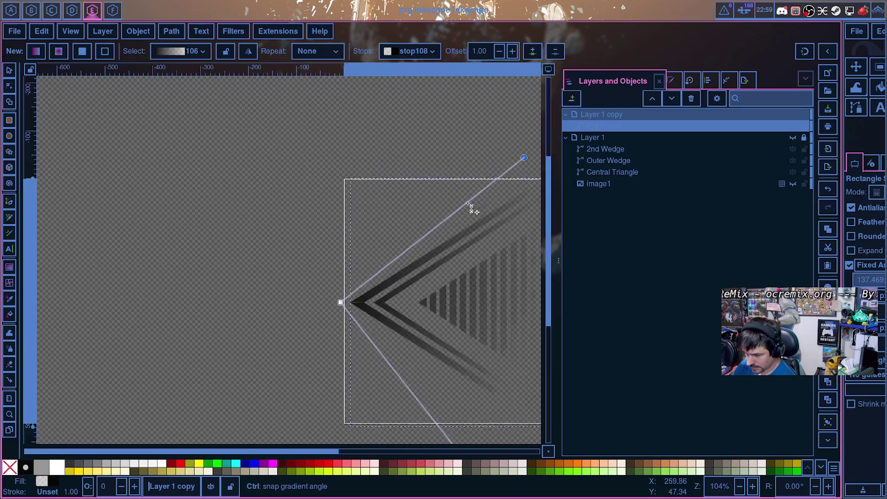
ctrl+scroll(480, 214, down, 2)
mouse_move(491, 136)
mouse_down()
mouse_move(500, 184)
mouse_move(543, 170)
mouse_up()
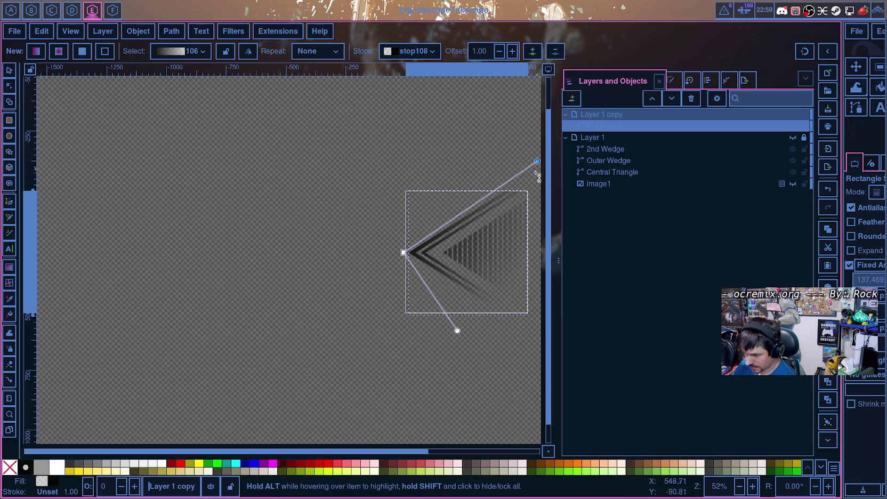
drag(462, 328, 540, 395)
ctrl+scroll(474, 328, up, 1)
ctrl+scroll(373, 287, up, 1)
ctrl+scroll(370, 276, up, 1)
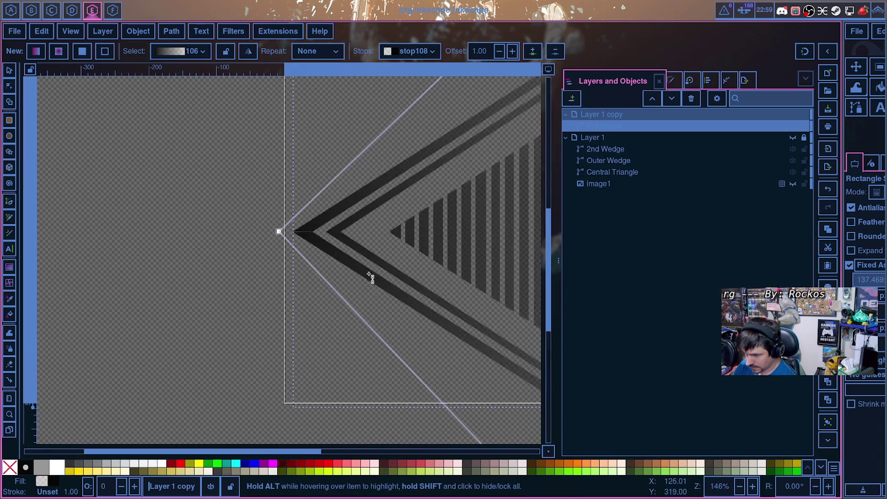
Step: Compare against Layer 1 copy hidden and shown, then place the gradient centre on the wedge apex
click(589, 126)
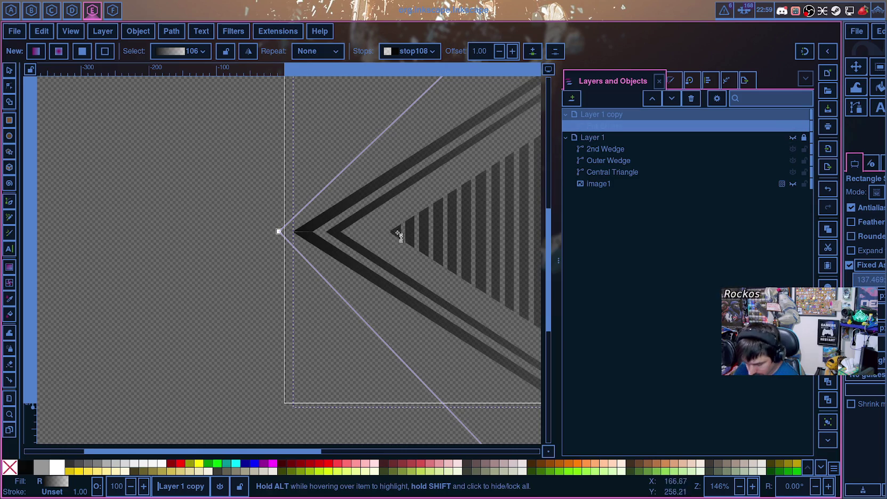
ctrl+scroll(293, 242, up, 3)
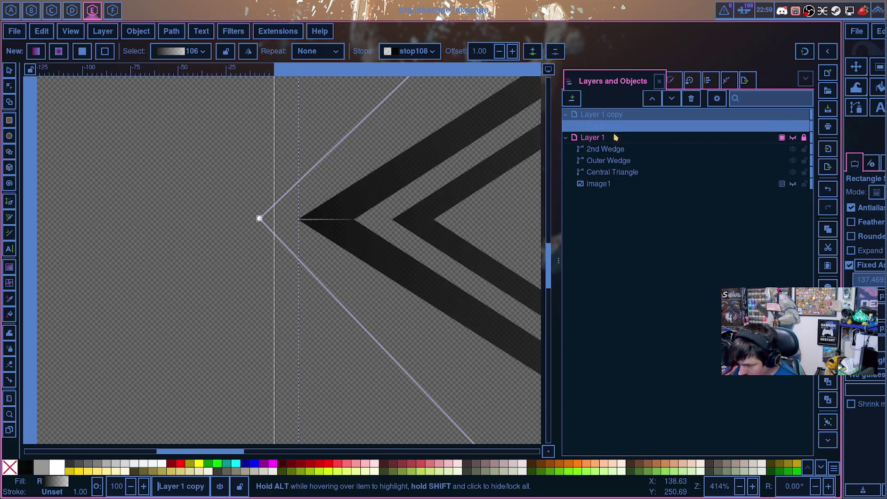
click(793, 115)
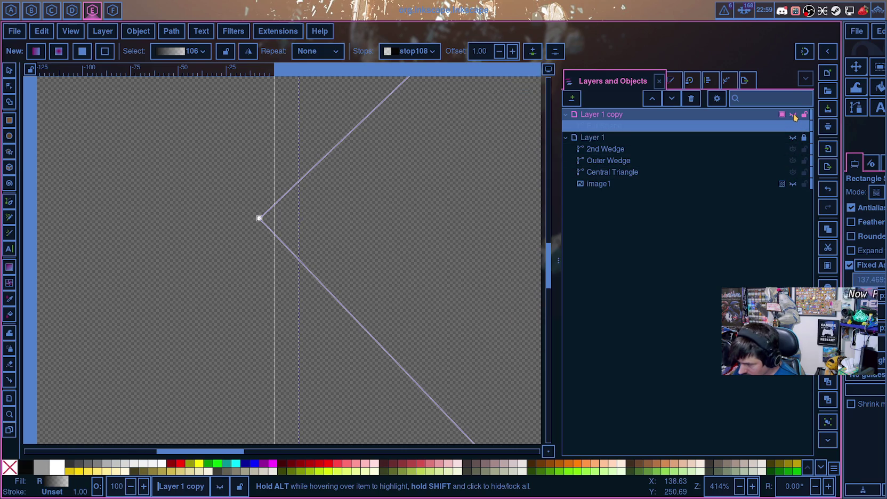
mouse_move(228, 451)
mouse_down()
mouse_move(213, 446)
mouse_move(238, 447)
mouse_up()
mouse_move(167, 219)
mouse_down()
mouse_move(179, 233)
mouse_move(453, 222)
mouse_move(128, 229)
mouse_move(264, 234)
mouse_move(135, 221)
mouse_up()
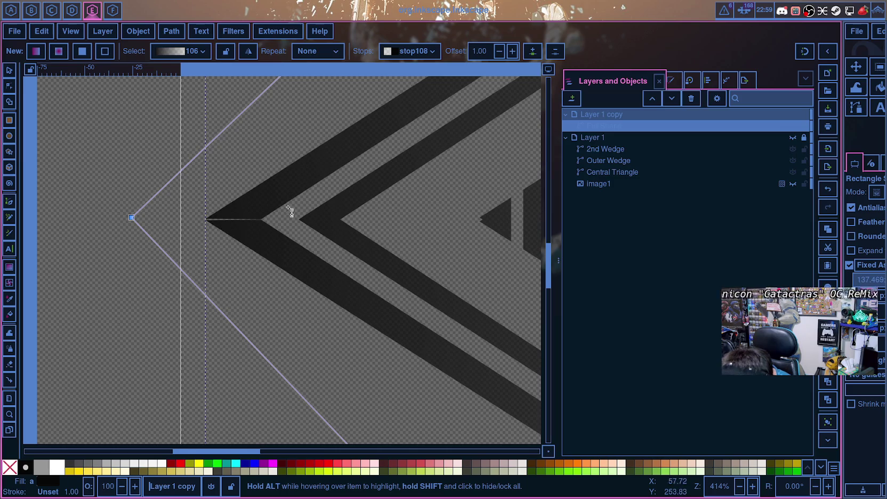
click(9, 86)
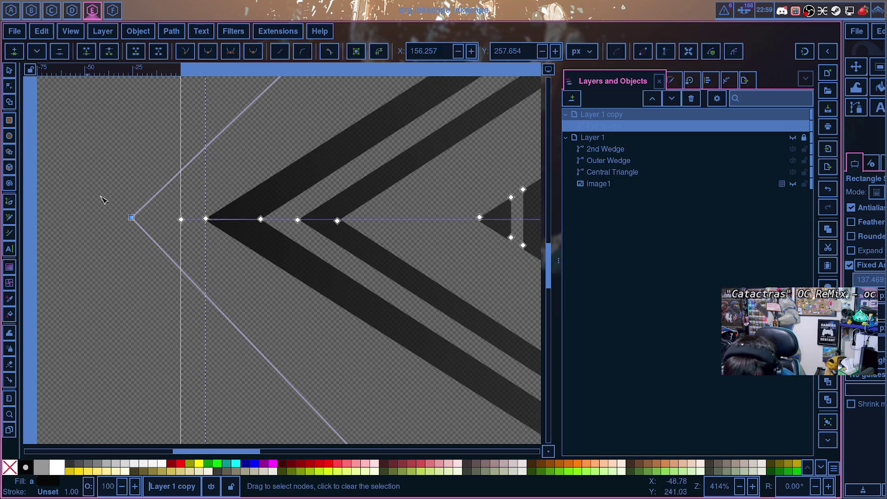
Step: Nudge the wedge's apex node slightly downward and reselect the Full Shape path
ctrl+scroll(206, 239, up, 1)
ctrl+scroll(207, 239, up, 4)
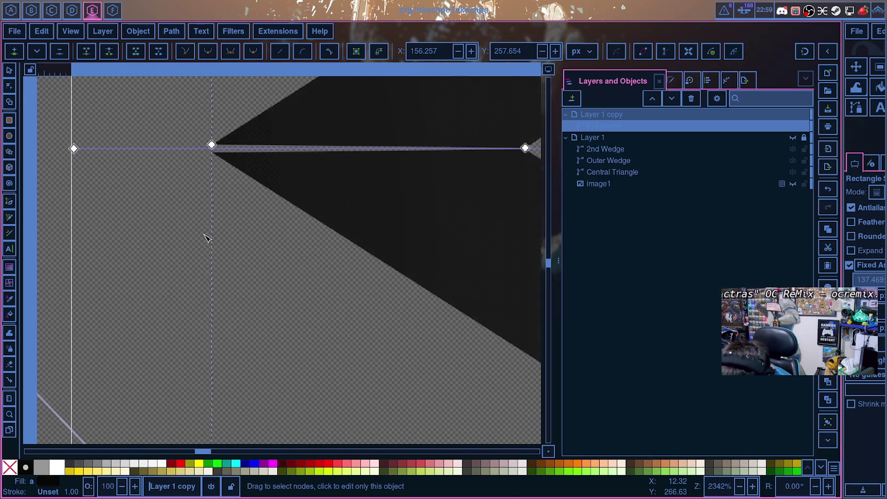
ctrl+scroll(207, 238, up, 1)
drag(216, 110, 208, 127)
ctrl+scroll(234, 154, down, 3)
ctrl+scroll(241, 168, down, 6)
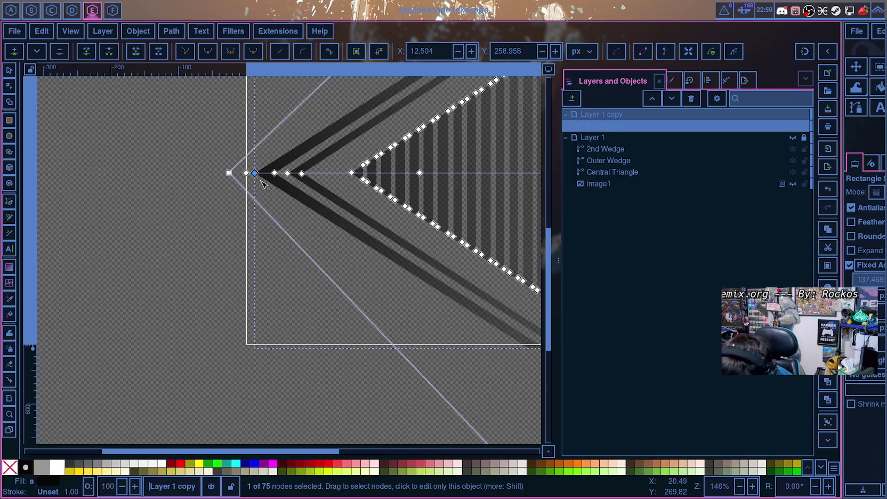
ctrl+scroll(261, 183, down, 2)
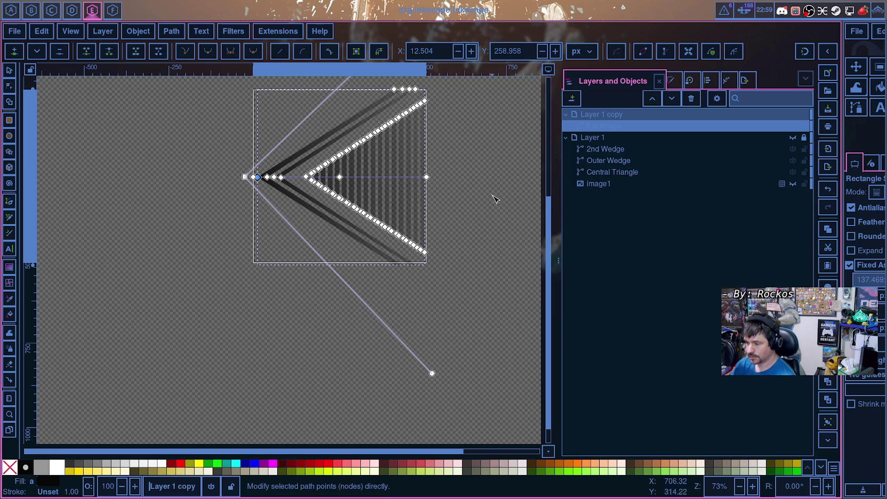
click(616, 127)
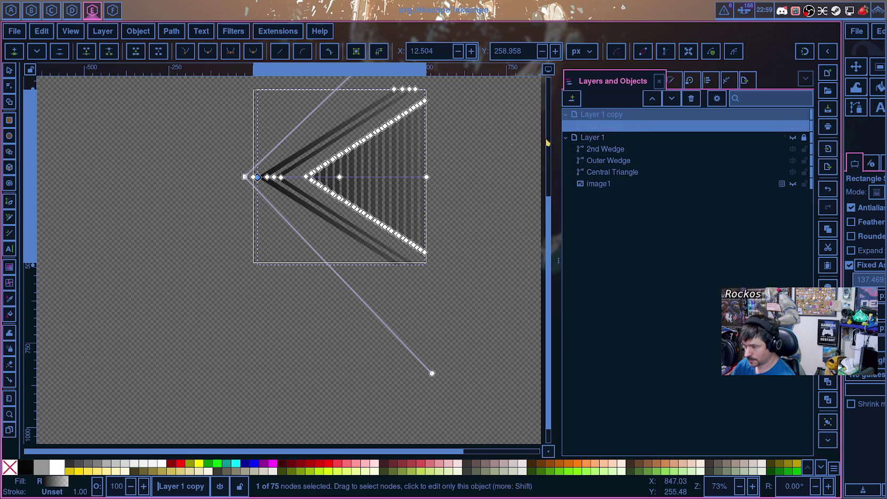
Step: Stretch the upper gradient radius up-right and extend the lower radius down-right
ctrl+scroll(222, 220, up, 4)
ctrl+scroll(304, 219, up, 2)
scroll(364, 174, up, 5)
scroll(346, 214, up, 5)
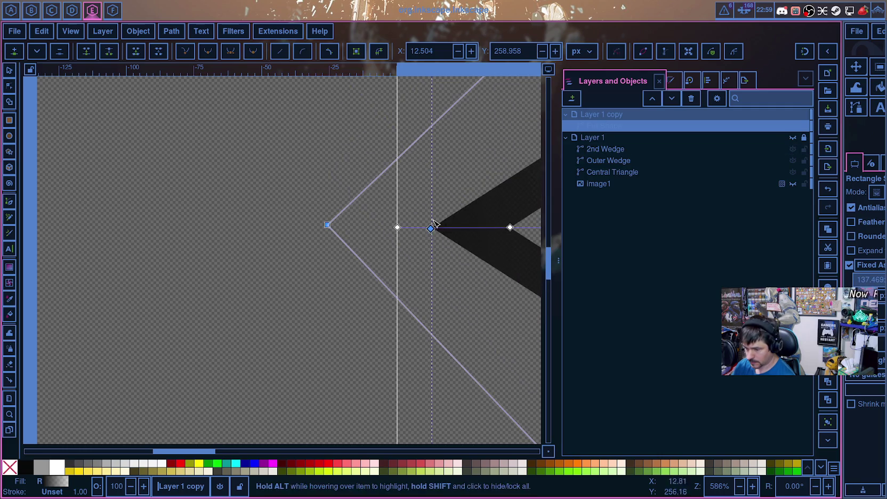
scroll(453, 218, up, 6)
scroll(472, 235, down, 4)
ctrl+scroll(472, 247, down, 7)
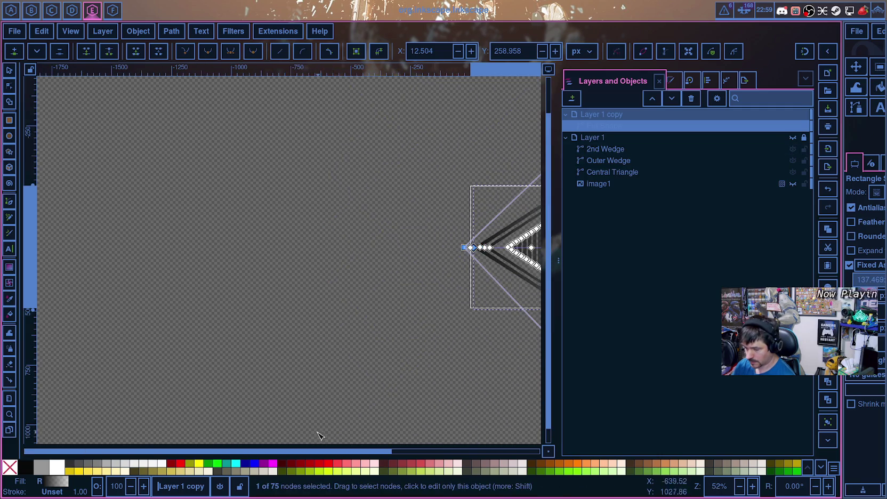
scroll(320, 435, right, 5)
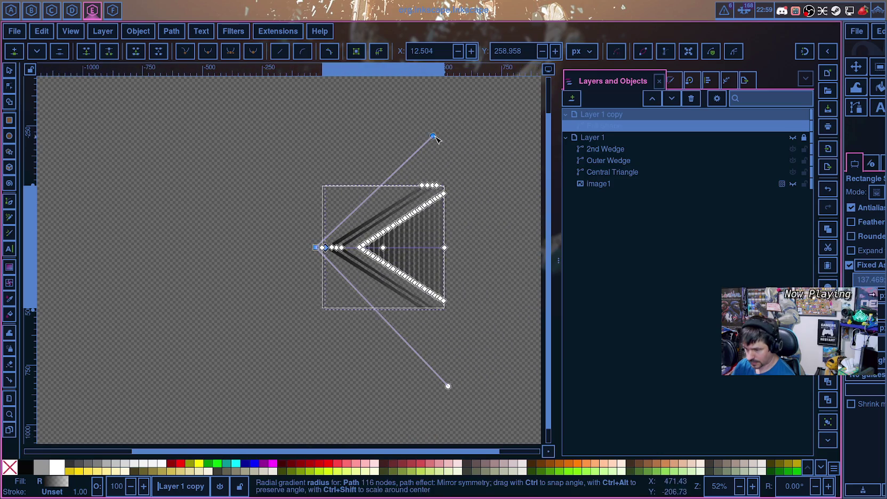
drag(432, 136, 512, 97)
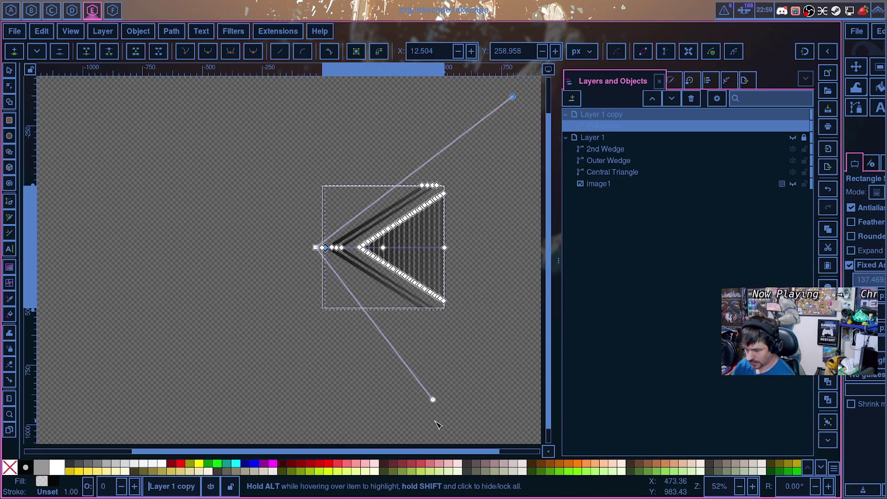
drag(433, 400, 493, 420)
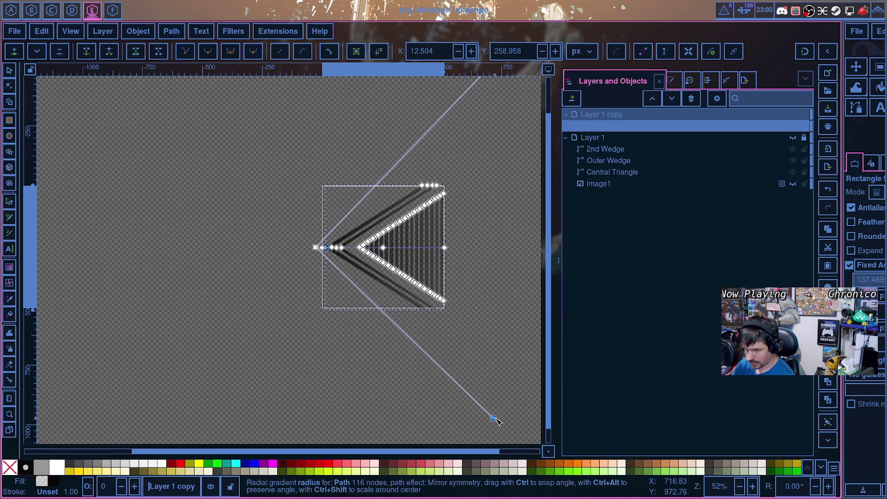
scroll(316, 255, up, 3)
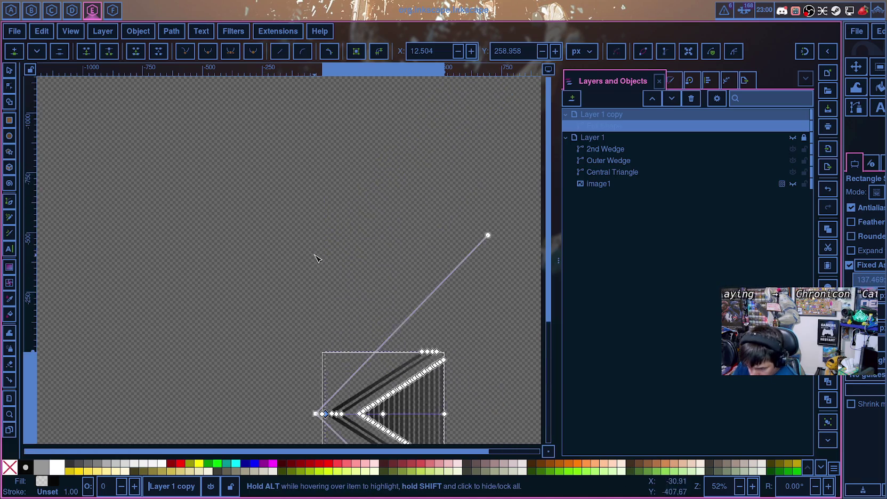
scroll(315, 254, down, 2)
Step: Toggle selection between Layer 1 and Full Shape in the layers list, ending on Full Shape
click(606, 127)
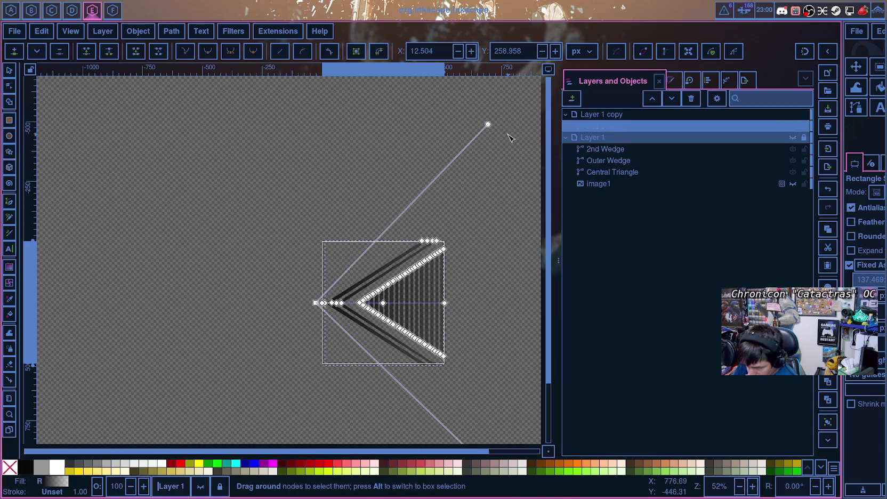
click(492, 126)
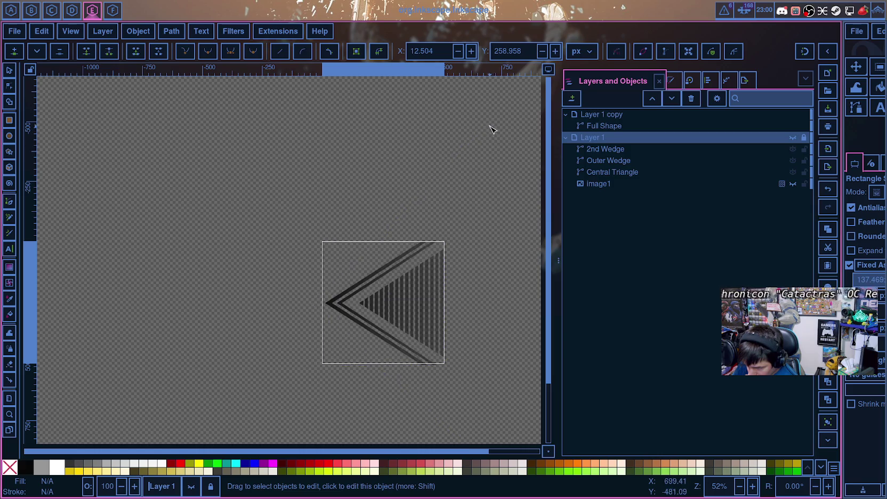
click(590, 139)
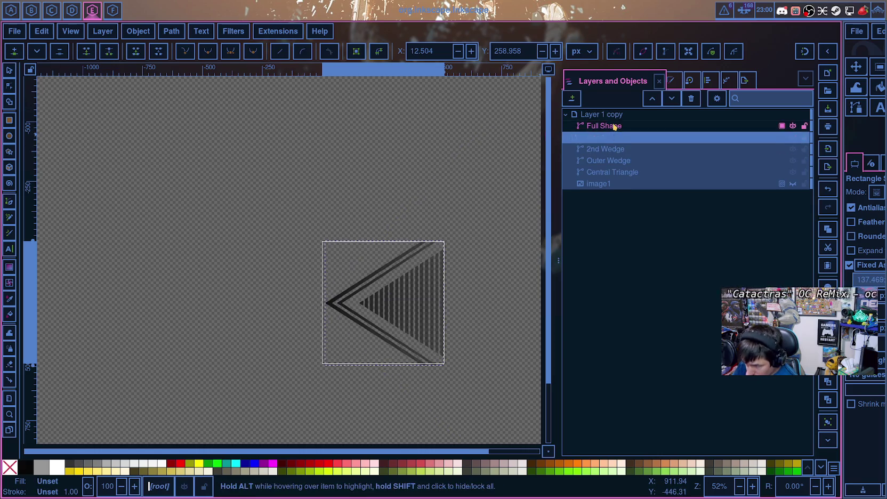
click(673, 126)
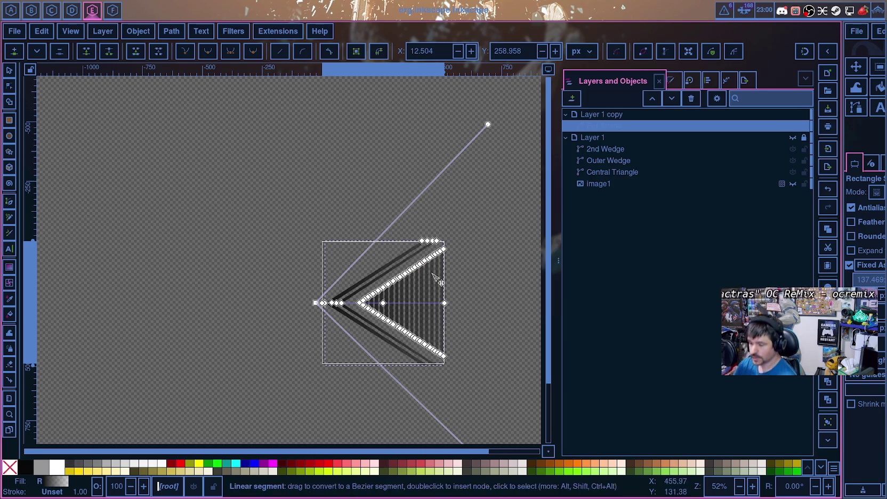
ctrl+scroll(471, 255, up, 1)
ctrl+scroll(471, 257, up, 2)
ctrl+scroll(471, 257, down, 1)
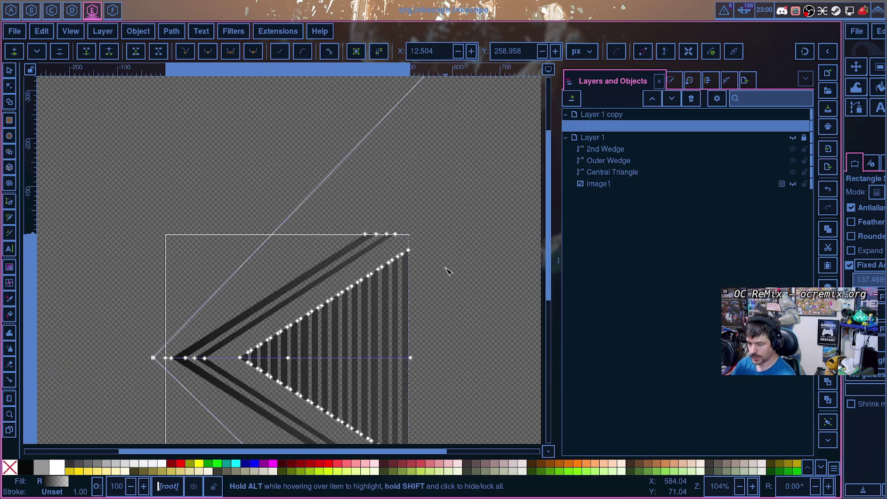
ctrl+scroll(457, 252, down, 2)
Step: Pull the gradient radius far up-right, rotate it slightly, and zoom in on the wedge
drag(476, 137, 523, 109)
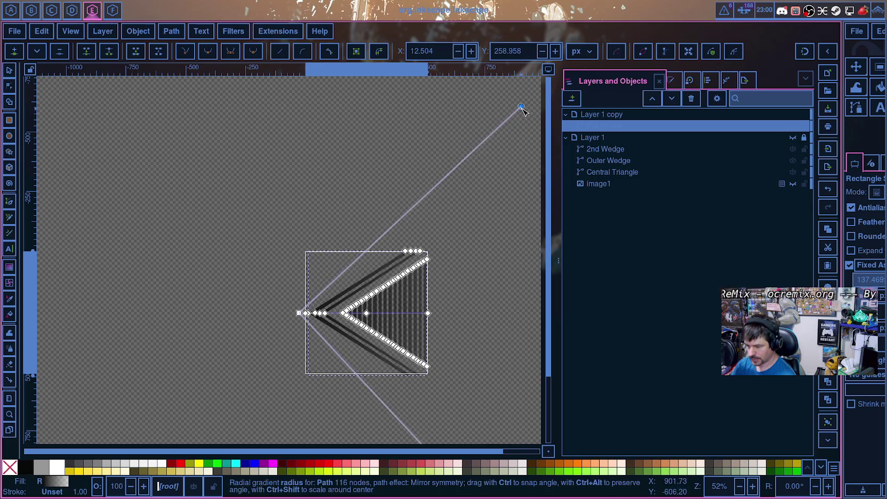
ctrl+scroll(523, 122, down, 3)
ctrl+scroll(524, 121, down, 3)
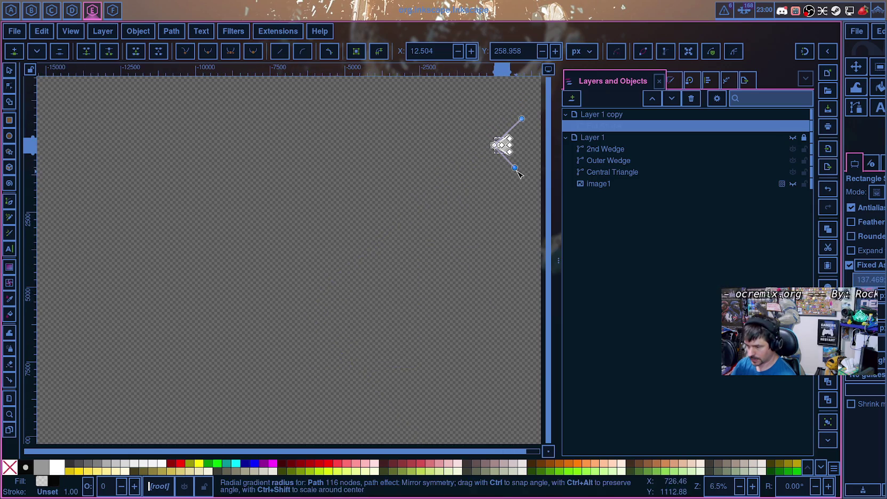
drag(546, 202, 537, 198)
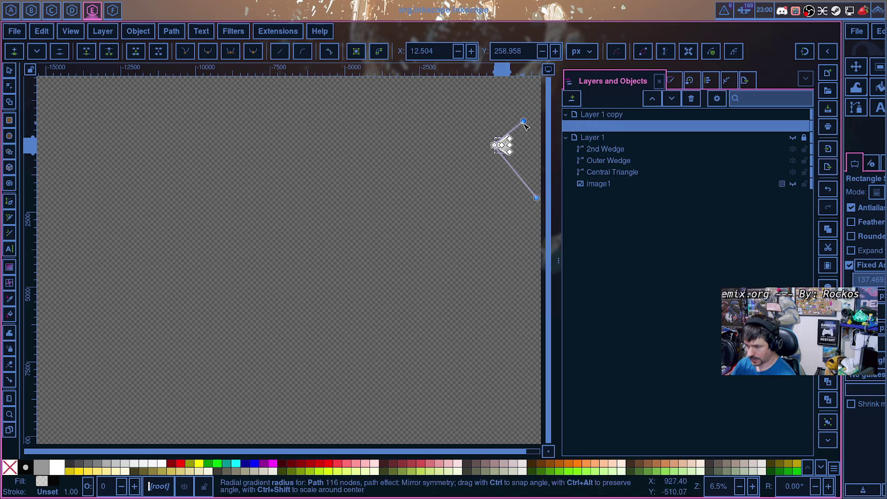
ctrl+scroll(503, 171, up, 4)
ctrl+scroll(500, 192, up, 2)
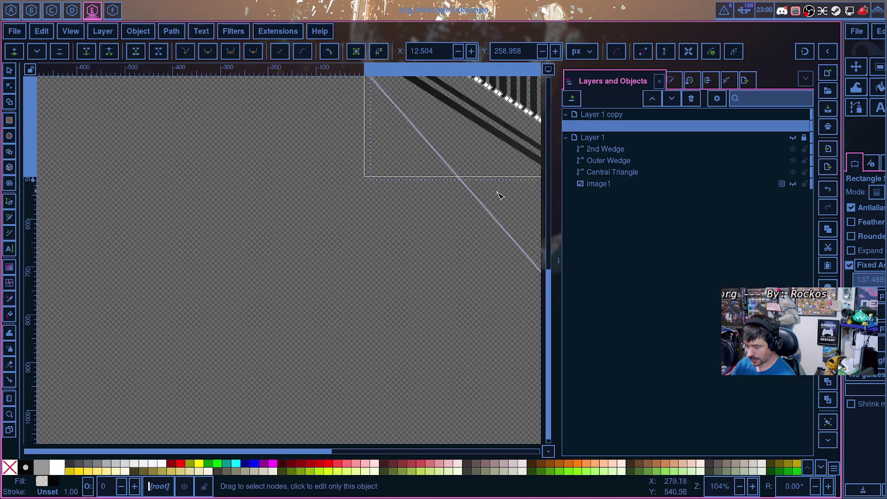
ctrl+scroll(375, 400, up, 2)
drag(312, 451, 407, 448)
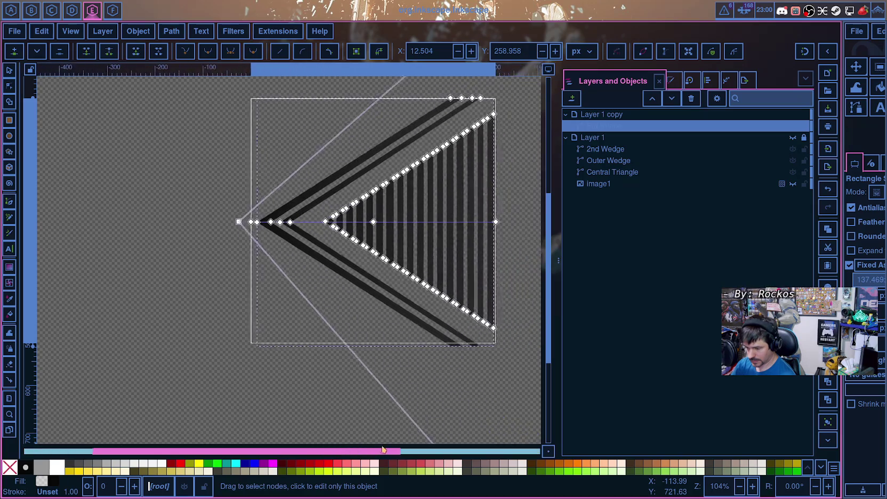
scroll(461, 352, up, 5)
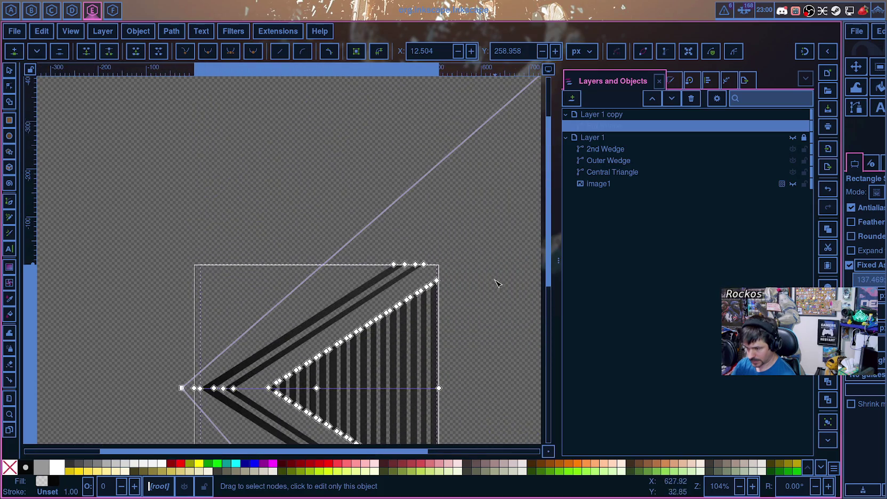
scroll(490, 280, down, 5)
scroll(479, 303, down, 8)
scroll(414, 289, up, 3)
scroll(266, 144, up, 3)
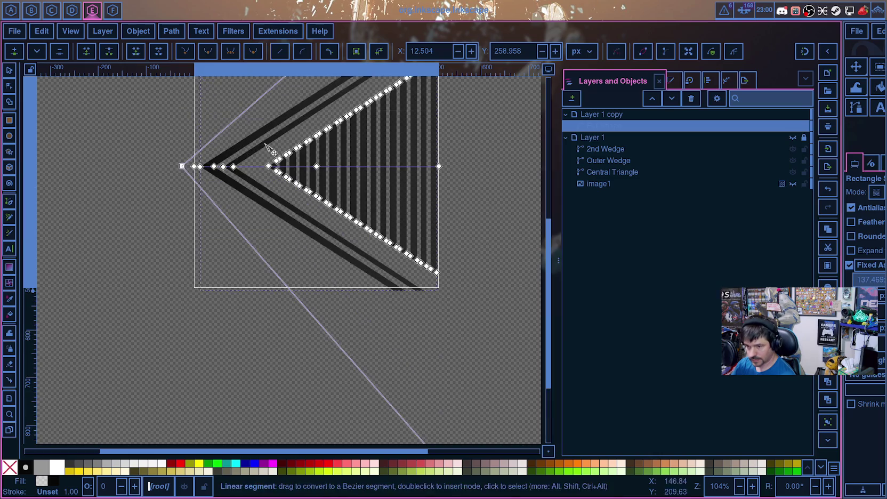
click(10, 271)
Step: Leave gradient Repeat at None and stop108 selected, then move the centre onto the central triangle's tip
scroll(454, 197, up, 7)
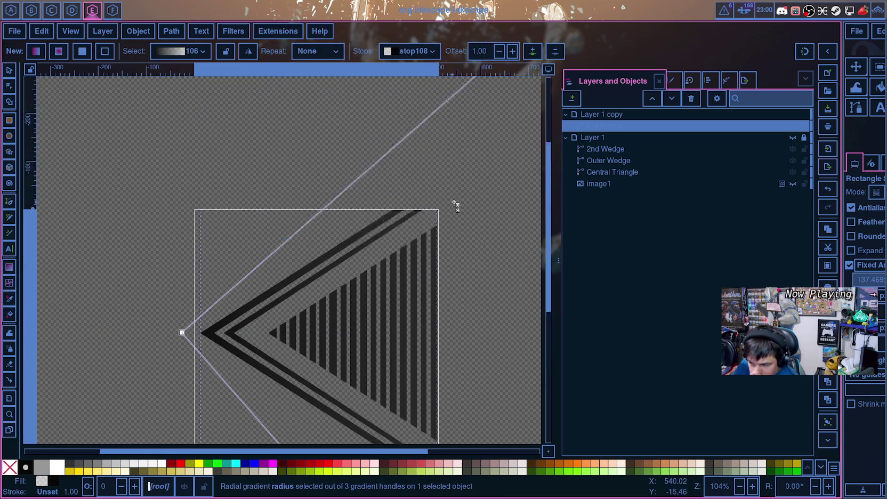
scroll(455, 198, up, 3)
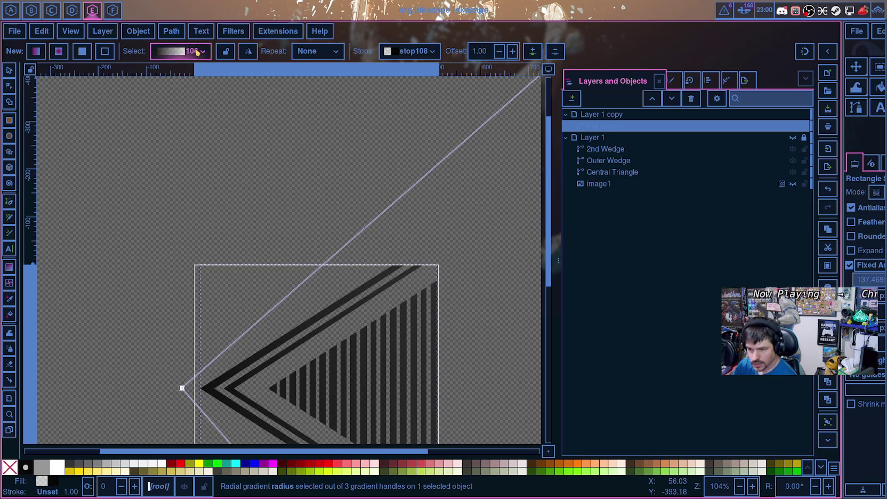
click(336, 56)
click(339, 55)
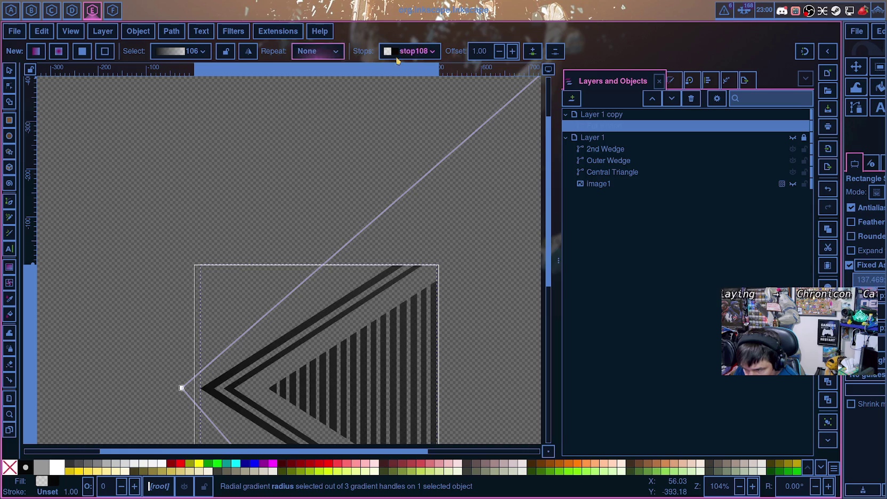
click(437, 52)
click(437, 53)
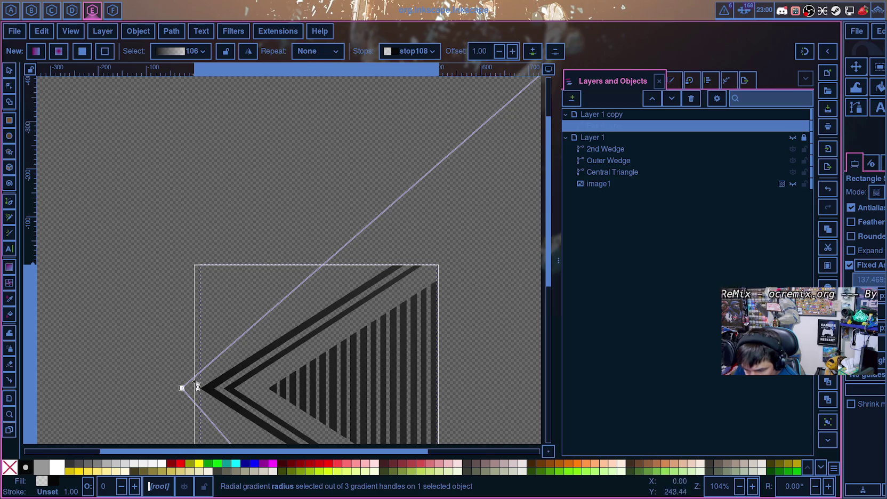
mouse_move(182, 388)
mouse_down()
mouse_move(294, 396)
mouse_move(333, 382)
mouse_move(278, 389)
mouse_up()
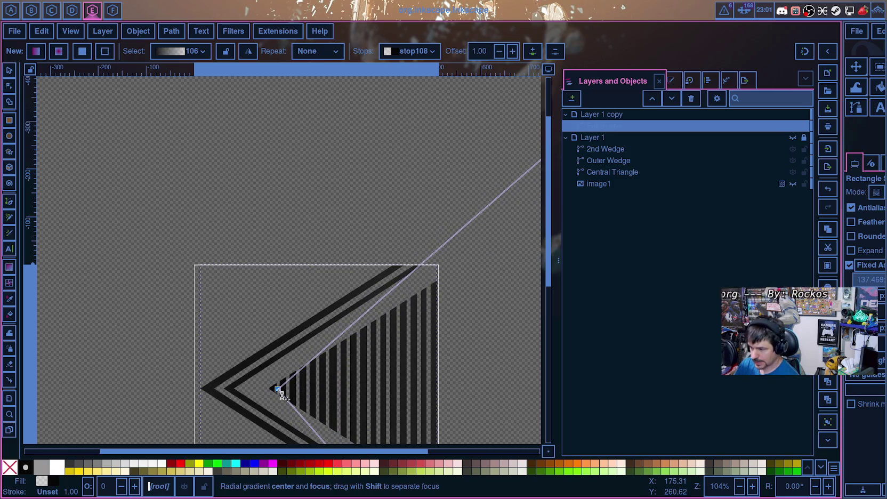
Step: Pull both radial gradient radius handles inward and swing the radius to a new angle
scroll(283, 397, down, 2)
scroll(297, 390, up, 3)
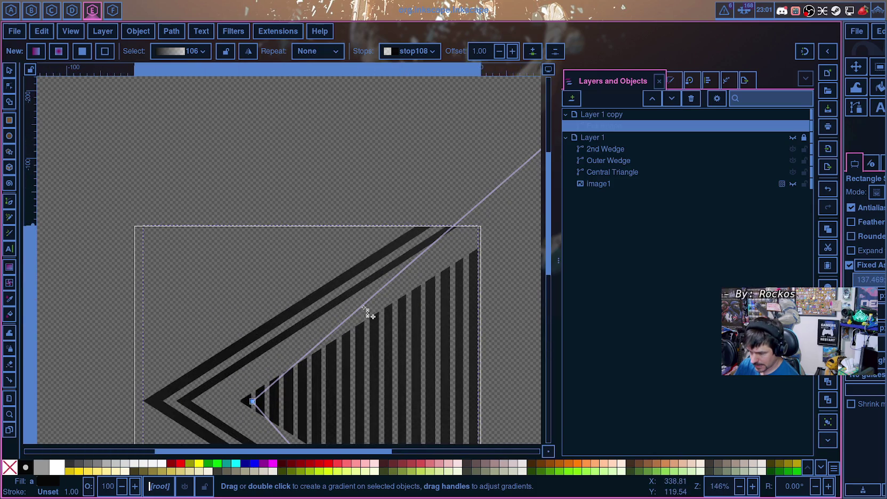
scroll(366, 310, down, 2)
scroll(428, 262, down, 3)
drag(505, 219, 432, 285)
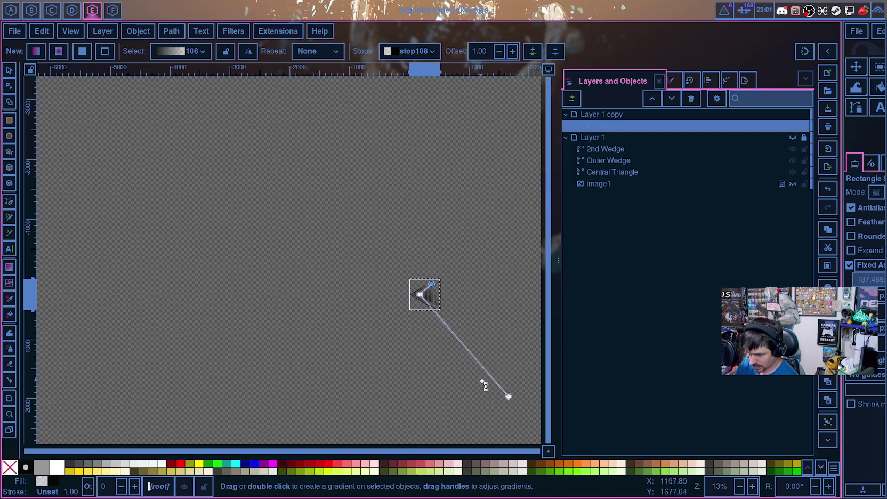
mouse_move(510, 395)
mouse_down()
mouse_move(448, 315)
mouse_move(421, 305)
mouse_up()
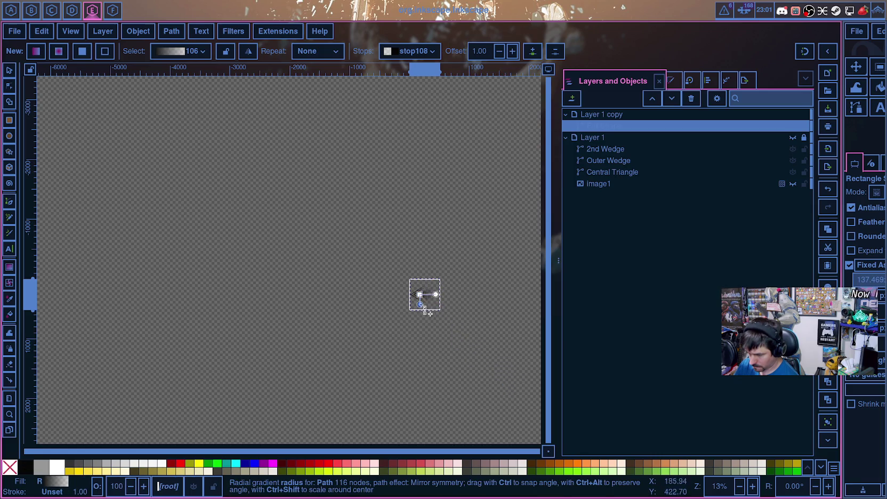
scroll(432, 310, up, 6)
scroll(426, 307, up, 1)
drag(356, 283, 447, 370)
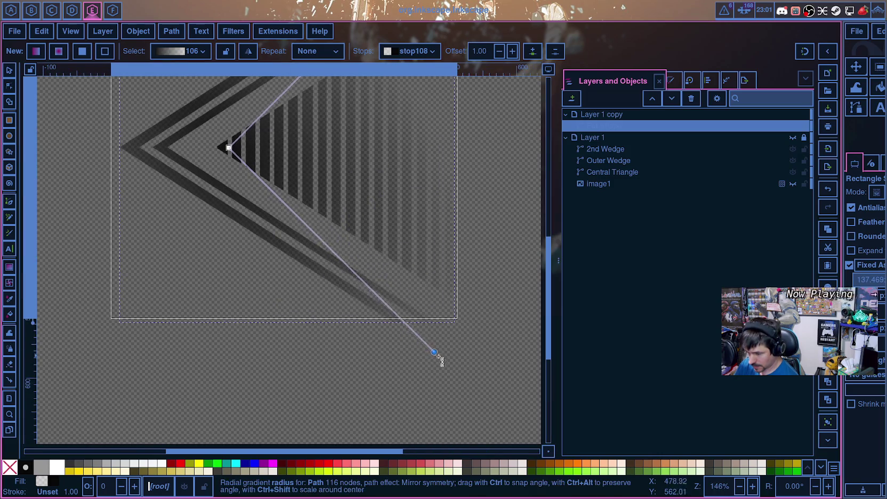
Step: Shift the gradient centre left, then down-right, and undo the last move to restore the darker stripes
scroll(448, 368, up, 3)
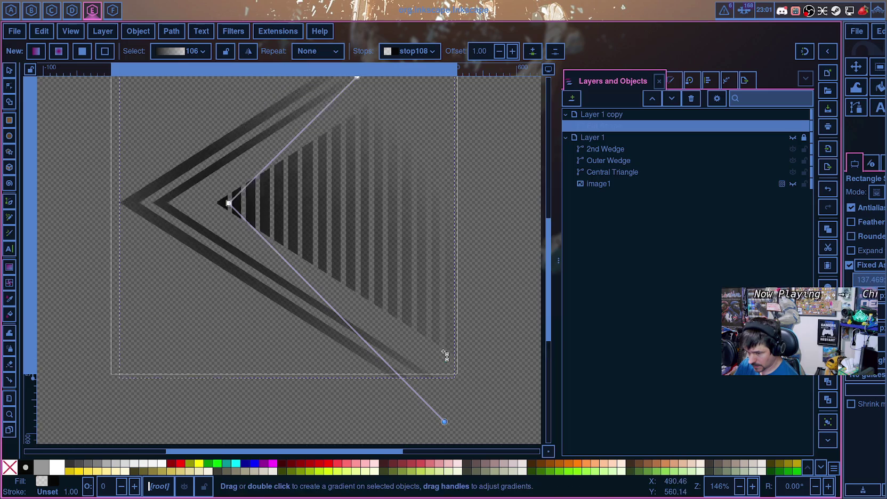
scroll(220, 279, up, 2)
mouse_move(229, 258)
mouse_down()
mouse_move(178, 253)
mouse_move(199, 260)
mouse_up()
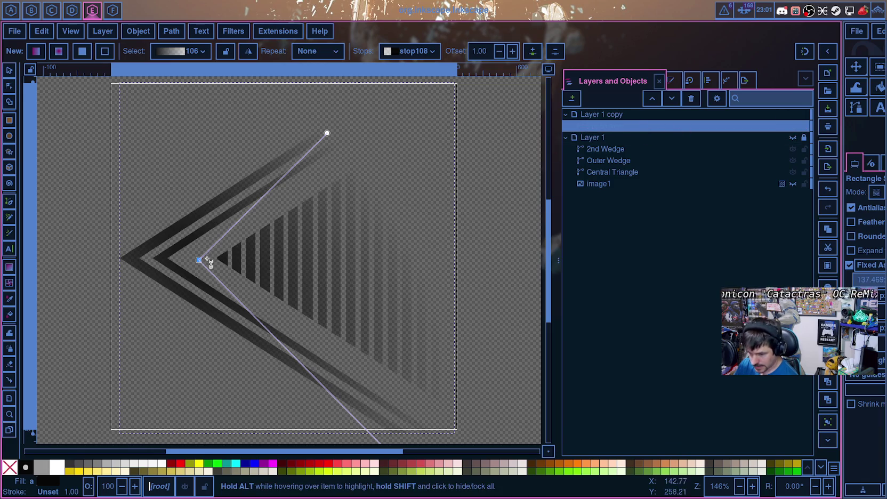
ctrl+scroll(211, 269, up, 2)
ctrl+scroll(211, 272, up, 1)
mouse_move(184, 246)
mouse_down()
mouse_move(211, 295)
mouse_move(368, 354)
mouse_move(160, 269)
mouse_move(168, 253)
mouse_move(383, 301)
mouse_move(287, 257)
mouse_move(288, 239)
mouse_move(183, 245)
mouse_move(268, 239)
mouse_up()
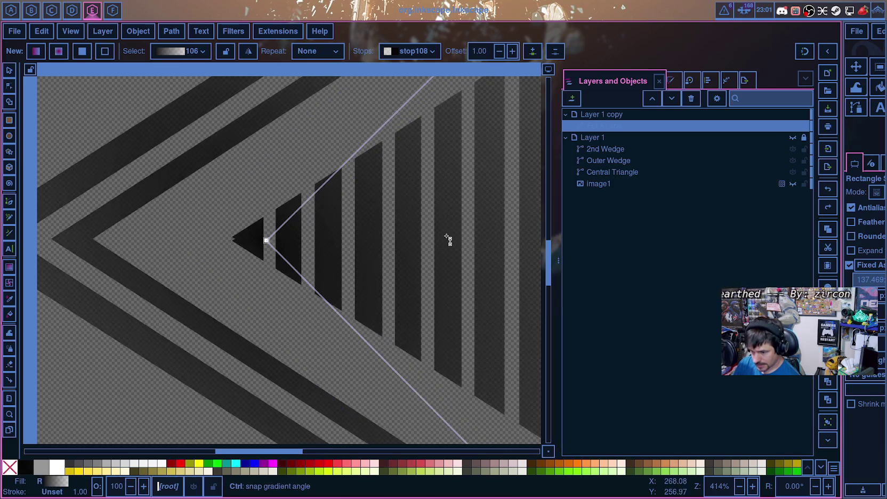
key(ctrl+z)
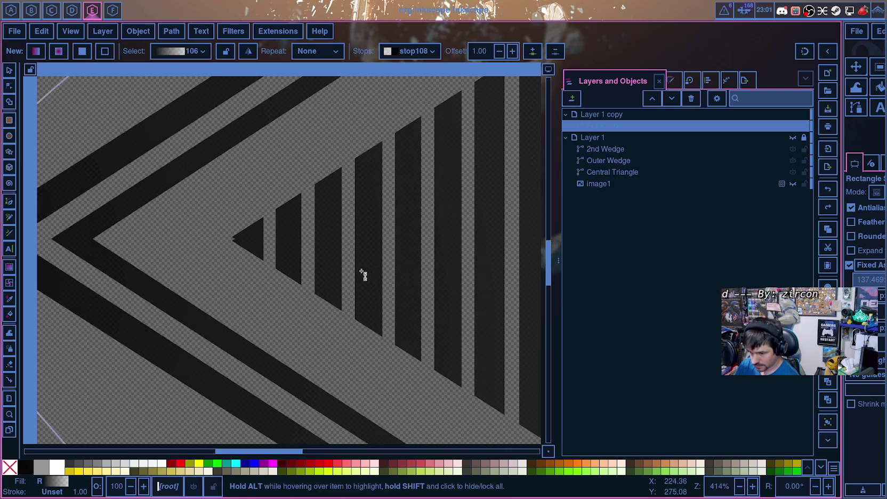
Step: Select the 2nd Wedge object in Layers and Objects
drag(298, 451, 266, 451)
scroll(182, 273, left, 3)
scroll(414, 263, right, 2)
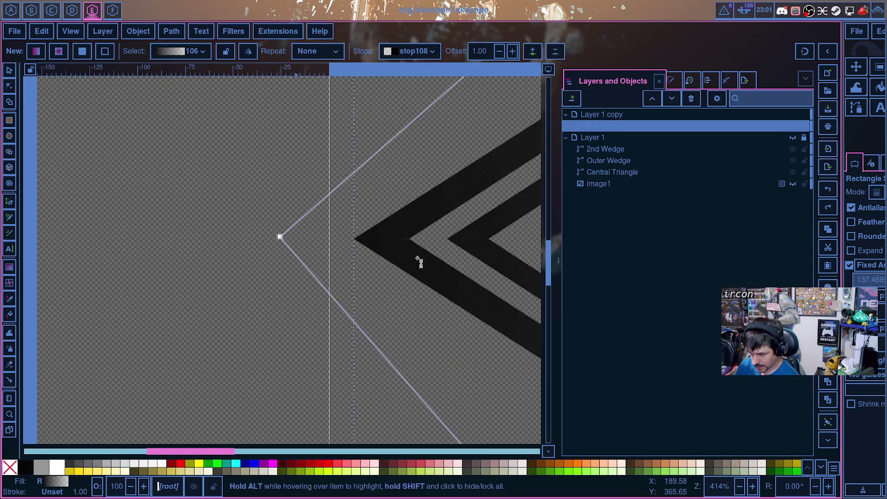
scroll(421, 259, right, 2)
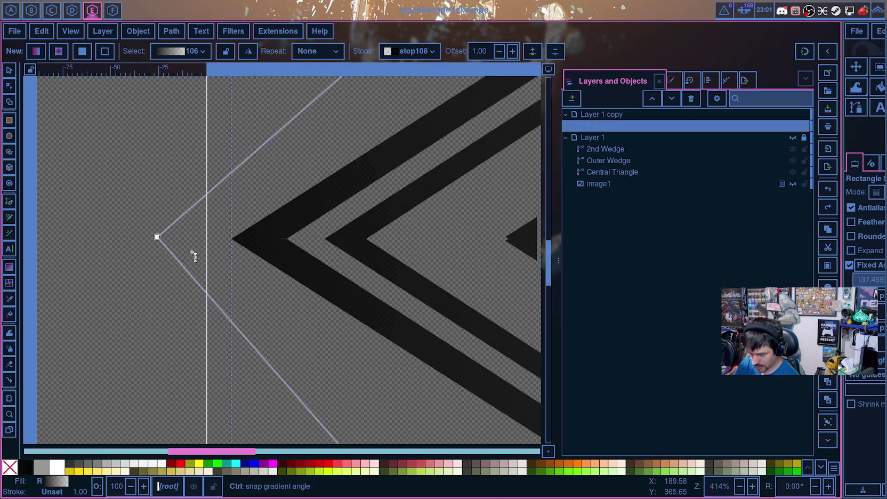
click(610, 150)
Step: Toggle Layer 1 and Layer 1 copy visibility to compare, ending with Layer 1 hidden and the copy shown
click(793, 138)
click(793, 138)
click(793, 138)
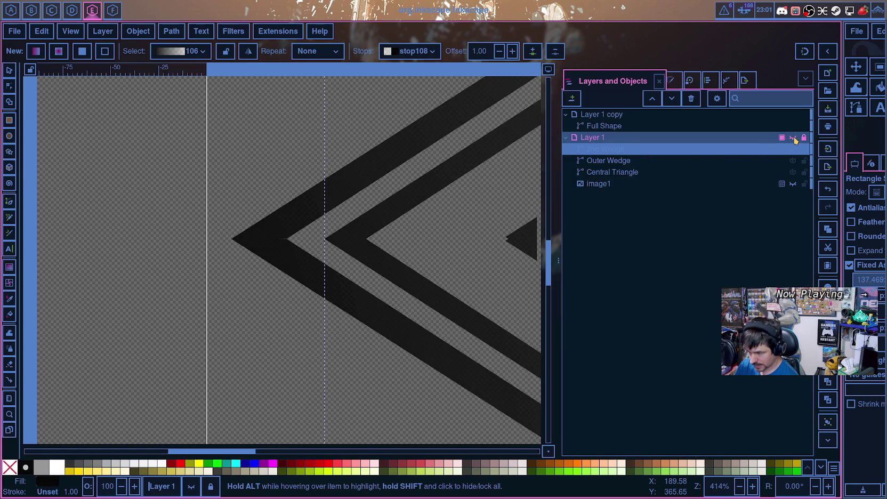
click(792, 137)
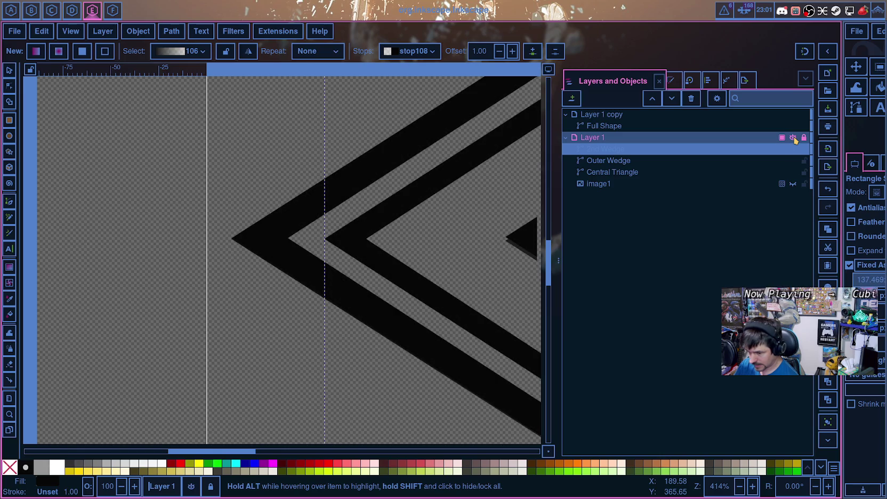
click(793, 138)
click(793, 114)
click(793, 137)
click(793, 115)
Step: Zoom in on the wedge and switch to the Node tool to edit its path nodes
scroll(320, 258, up, 3)
scroll(287, 243, up, 1)
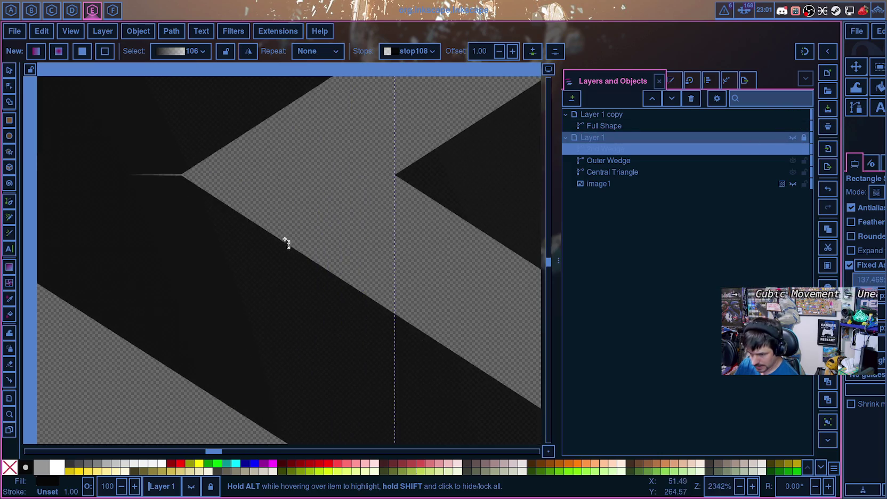
scroll(331, 229, down, 1)
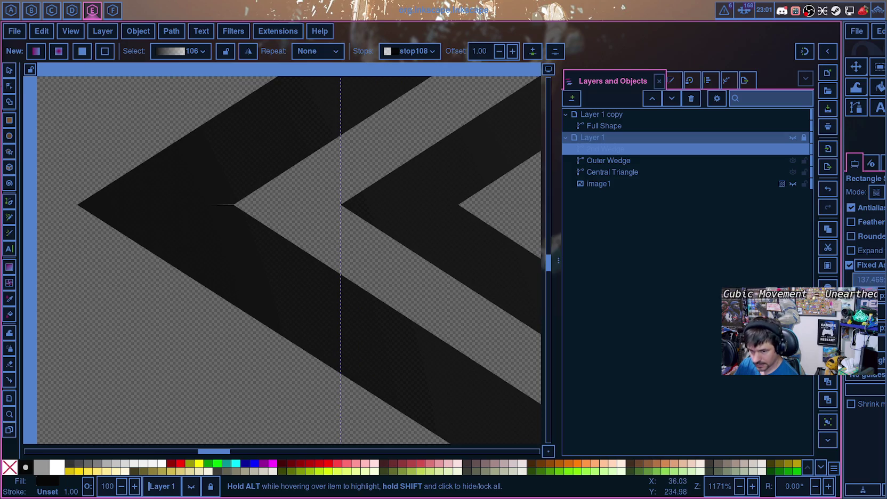
click(9, 87)
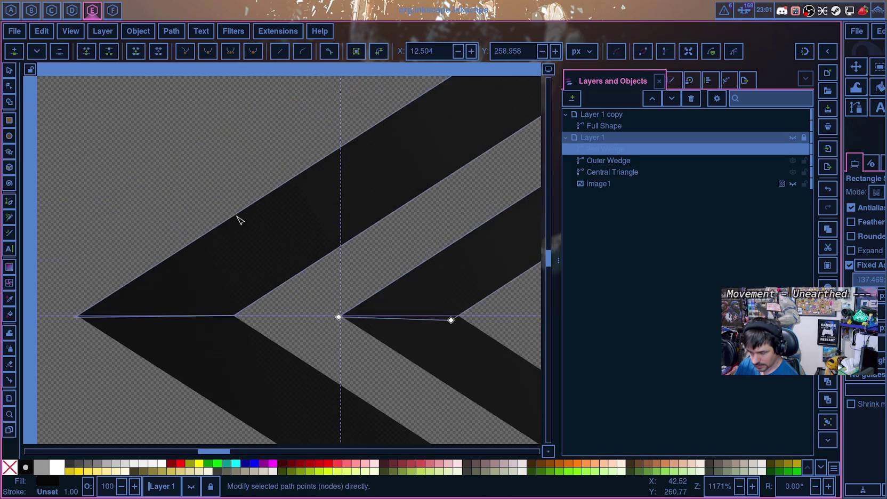
click(223, 177)
drag(234, 204, 222, 210)
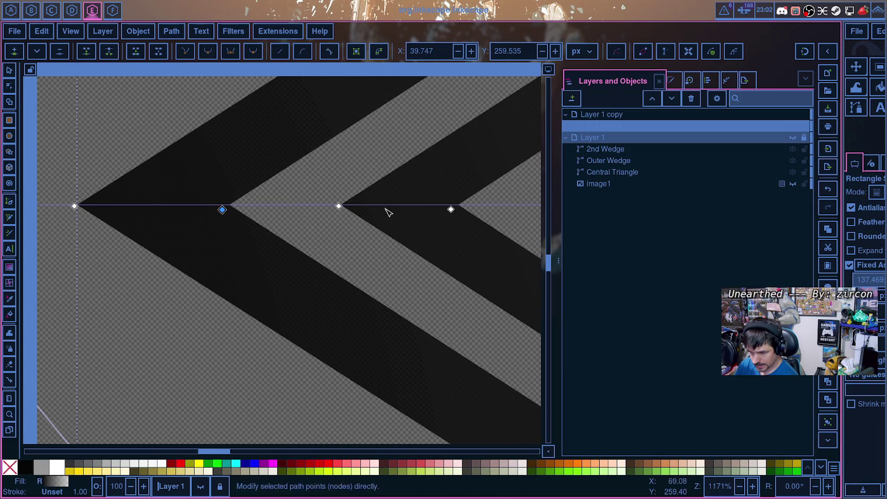
drag(339, 206, 338, 209)
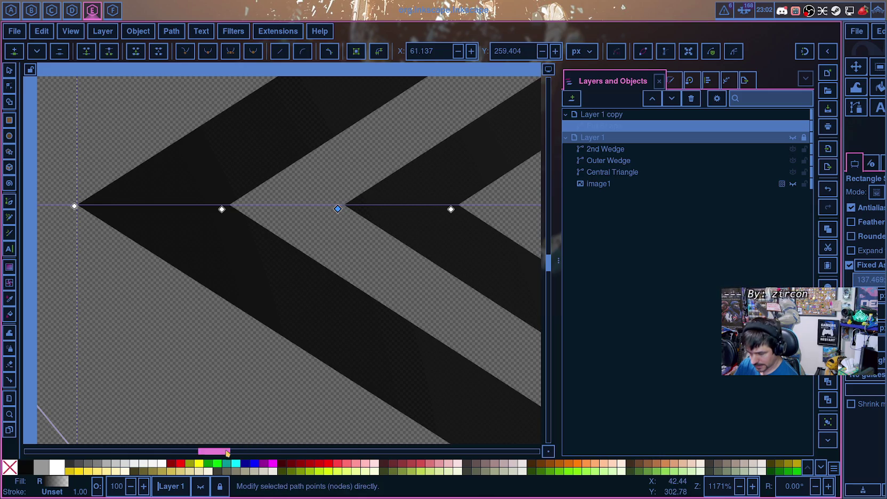
drag(228, 452, 258, 452)
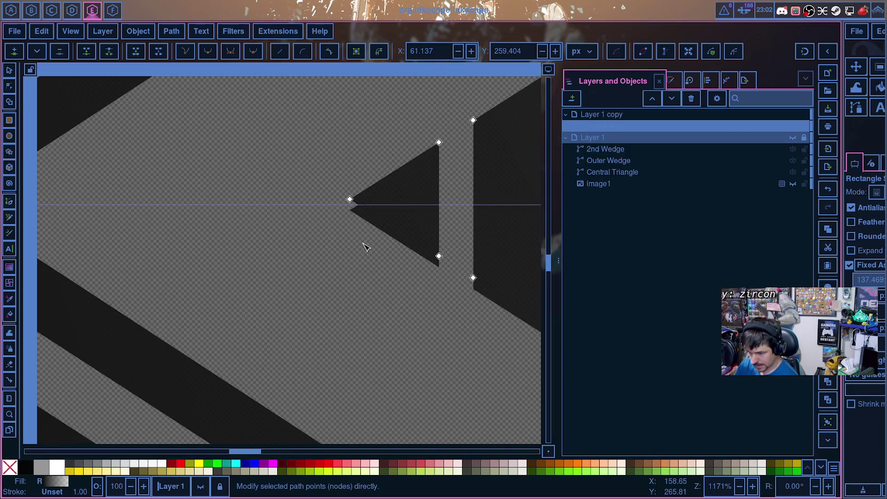
scroll(377, 234, up, 2)
scroll(376, 233, up, 2)
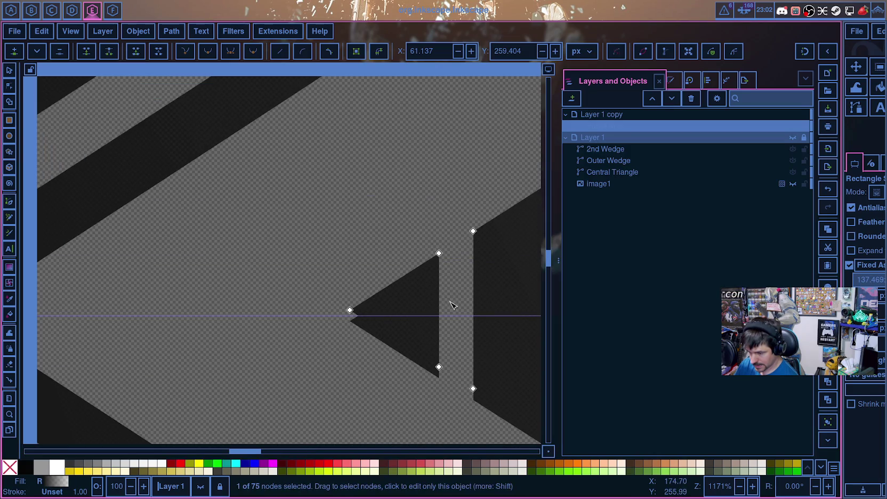
scroll(450, 305, down, 2)
scroll(455, 320, down, 2)
scroll(459, 337, up, 4)
scroll(458, 337, up, 1)
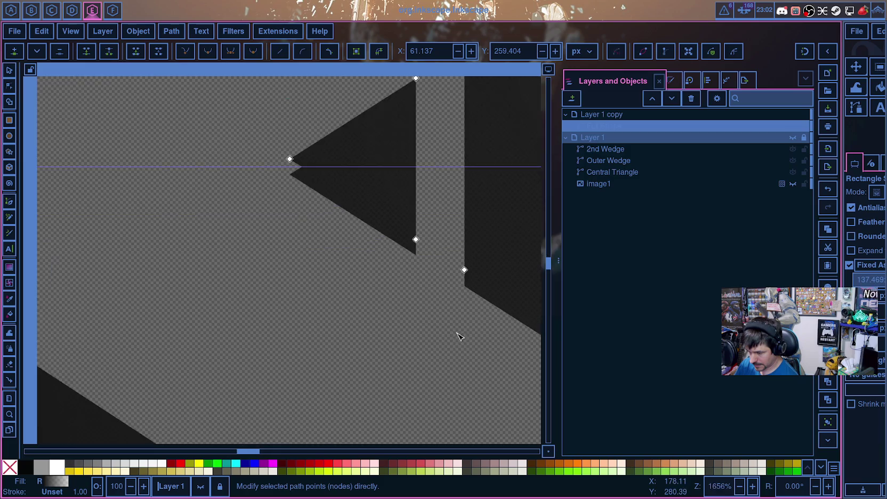
scroll(406, 253, down, 2)
drag(349, 205, 346, 212)
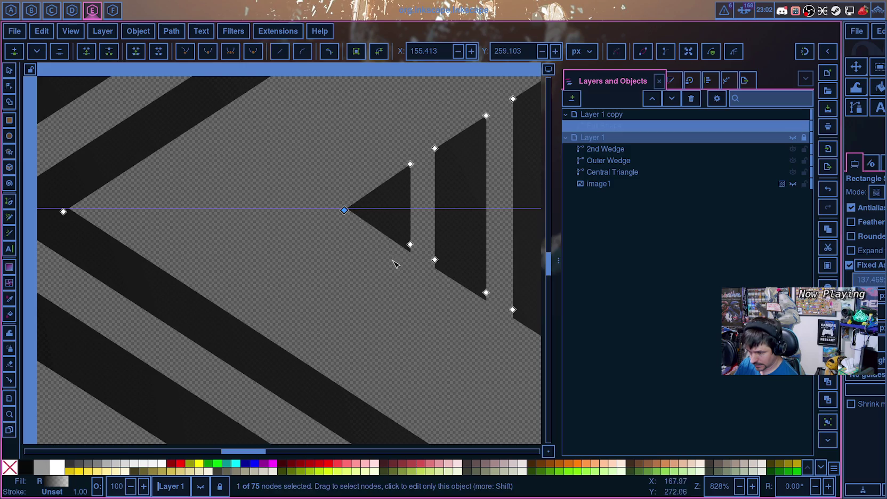
scroll(392, 260, down, 1)
click(346, 451)
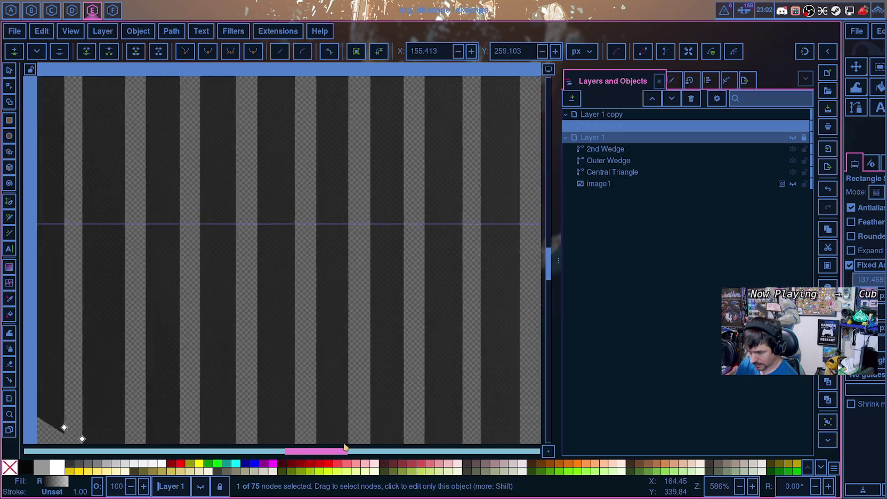
drag(346, 452, 388, 450)
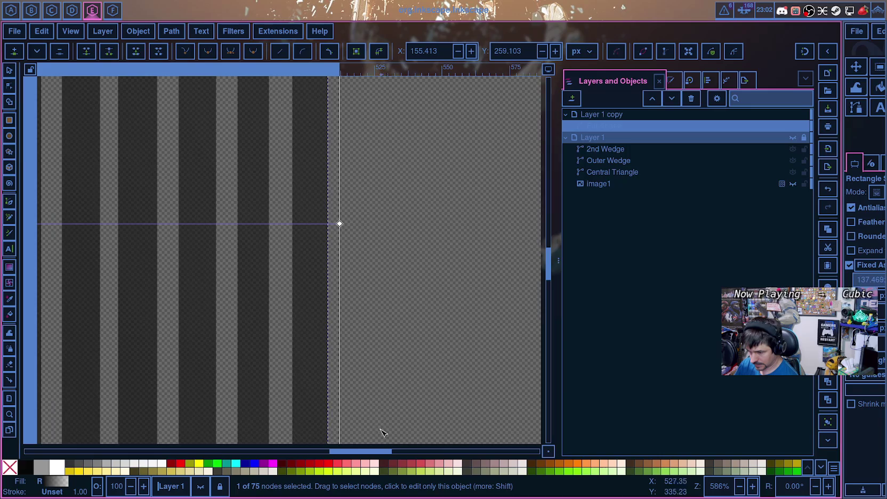
scroll(373, 410, down, 6)
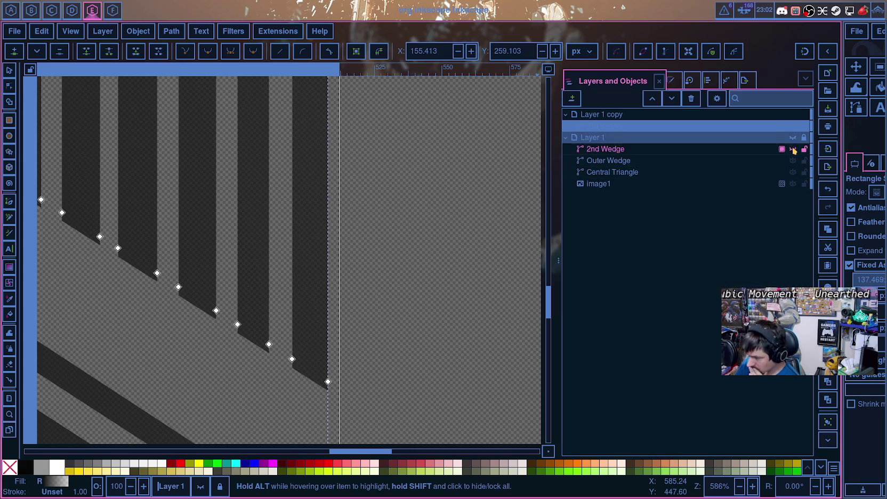
Step: Hide the 2nd Wedge and Central Triangle paths and toggle image1's visibility
click(792, 150)
click(793, 172)
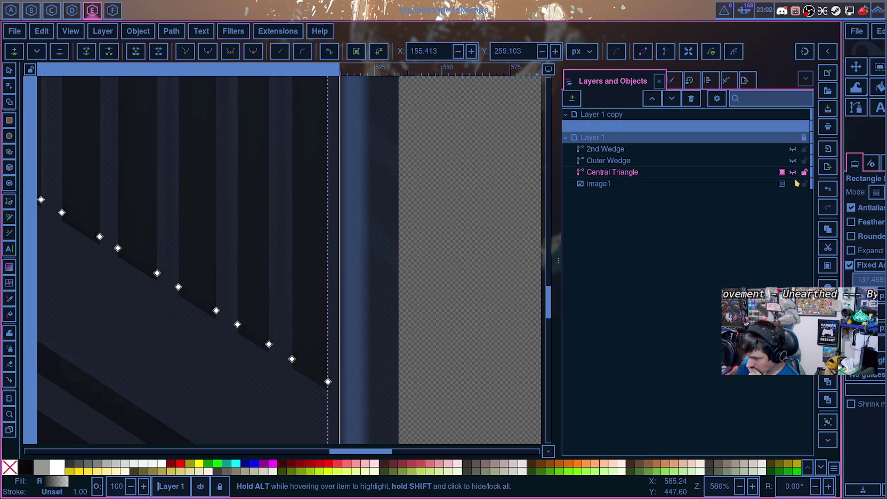
click(793, 183)
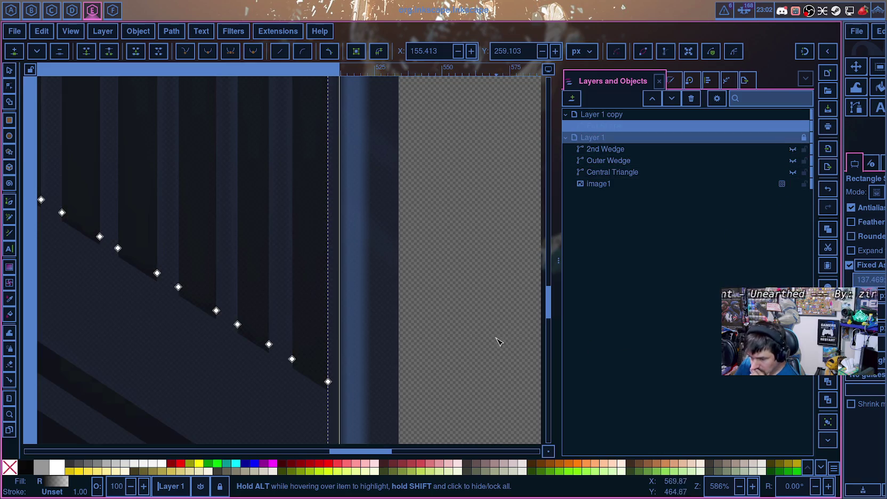
scroll(486, 344, down, 5)
scroll(461, 331, down, 3)
scroll(456, 326, up, 1)
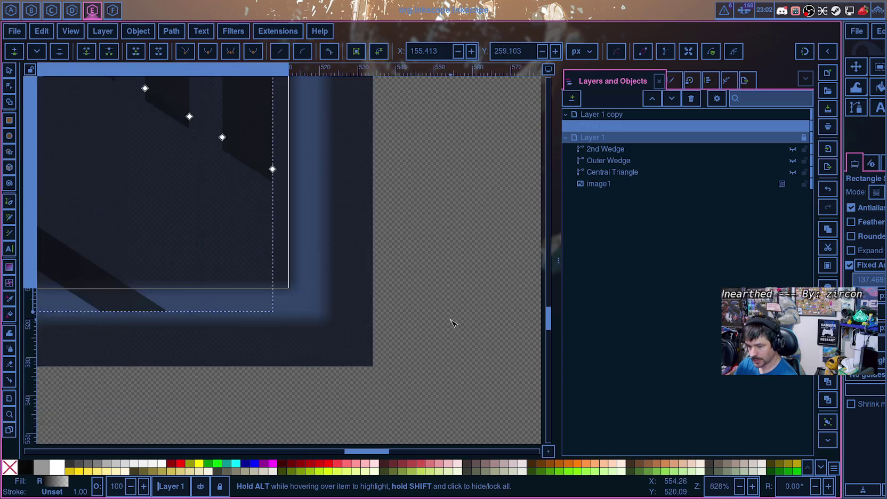
scroll(451, 323, down, 8)
scroll(445, 317, up, 2)
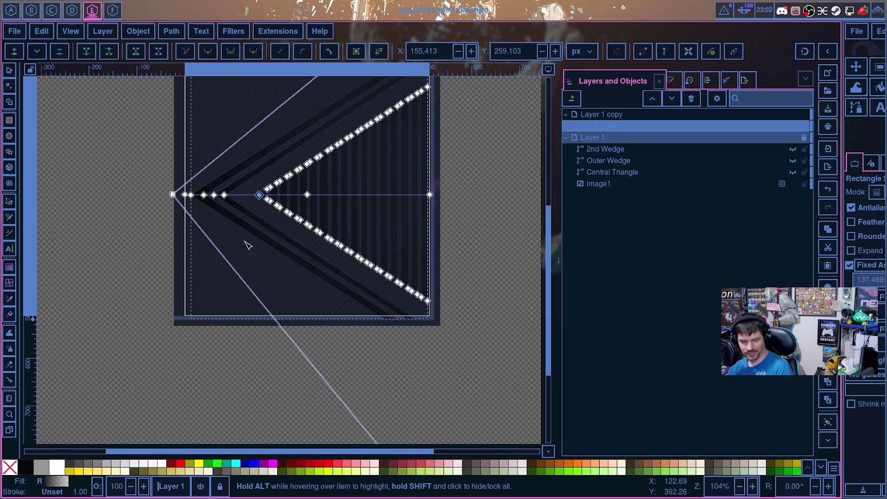
Step: Zoom around the Full Shape wedge and select nodes along its diagonal edge
ctrl+scroll(242, 242, up, 2)
scroll(288, 264, up, 5)
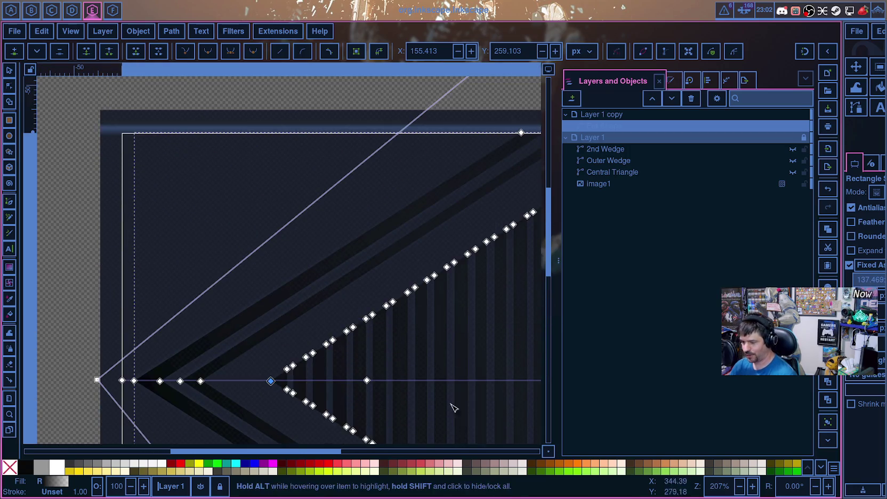
drag(315, 451, 397, 443)
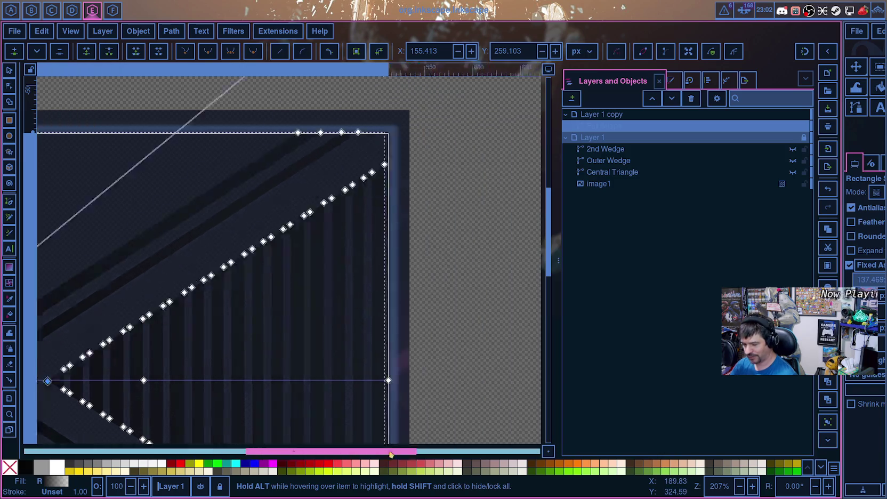
ctrl+scroll(336, 175, up, 2)
ctrl+scroll(337, 177, up, 5)
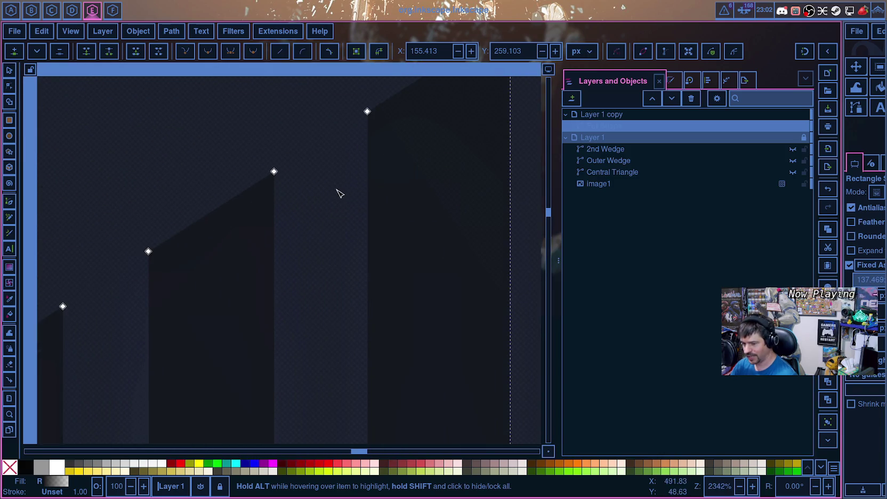
scroll(367, 218, down, 5)
scroll(350, 249, down, 5)
ctrl+scroll(341, 262, down, 2)
ctrl+scroll(345, 247, down, 2)
ctrl+scroll(354, 247, down, 3)
click(349, 252)
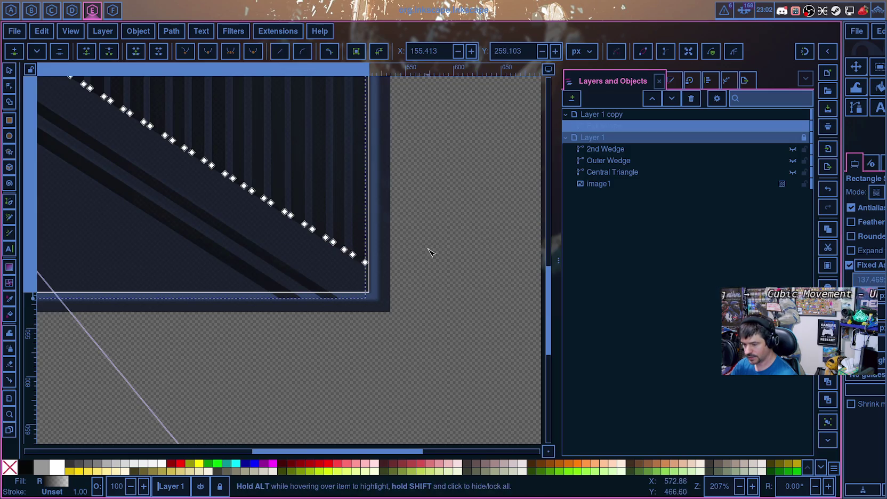
ctrl+scroll(421, 253, down, 4)
ctrl+scroll(422, 271, up, 2)
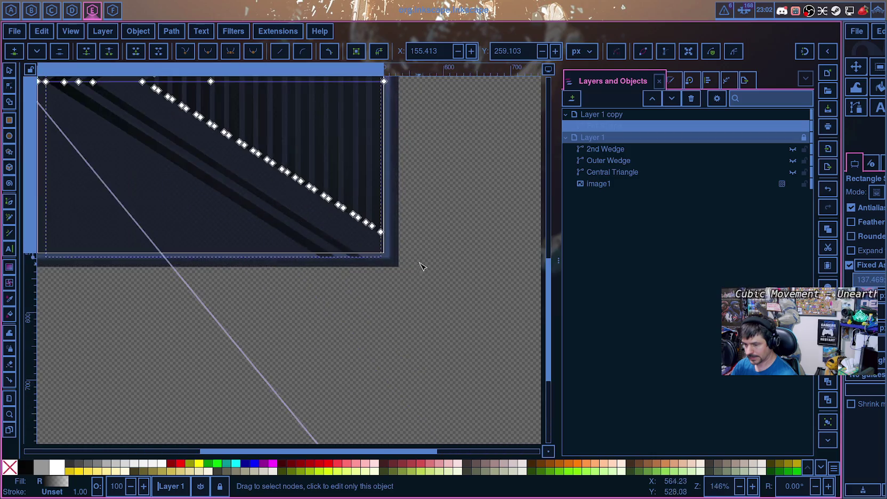
ctrl+scroll(416, 261, up, 1)
ctrl+scroll(140, 275, up, 5)
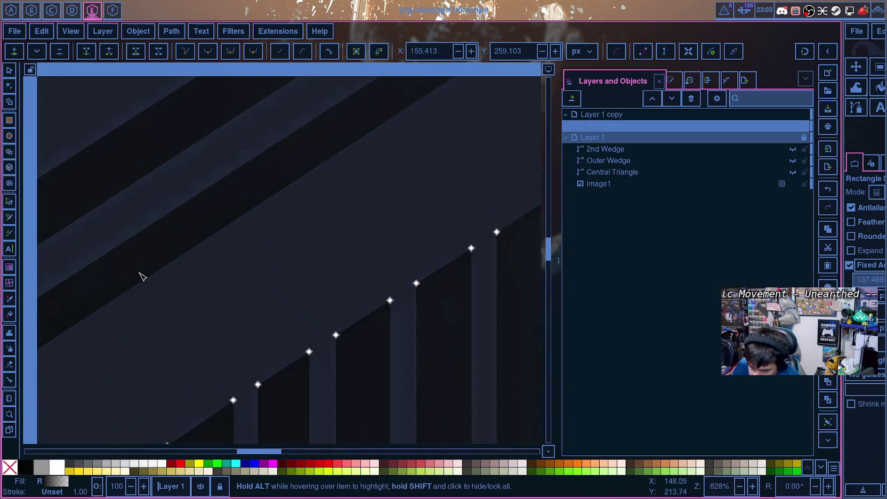
ctrl+scroll(148, 275, down, 2)
ctrl+scroll(149, 274, up, 1)
ctrl+scroll(149, 274, down, 1)
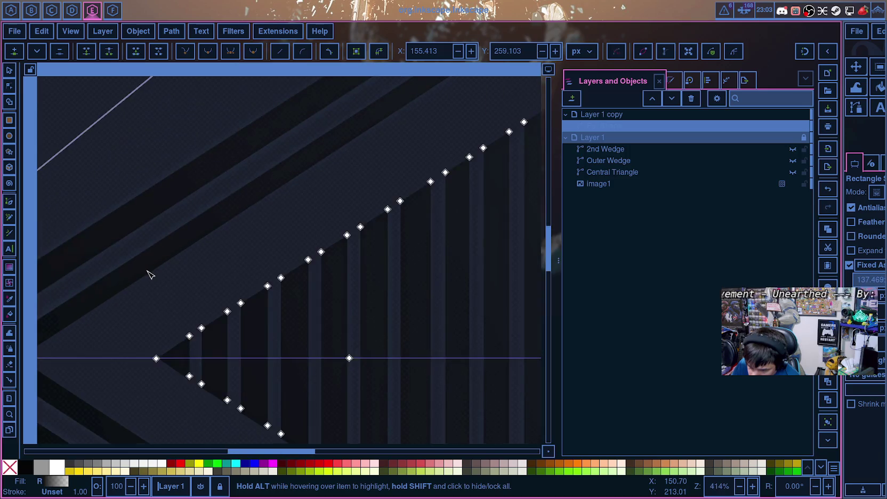
ctrl+scroll(149, 274, down, 2)
ctrl+scroll(149, 274, up, 1)
ctrl+scroll(149, 274, down, 1)
ctrl+scroll(149, 274, up, 4)
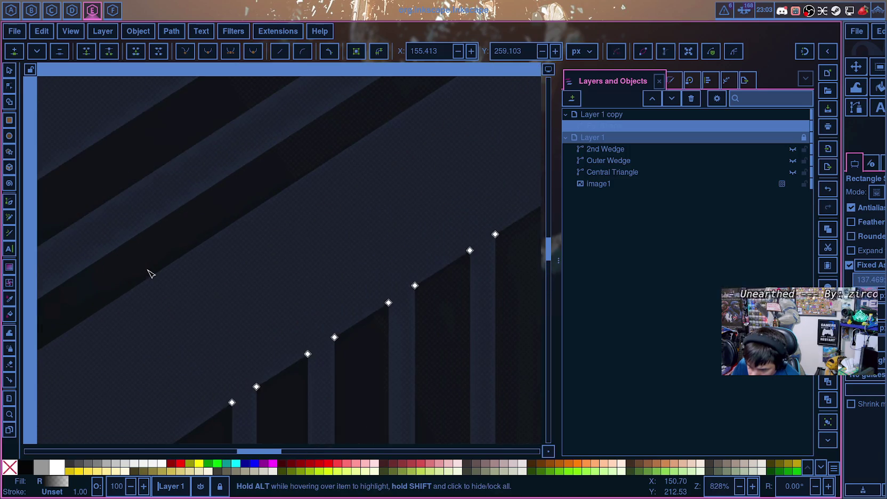
ctrl+scroll(149, 274, down, 1)
ctrl+scroll(149, 275, down, 4)
ctrl+scroll(150, 274, down, 1)
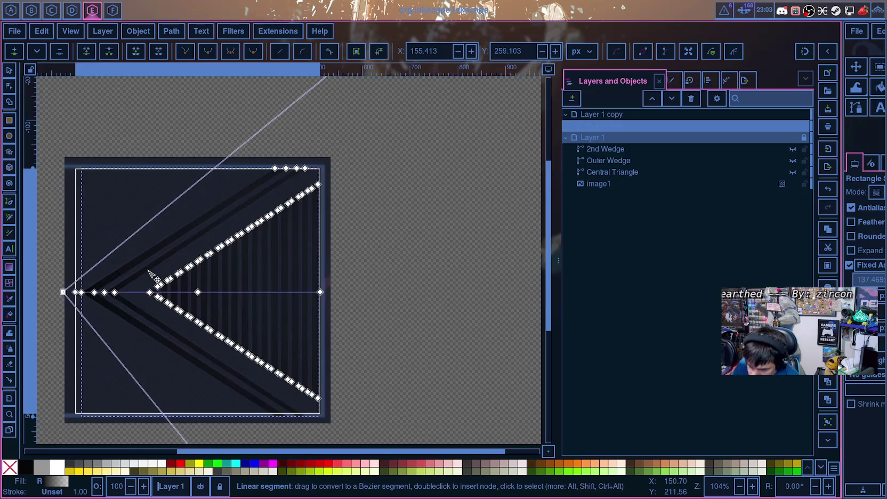
Step: Hide Full Shape and show Layer 1, the Outer Wedge and the Central Triangle again
mouse_move(604, 125)
click(793, 138)
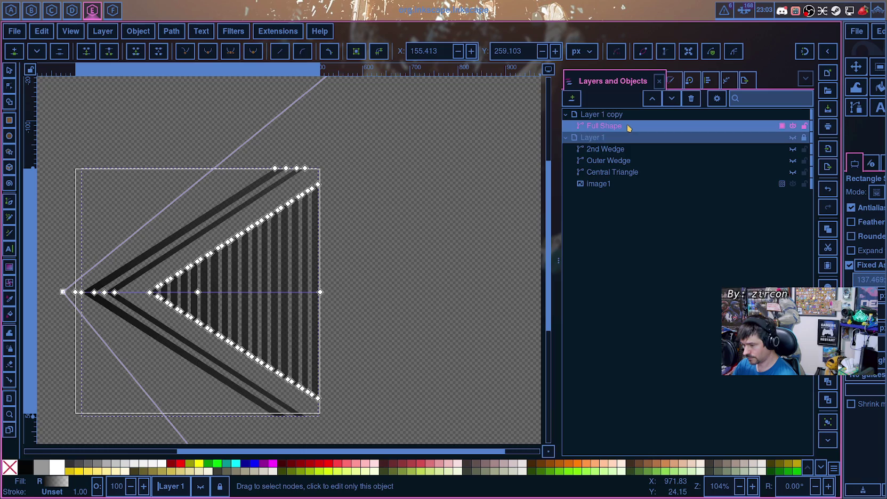
mouse_move(629, 128)
mouse_down()
mouse_move(785, 148)
mouse_move(751, 144)
mouse_up()
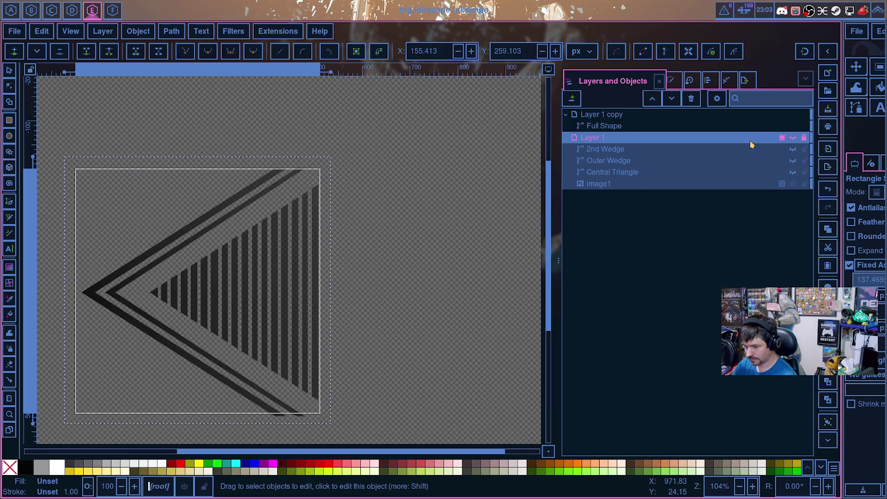
click(793, 125)
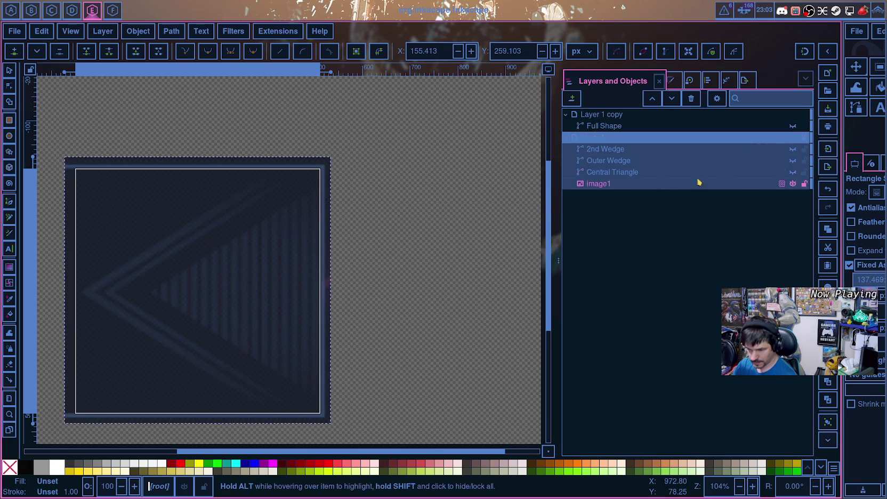
click(793, 138)
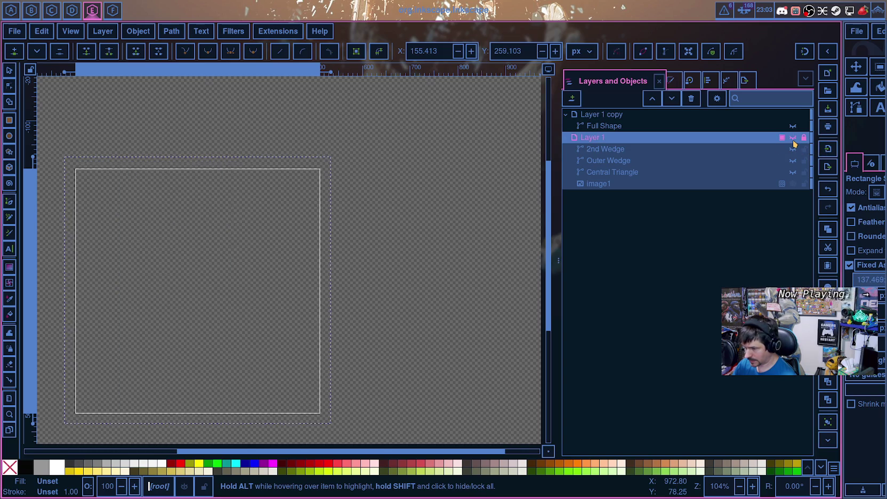
click(792, 150)
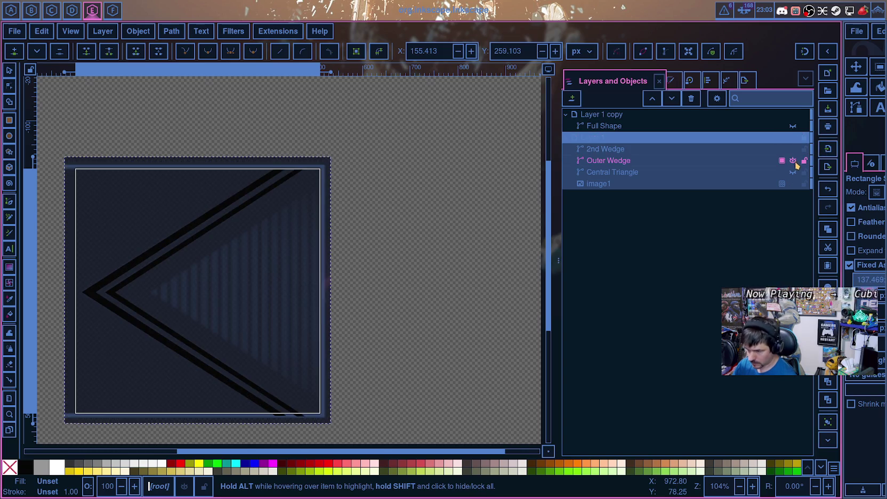
click(793, 171)
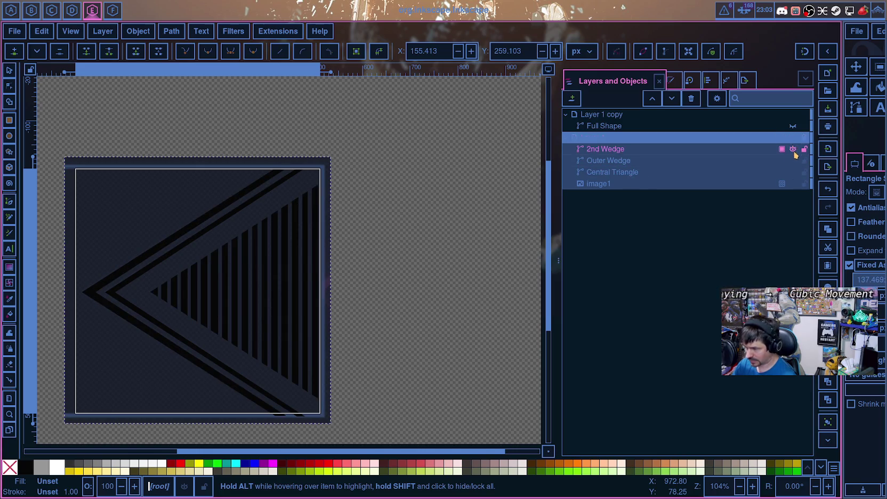
Step: Lock the 2nd Wedge, Central Triangle and Outer Wedge paths
ctrl+scroll(98, 309, up, 6)
ctrl+scroll(111, 263, up, 1)
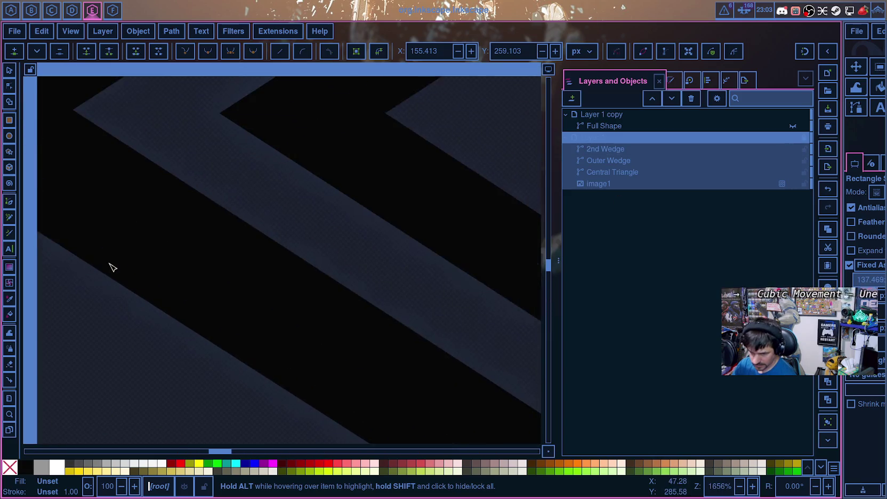
ctrl+scroll(110, 263, up, 1)
drag(220, 451, 323, 449)
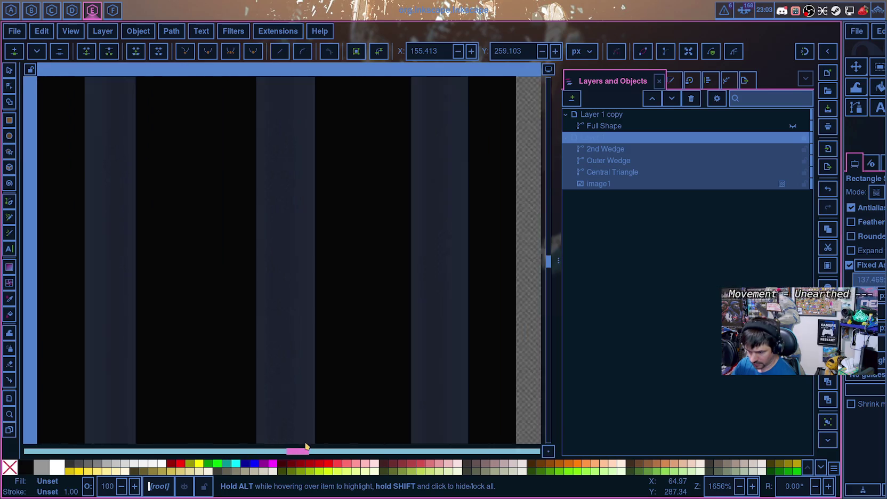
ctrl+scroll(341, 405, down, 4)
ctrl+scroll(410, 363, down, 3)
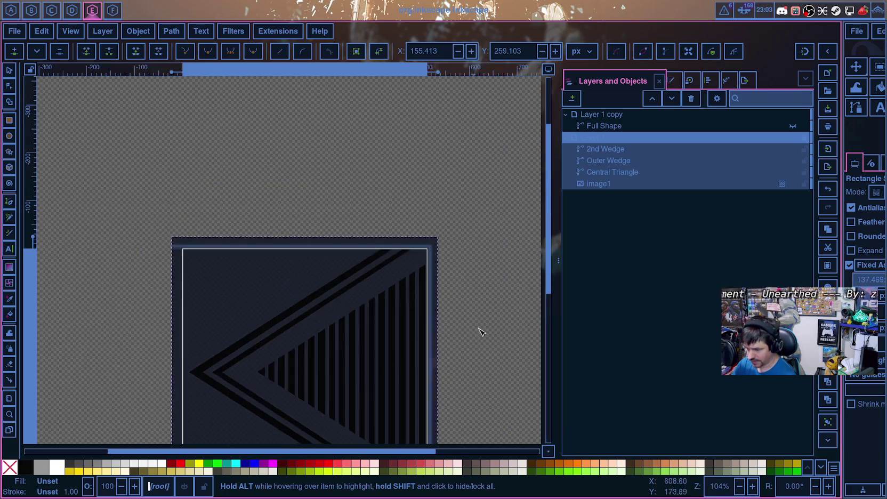
click(683, 148)
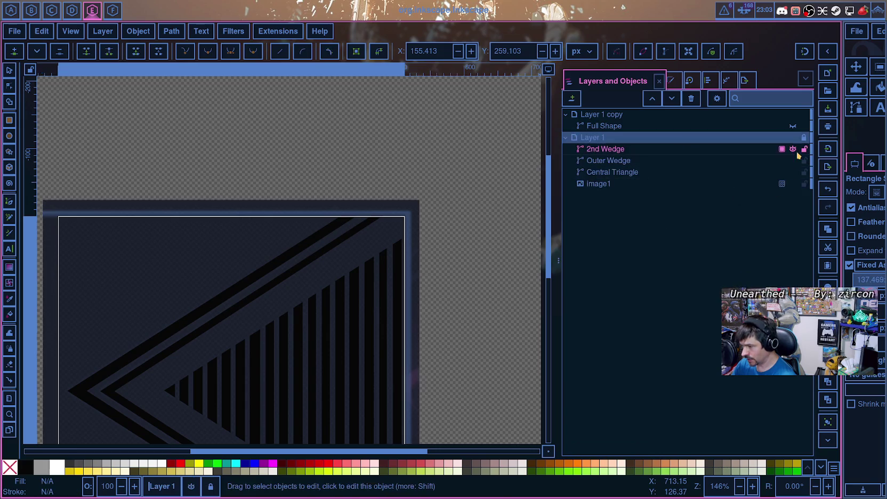
click(804, 149)
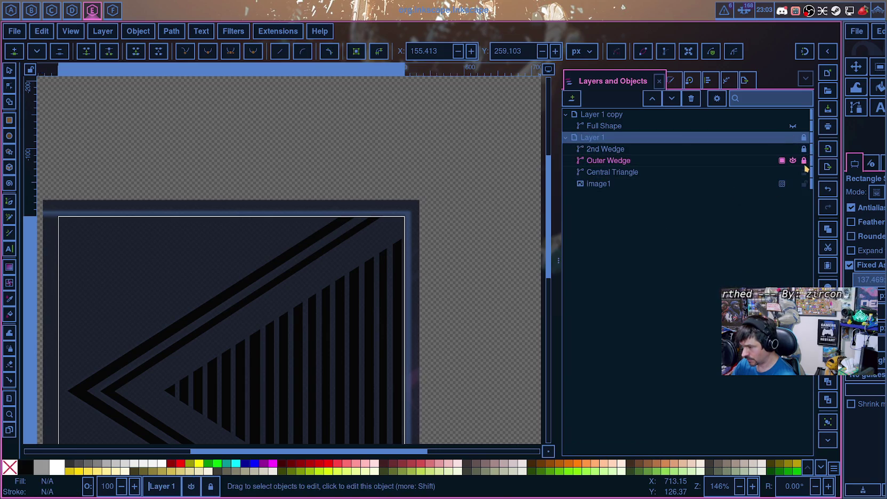
click(804, 172)
click(804, 161)
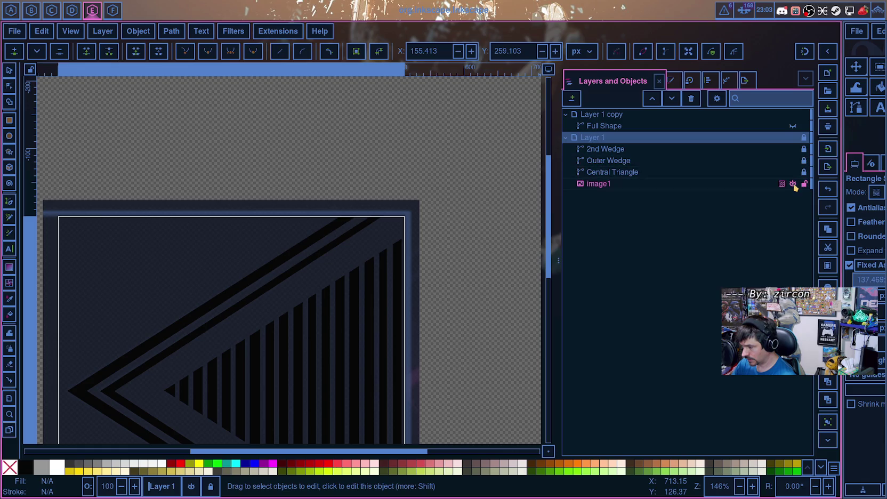
Step: Hide the image1 background and delete the Layer 1 copy layer
click(793, 183)
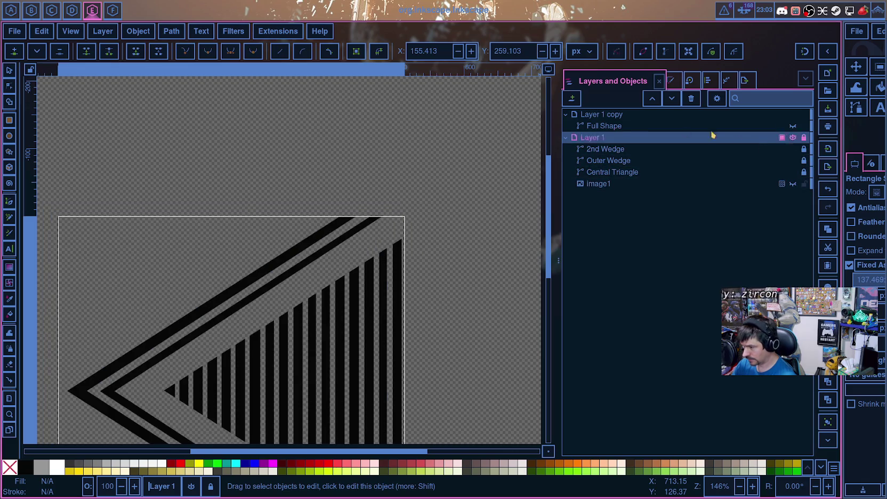
click(605, 116)
key(Delete)
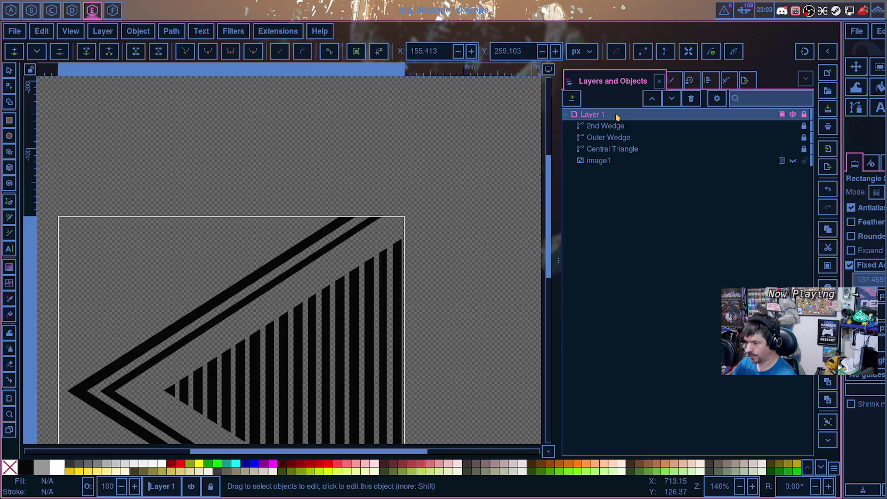
Step: Duplicate Layer 1 and delete image108 from the duplicate
right_click(614, 115)
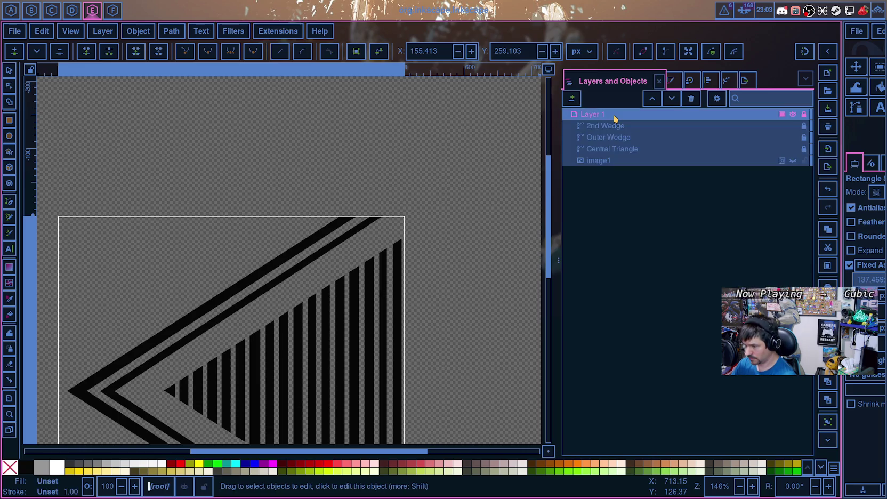
click(660, 170)
click(567, 115)
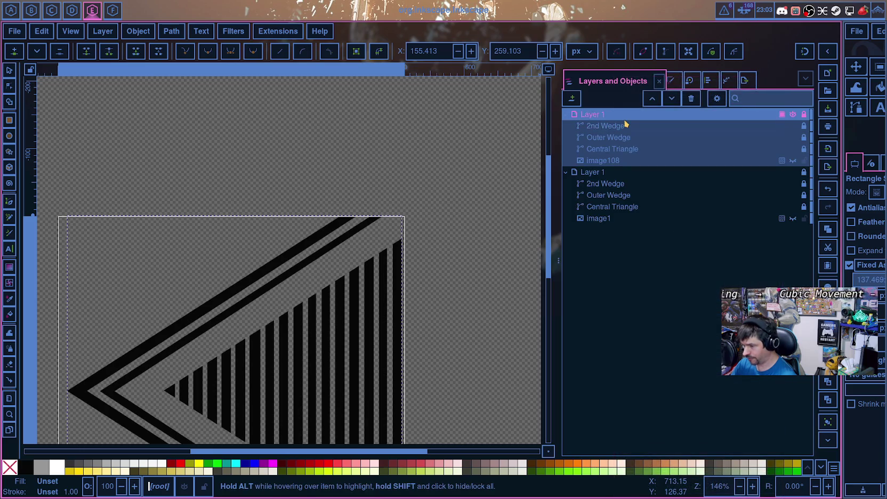
click(782, 161)
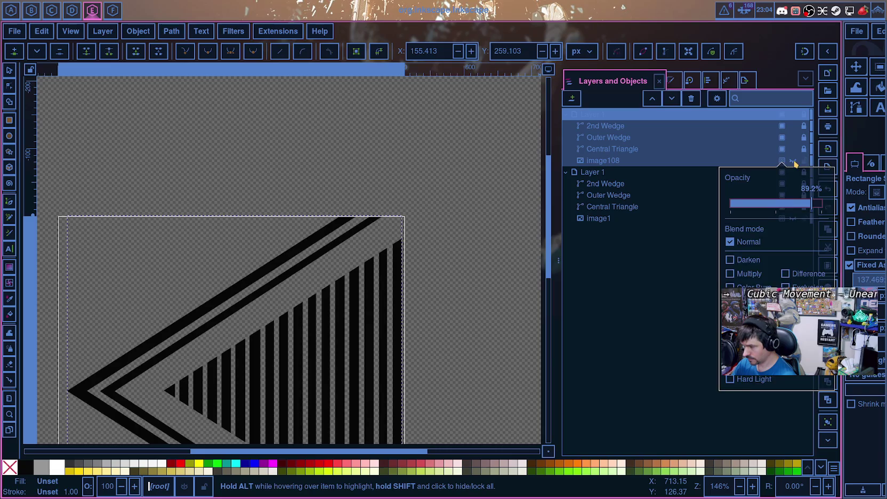
click(757, 163)
key(Delete)
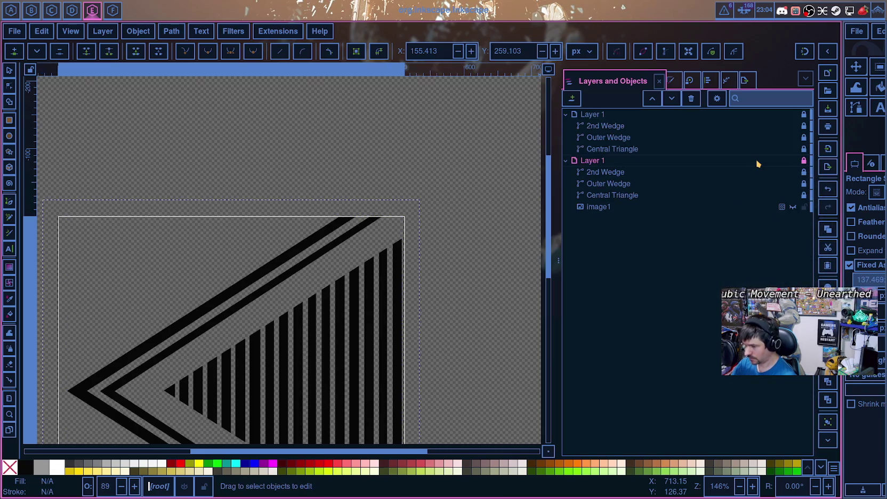
Step: Unlock the top Layer 1 and hide the original Layer 1
click(587, 114)
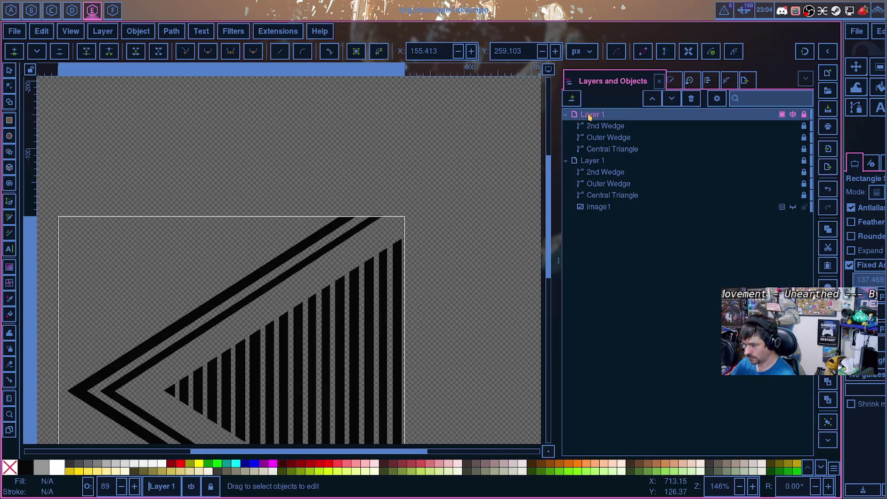
right_click(589, 116)
click(817, 126)
click(805, 115)
click(793, 161)
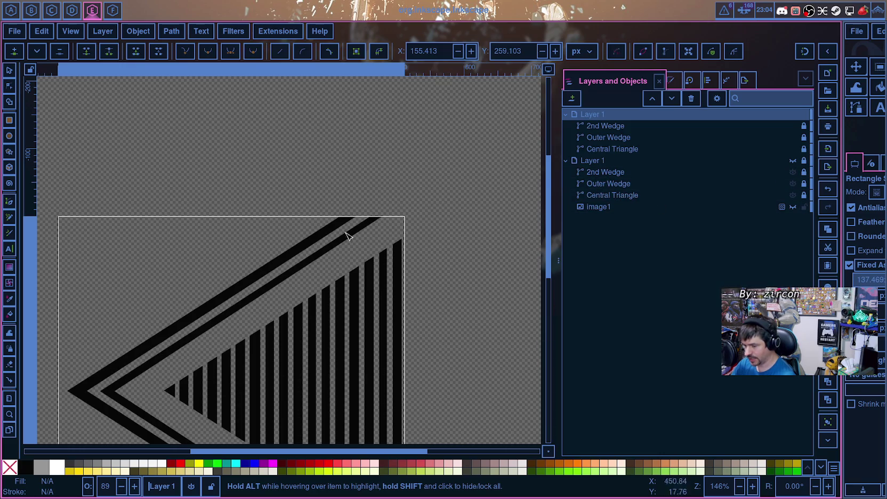
scroll(448, 332, down, 5)
scroll(447, 332, down, 5)
scroll(443, 333, up, 5)
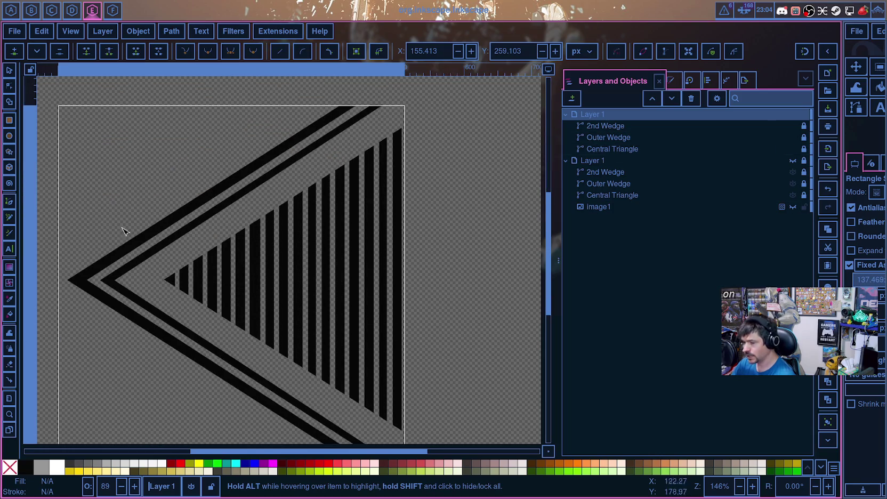
Step: Group the top Layer 1 into g113, then ungroup it back to top level
click(594, 114)
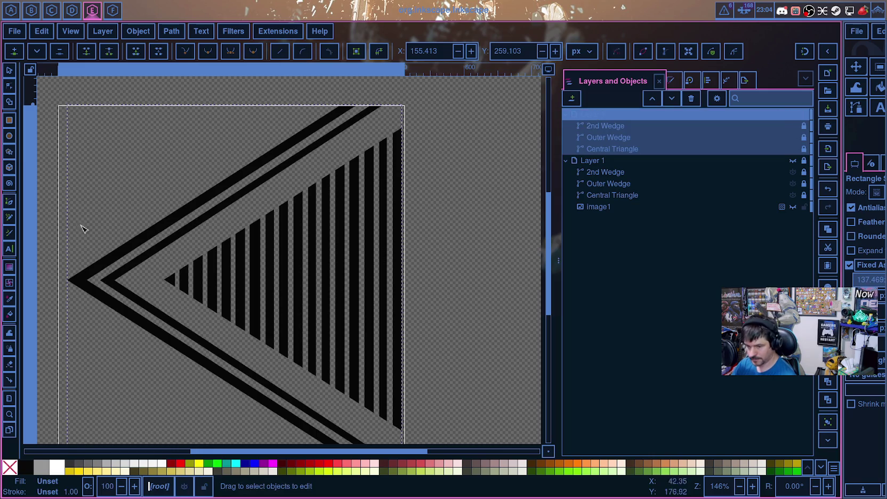
key(Delete)
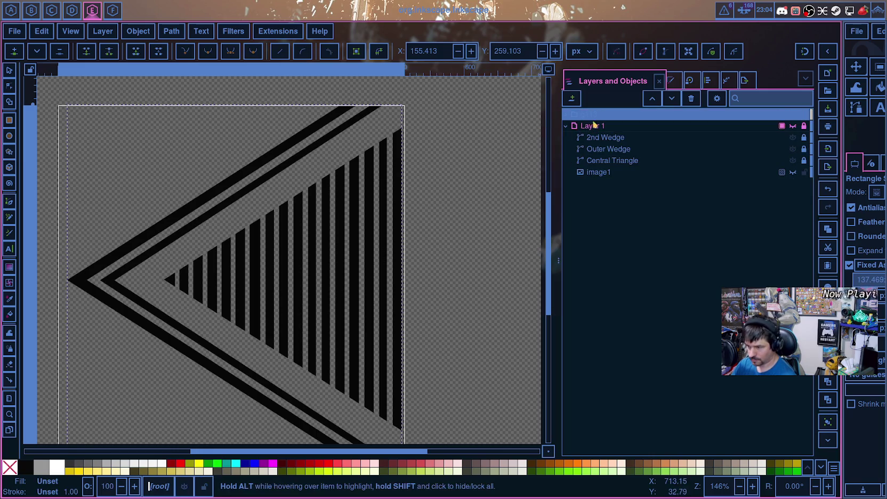
click(566, 115)
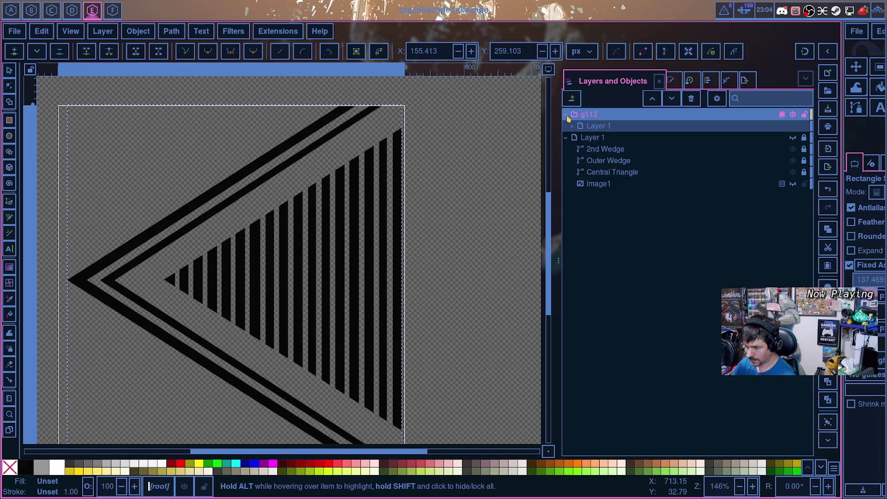
click(595, 117)
key(ctrl+shift+g)
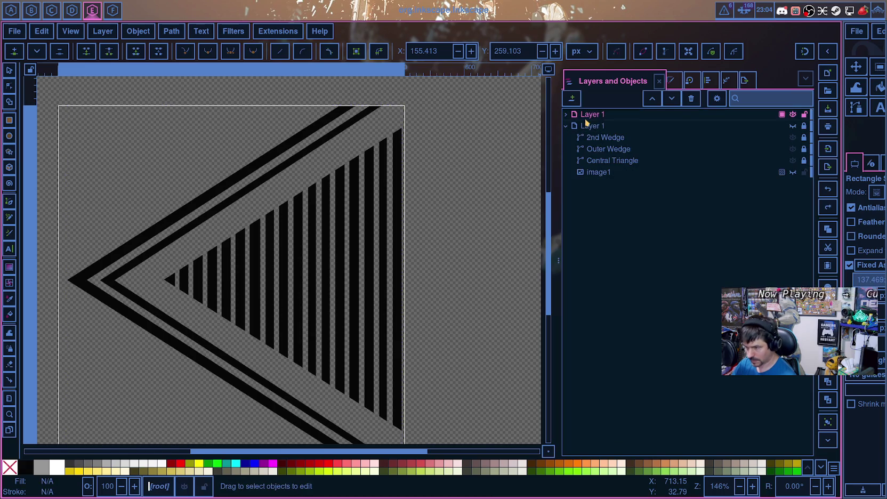
Step: Switch to the Gradient tool, lock the top layer's 2nd Wedge, and select the whole top Layer 1
click(600, 117)
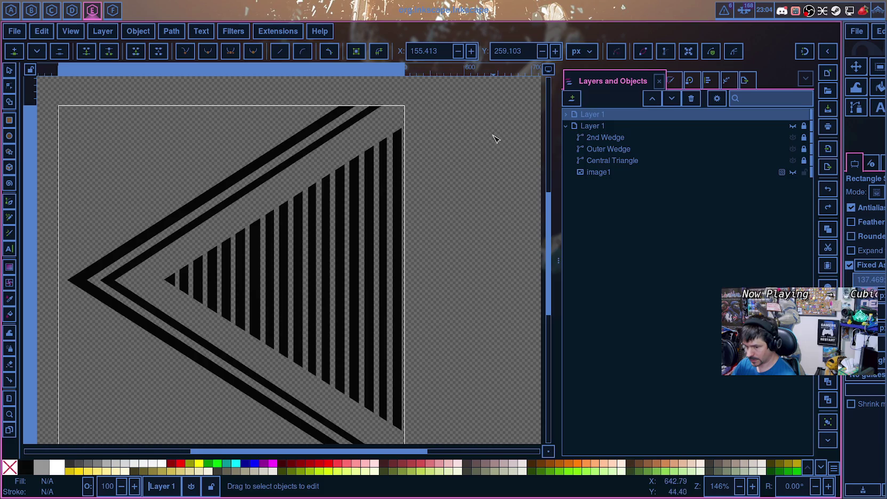
click(10, 285)
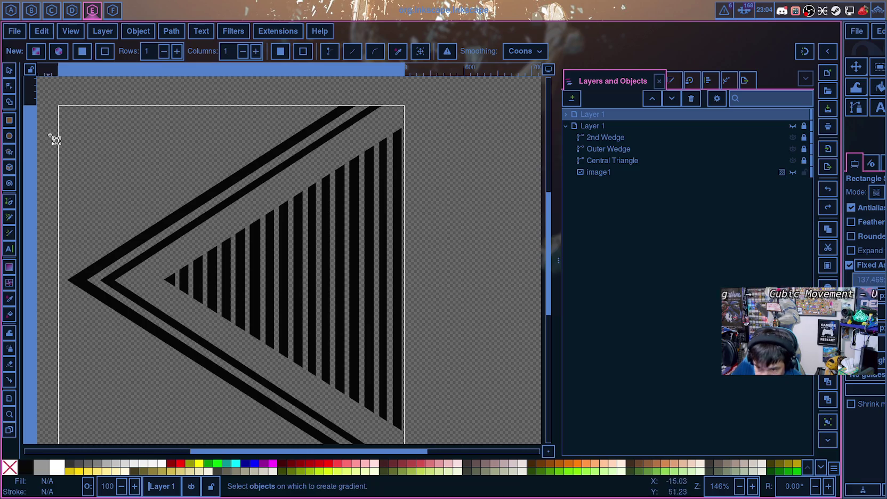
click(9, 268)
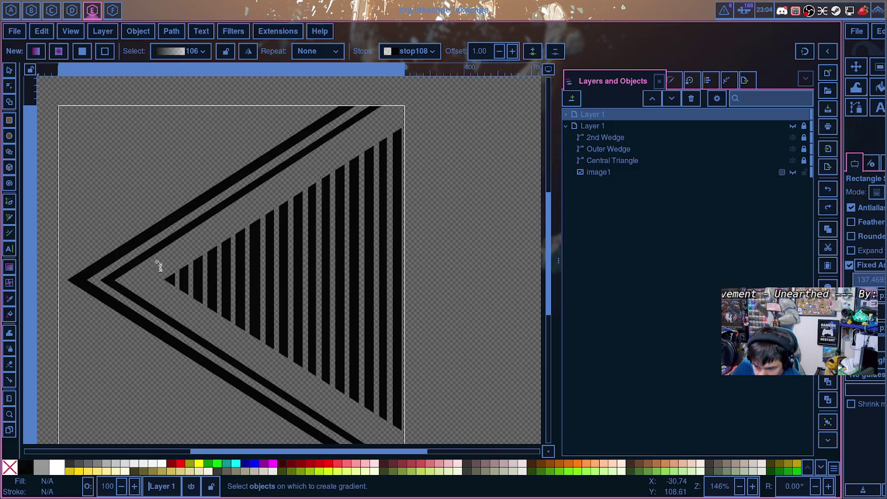
click(566, 114)
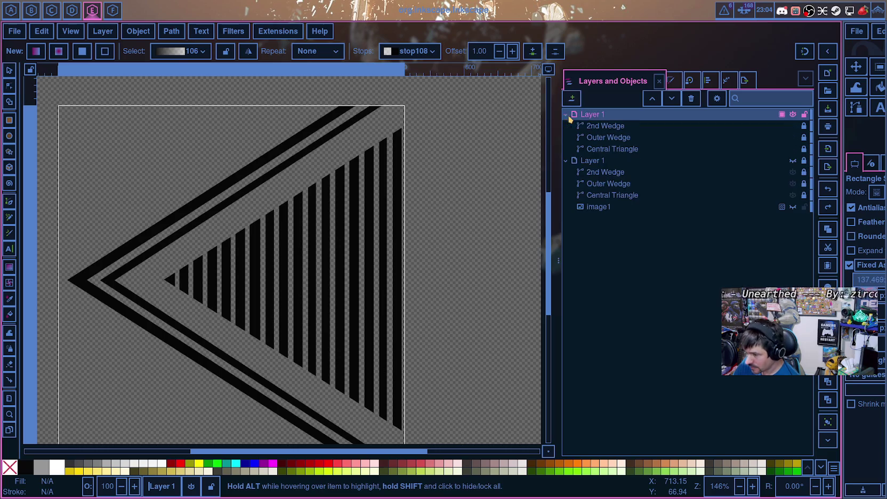
click(629, 128)
click(804, 126)
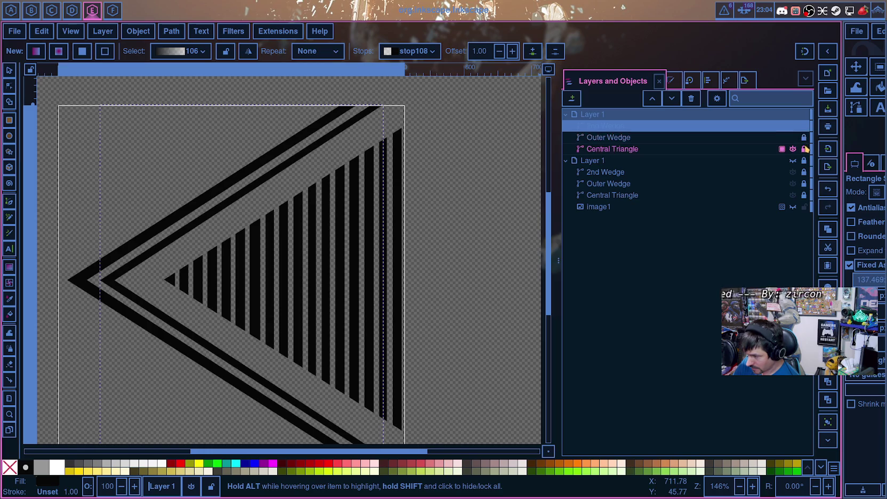
click(640, 114)
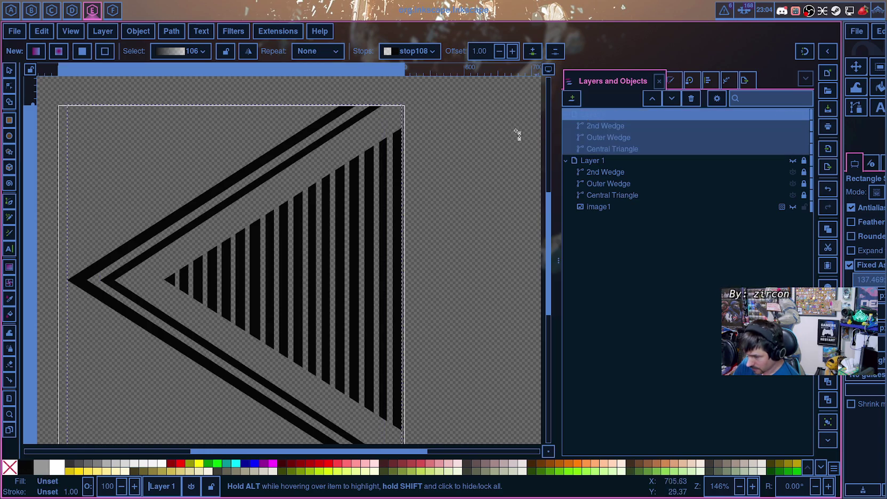
Step: Draw a radial gradient from the left vertex and stretch its radii outward, upper one up-right
mouse_move(62, 276)
mouse_down()
mouse_move(277, 430)
mouse_move(323, 372)
mouse_up()
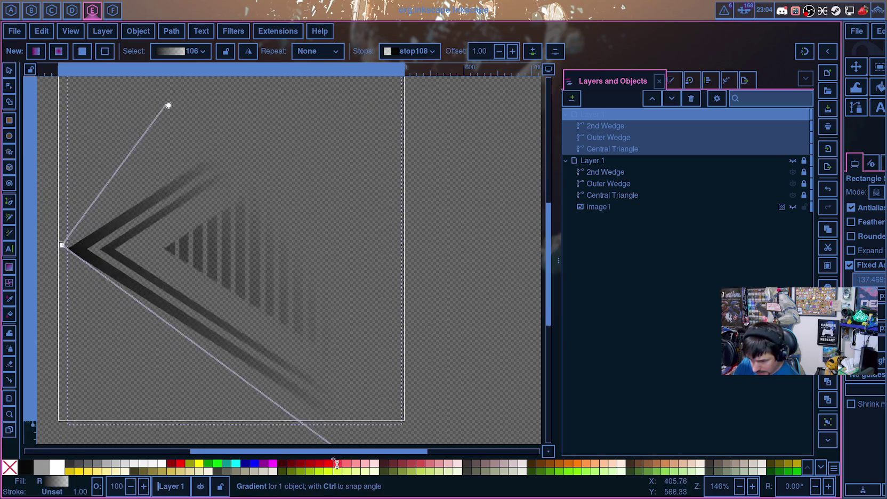
mouse_move(69, 171)
mouse_down()
mouse_move(128, 179)
mouse_move(68, 171)
mouse_up()
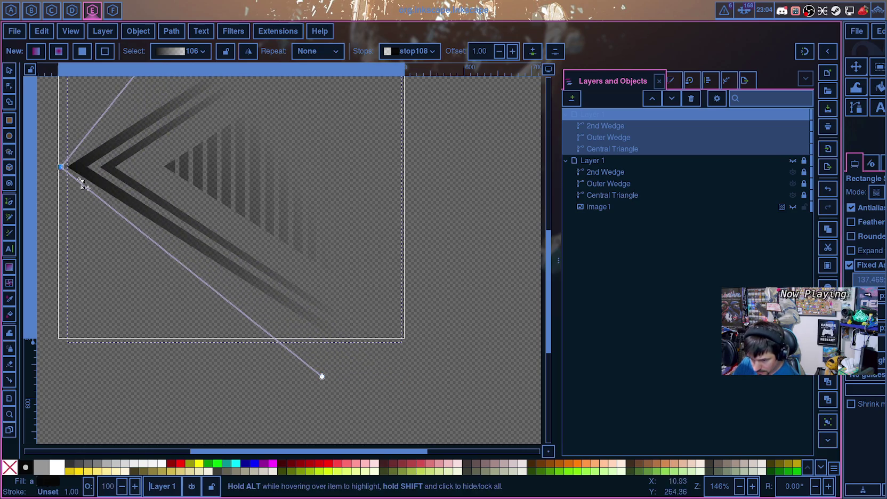
drag(318, 378, 422, 430)
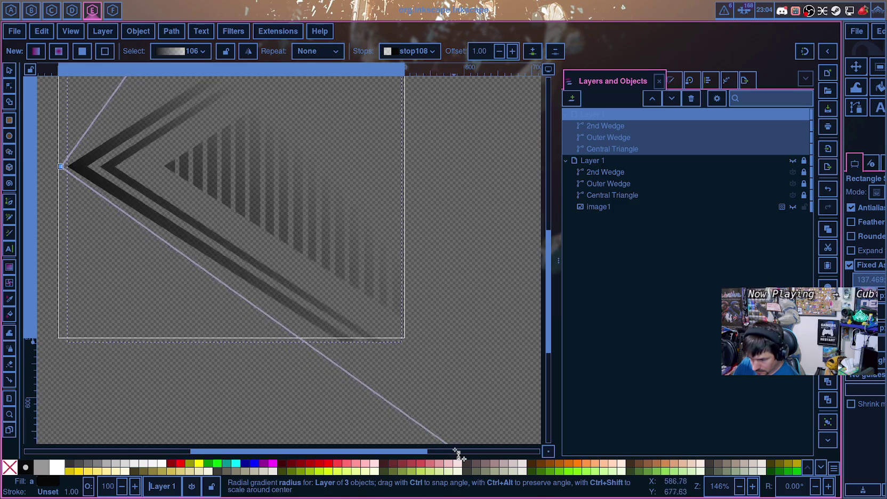
scroll(322, 276, up, 7)
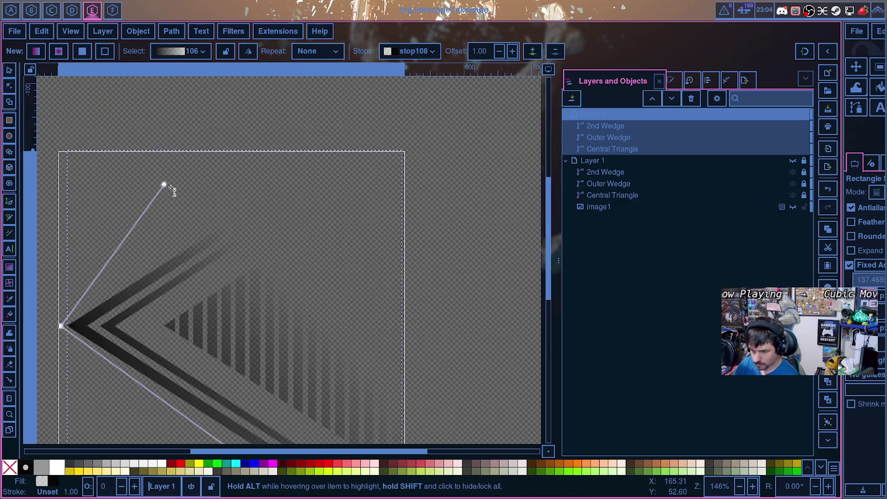
mouse_move(165, 185)
mouse_down()
mouse_move(326, 140)
mouse_move(429, 81)
mouse_up()
Step: Fine-tune the upper and lower gradient radius handles so the fade reaches far up and right
scroll(362, 173, down, 7)
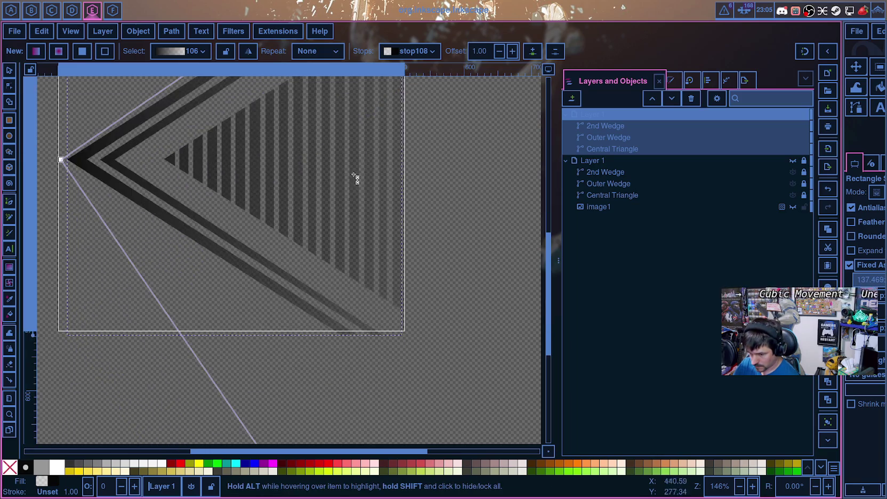
scroll(250, 354, down, 5)
scroll(259, 347, up, 5)
ctrl+scroll(261, 341, down, 3)
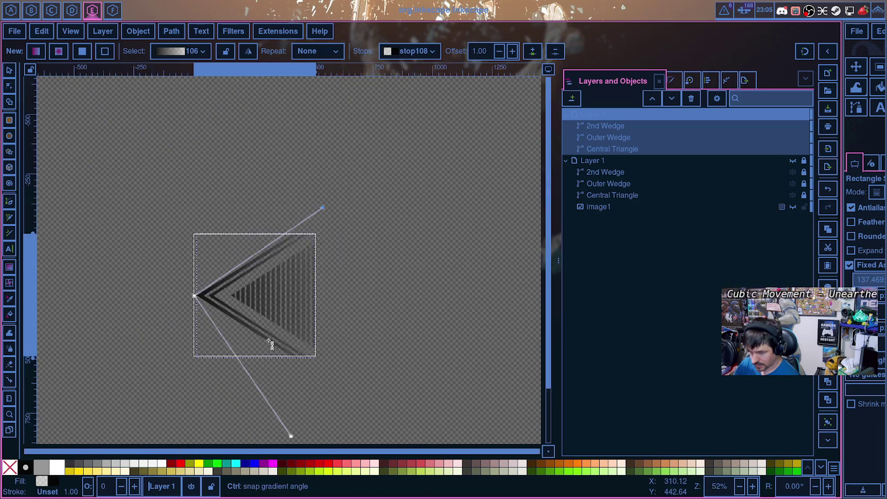
mouse_move(291, 436)
mouse_down()
mouse_move(371, 395)
mouse_move(406, 414)
mouse_up()
ctrl+scroll(356, 306, down, 3)
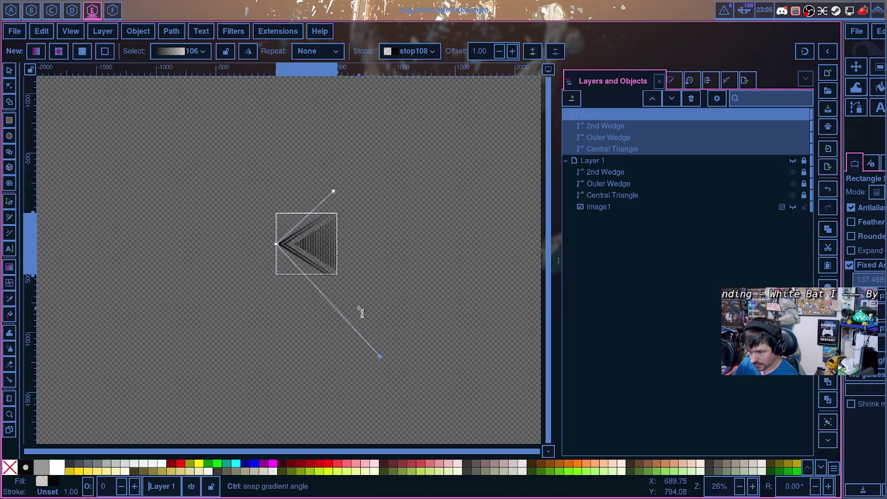
drag(341, 226, 379, 200)
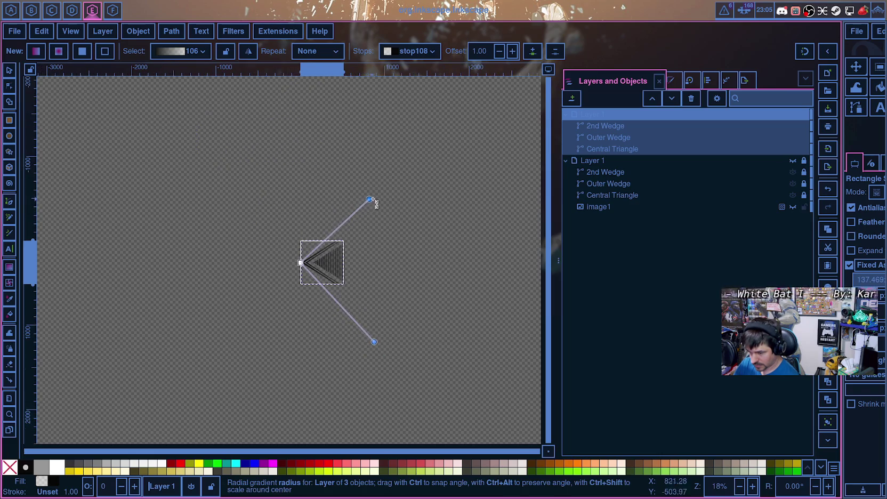
drag(375, 342, 341, 301)
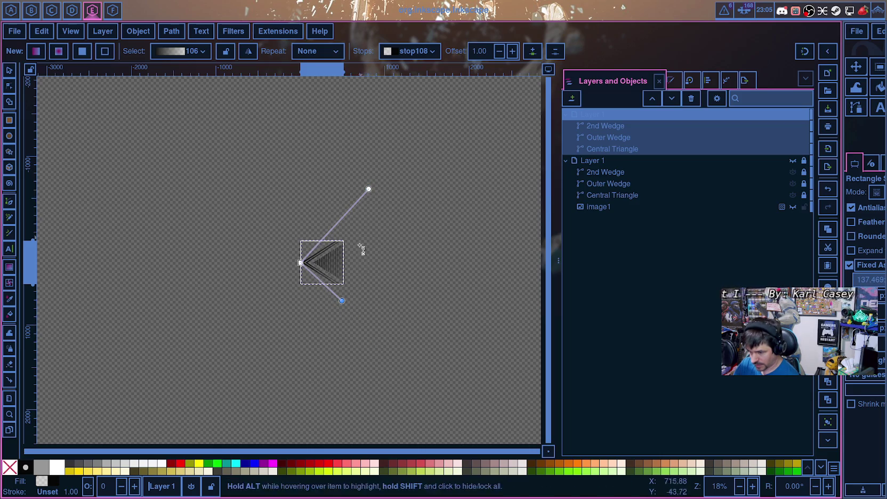
scroll(349, 283, up, 3)
scroll(336, 294, up, 1)
drag(341, 370, 370, 408)
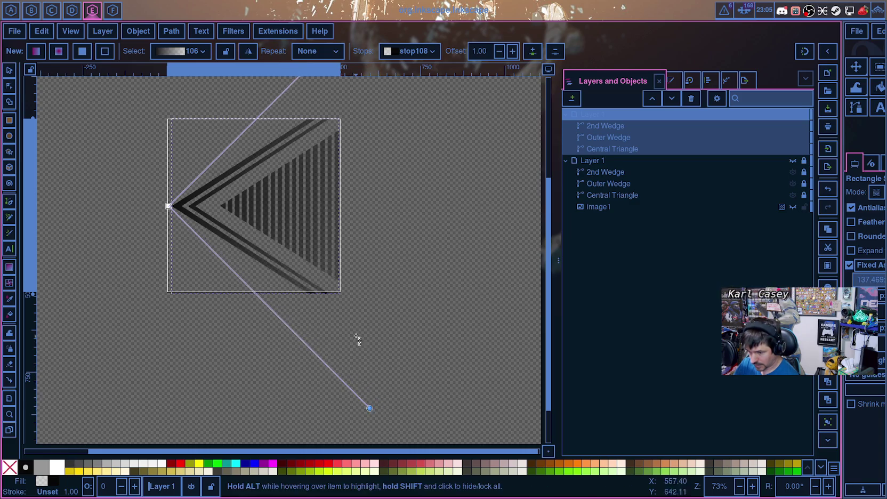
scroll(359, 342, up, 5)
mouse_move(453, 146)
mouse_down()
mouse_move(424, 216)
mouse_move(398, 238)
mouse_up()
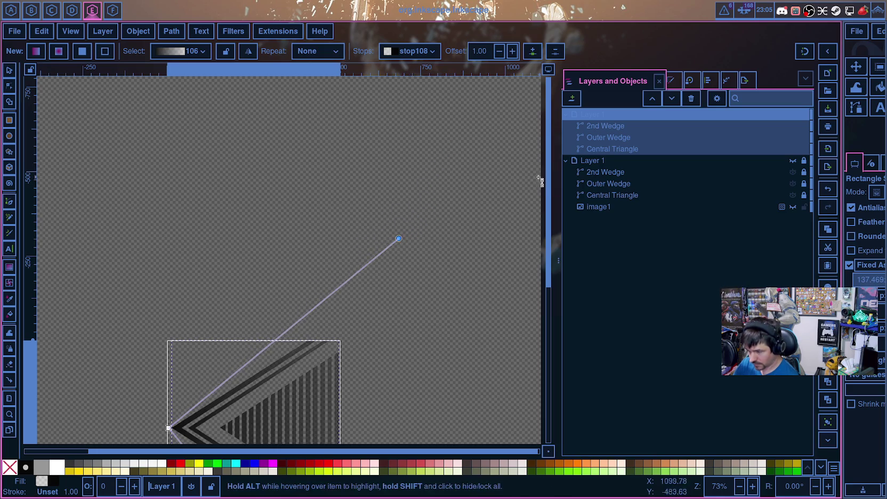
Step: Show image1 and hide the top gradient layer, 2nd Wedge, Outer Wedge and Central Triangle
click(793, 208)
click(782, 208)
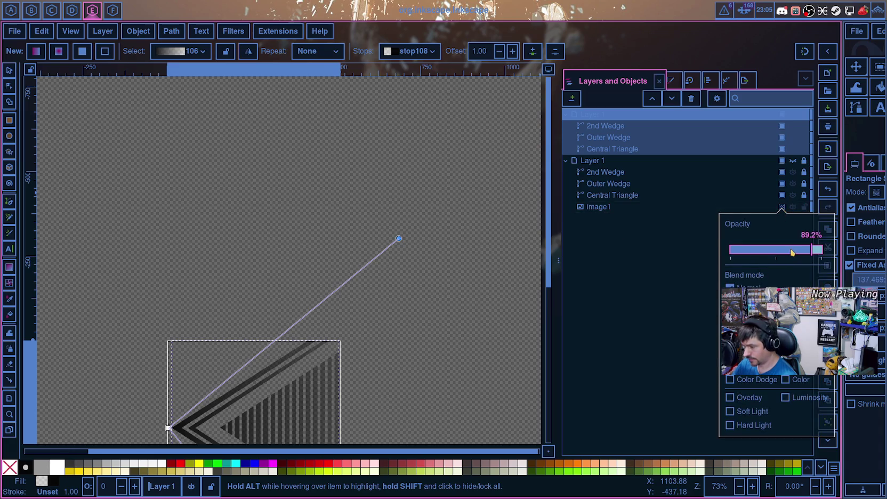
click(794, 165)
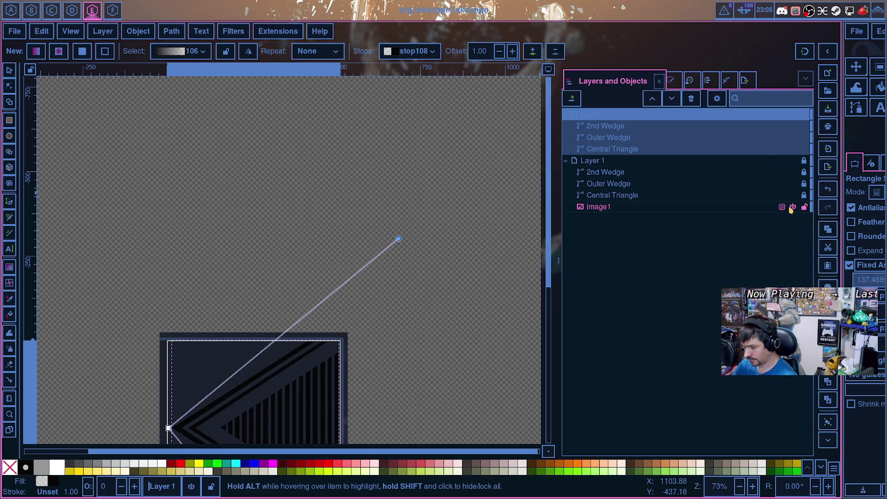
click(794, 115)
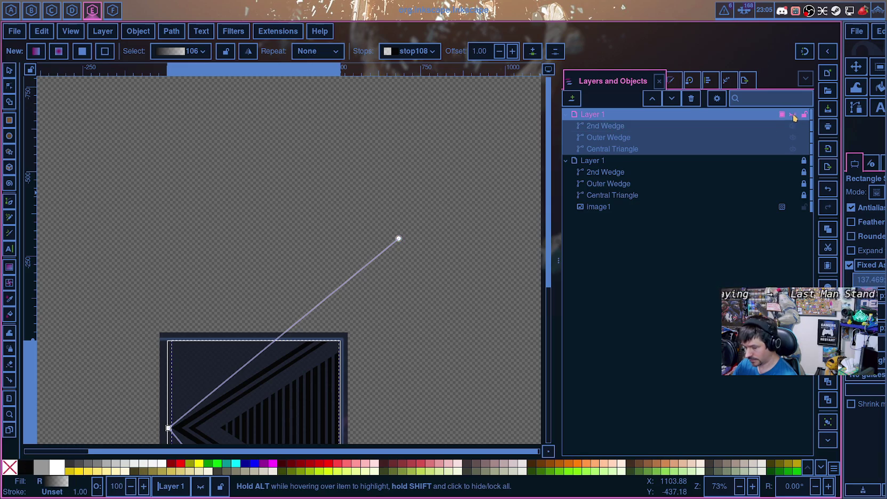
scroll(396, 361, down, 7)
scroll(396, 361, down, 3)
click(793, 172)
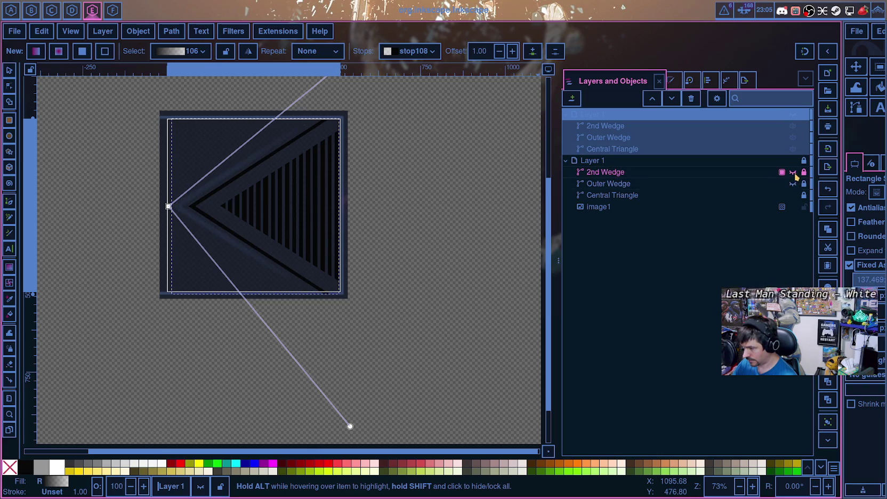
click(793, 195)
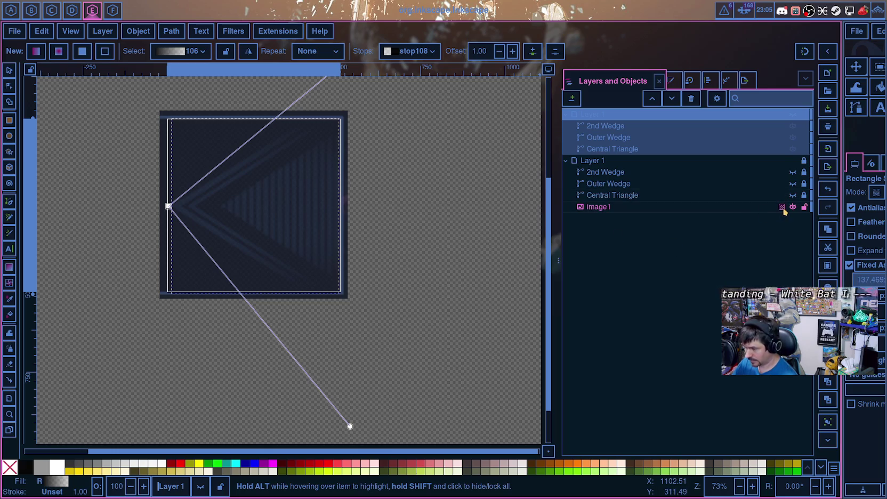
Step: Select image1 in Layers and Objects and set its opacity to about 89%
click(782, 207)
drag(822, 255, 827, 254)
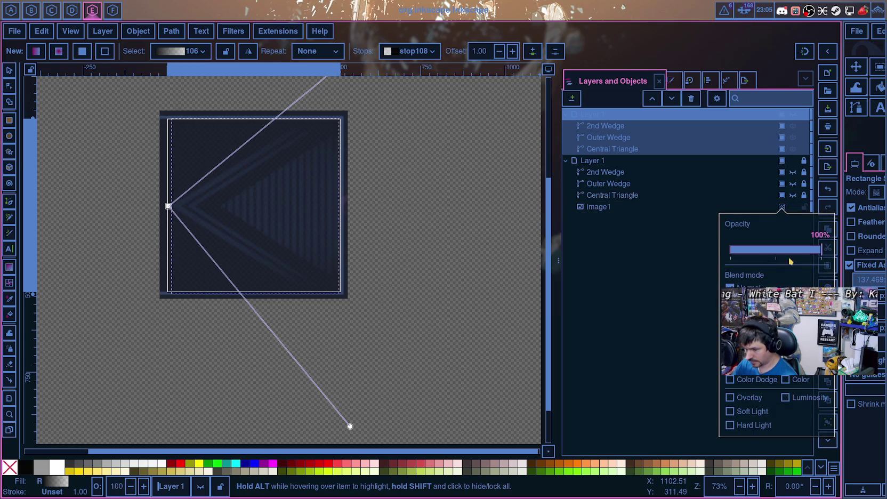
click(664, 259)
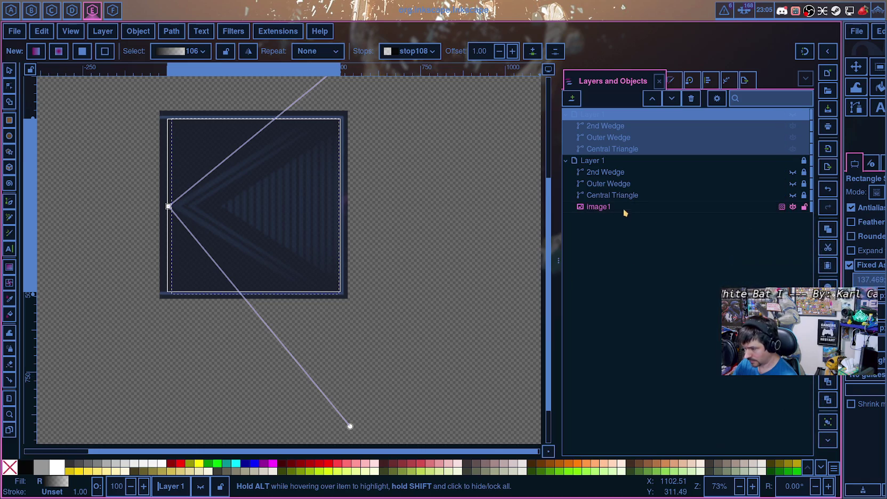
click(722, 207)
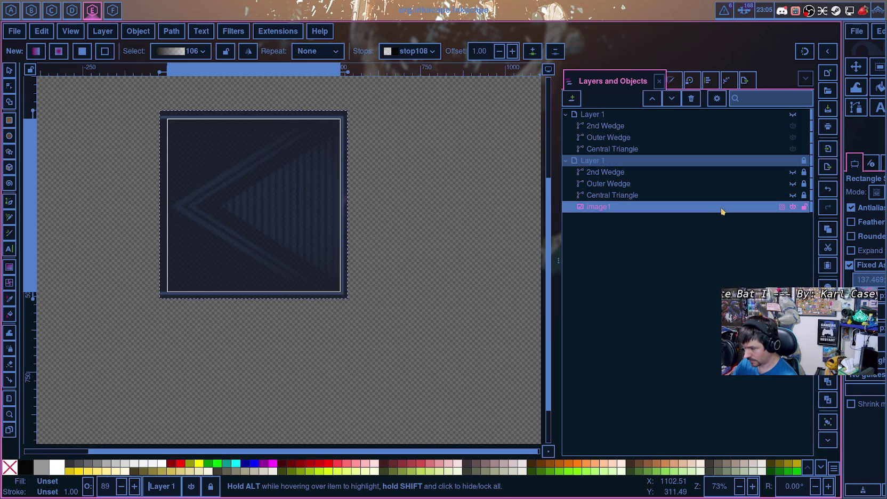
click(782, 207)
mouse_move(787, 251)
mouse_down()
mouse_move(814, 253)
mouse_move(748, 252)
mouse_up()
click(691, 206)
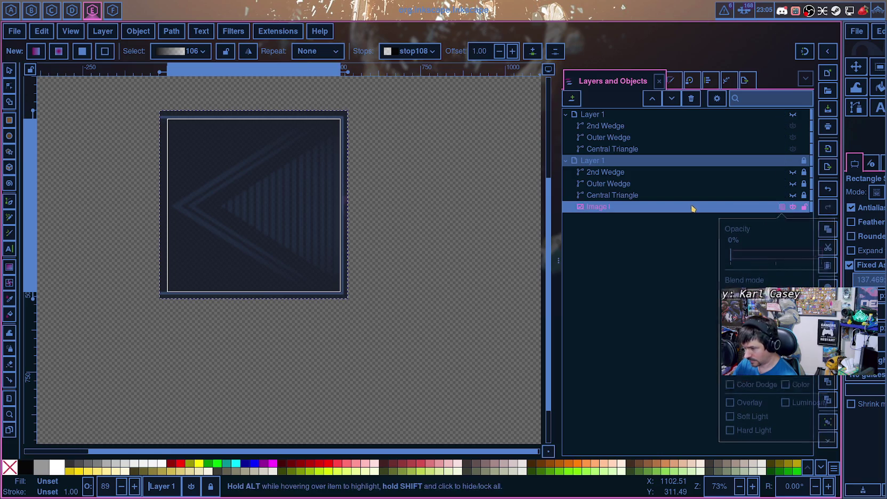
click(783, 207)
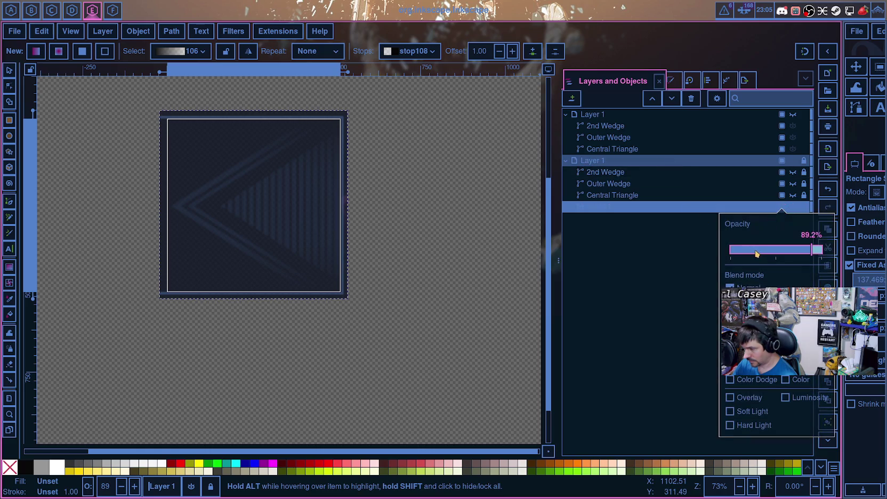
drag(768, 252, 829, 254)
click(787, 207)
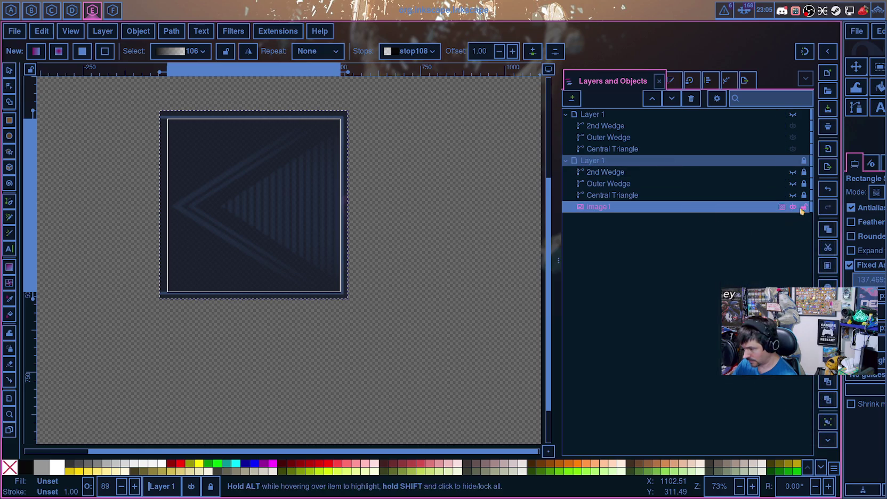
click(793, 206)
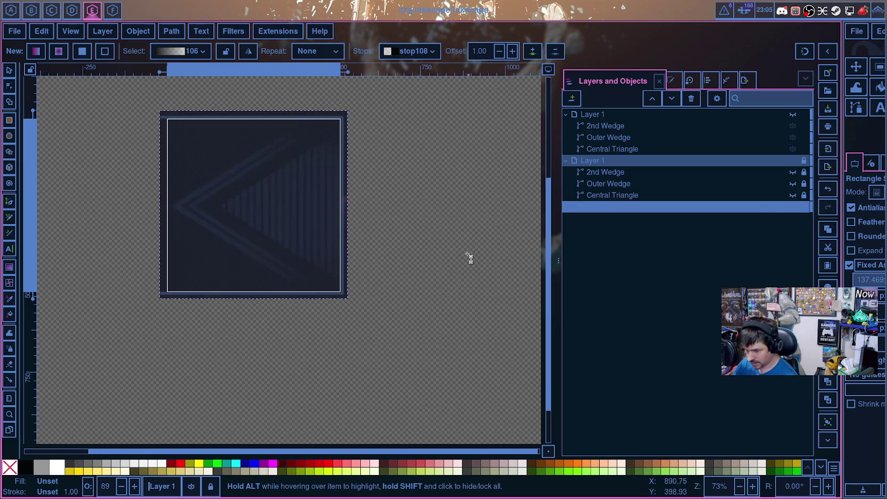
scroll(480, 252, up, 3)
mouse_move(693, 160)
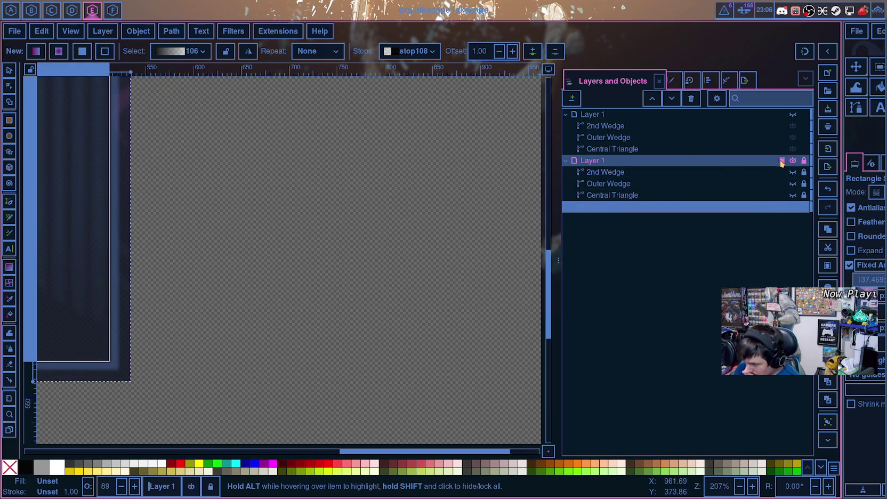
Step: Toggle the second Layer 1 off and on, and restore image1's opacity to 100%
click(792, 161)
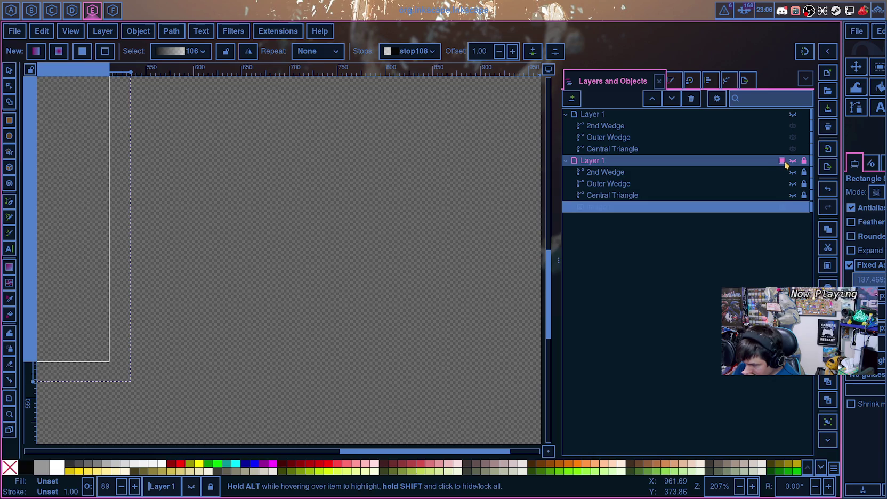
click(793, 160)
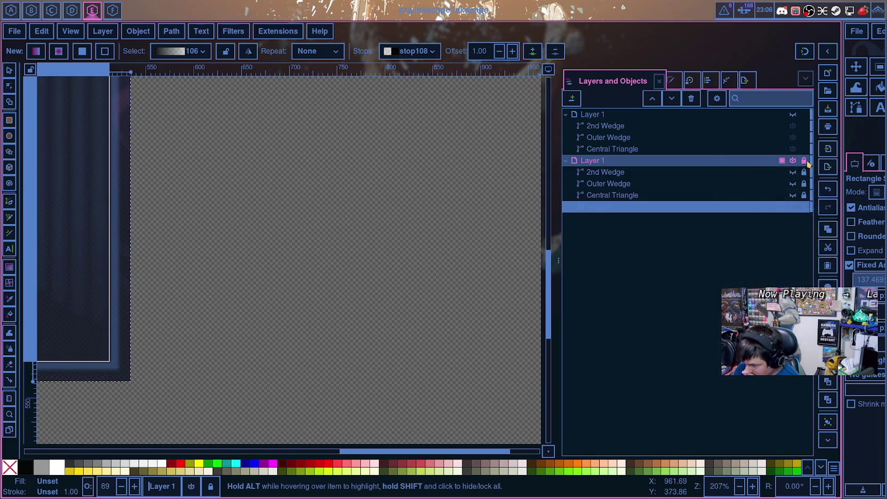
mouse_move(796, 208)
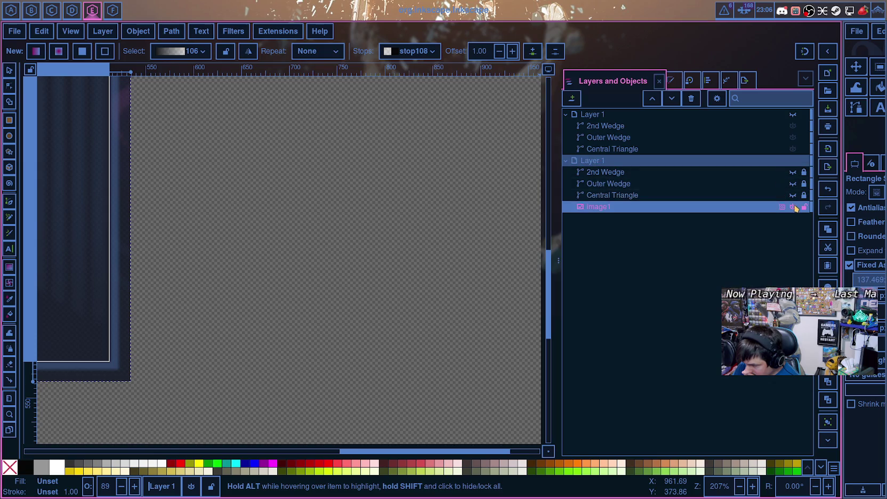
click(781, 207)
mouse_move(820, 249)
mouse_down()
mouse_move(763, 249)
mouse_move(836, 242)
mouse_up()
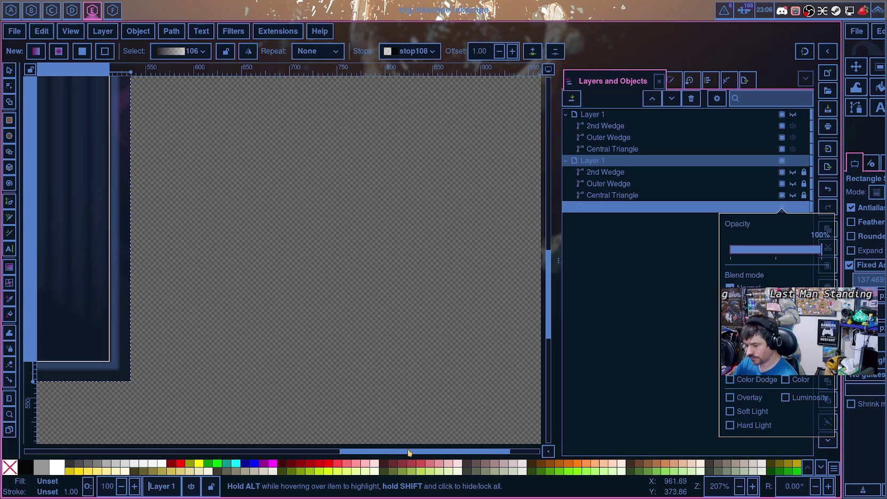
Step: Scroll the canvas to bring the whole page back into view
scroll(377, 451, left, 10)
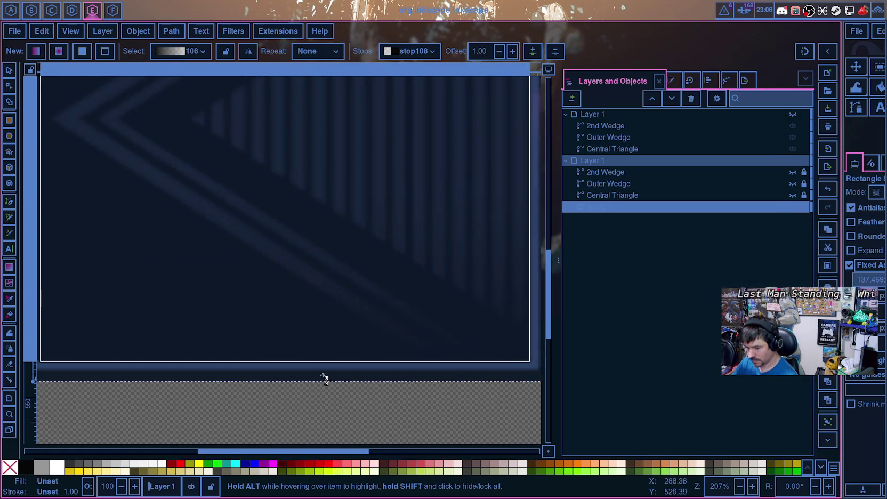
scroll(378, 350, up, 3)
scroll(368, 327, up, 5)
scroll(376, 315, down, 5)
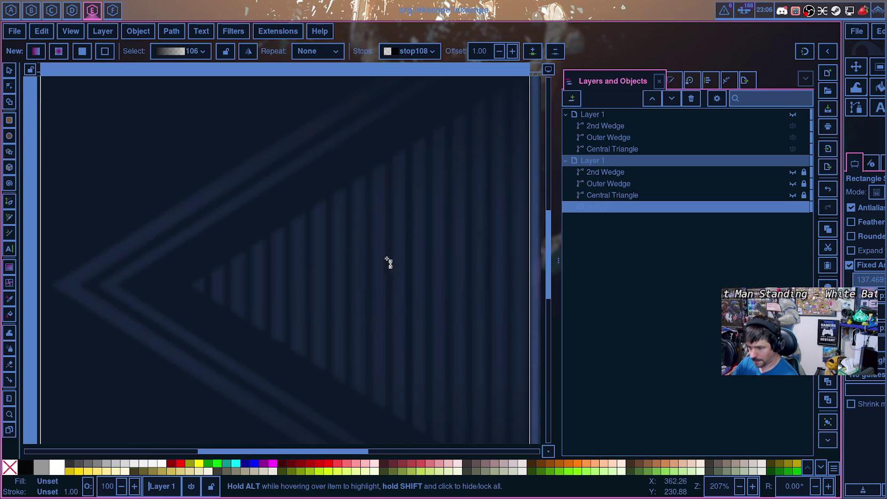
scroll(388, 264, down, 6)
scroll(356, 252, up, 5)
scroll(374, 256, up, 2)
ctrl+scroll(352, 260, down, 2)
ctrl+scroll(365, 267, down, 1)
ctrl+scroll(365, 282, up, 1)
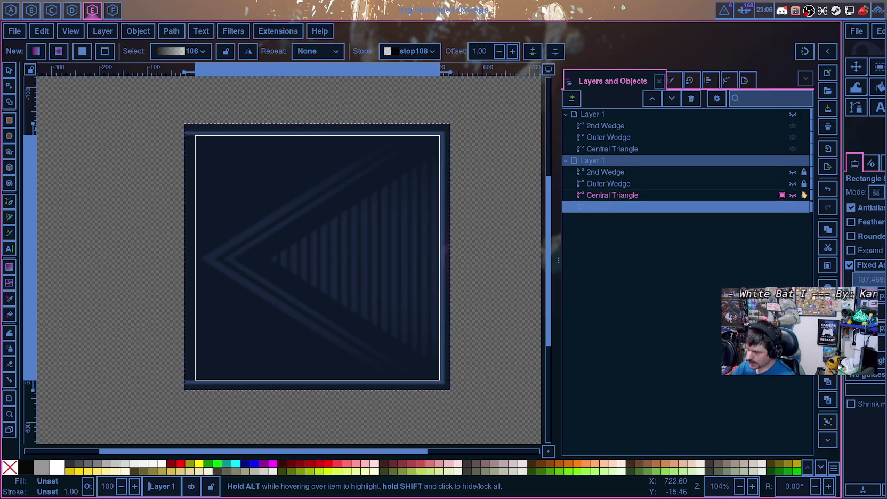
Step: Hide image1, show the upper Layer 1 wedge group, and give it a radial gradient centred top-right
click(794, 207)
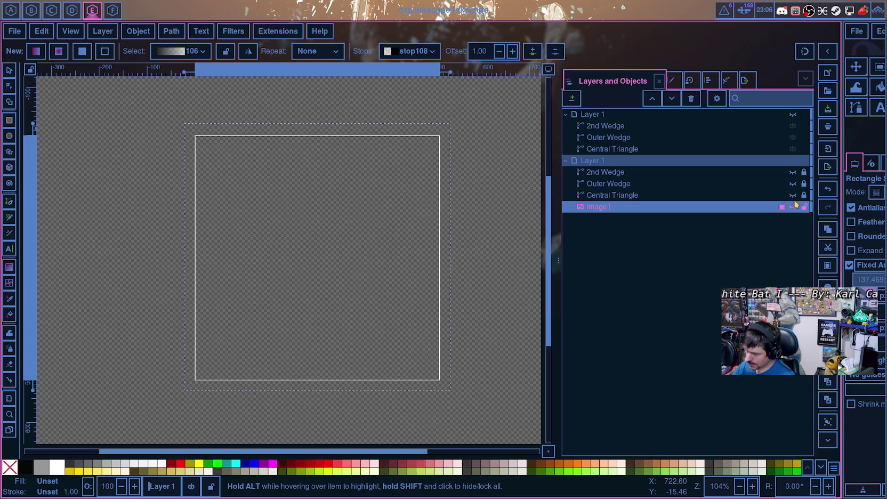
click(793, 114)
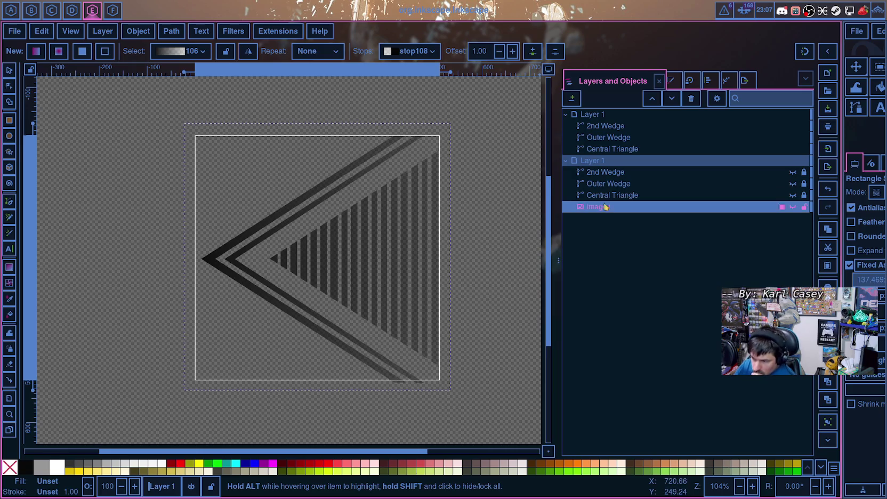
click(595, 113)
drag(197, 259, 225, 312)
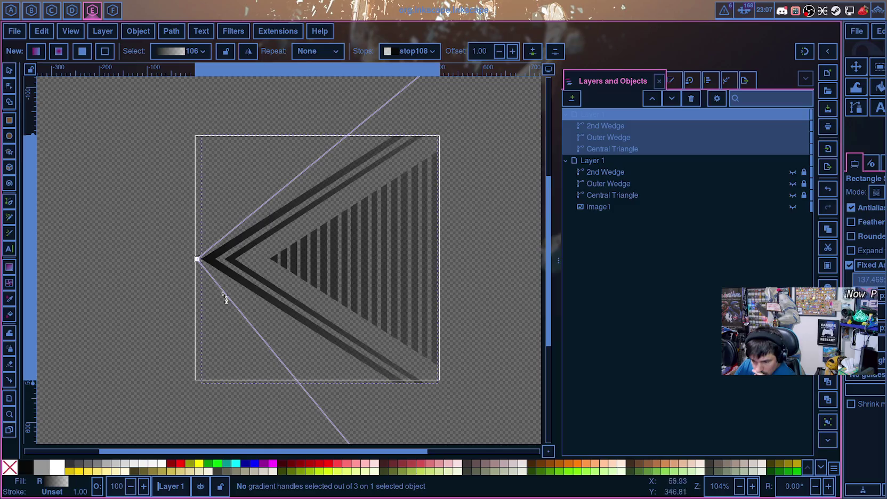
drag(198, 260, 455, 131)
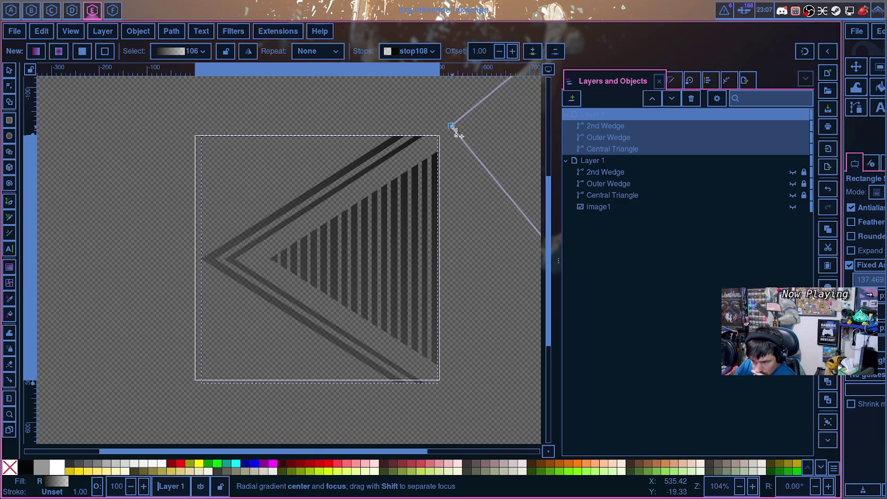
Step: Raise the gradient centre slightly, stretch its radius handles outward, and show Fill and Stroke
drag(454, 130, 453, 124)
right_click(452, 123)
key(Escape)
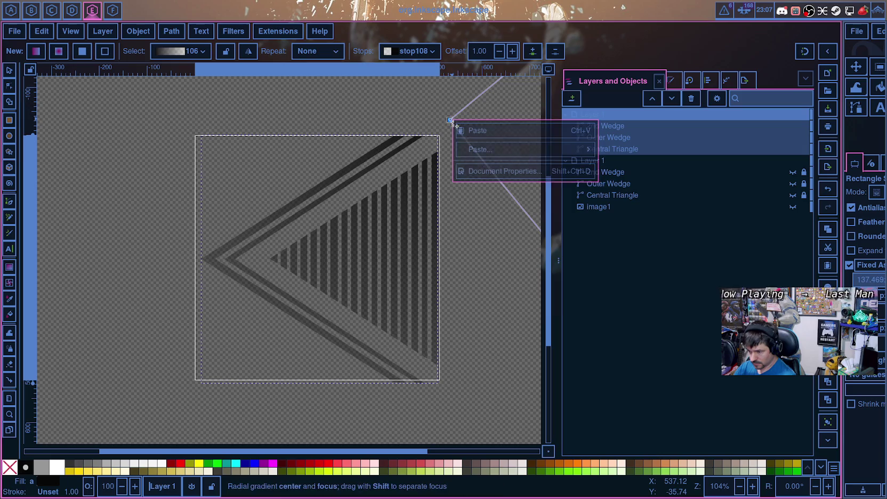
scroll(455, 152, down, 3)
scroll(454, 152, down, 2)
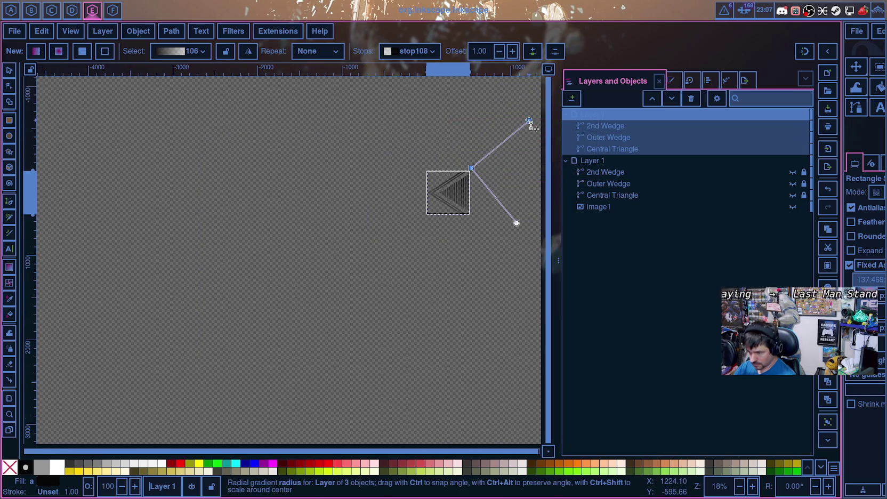
drag(440, 165, 473, 188)
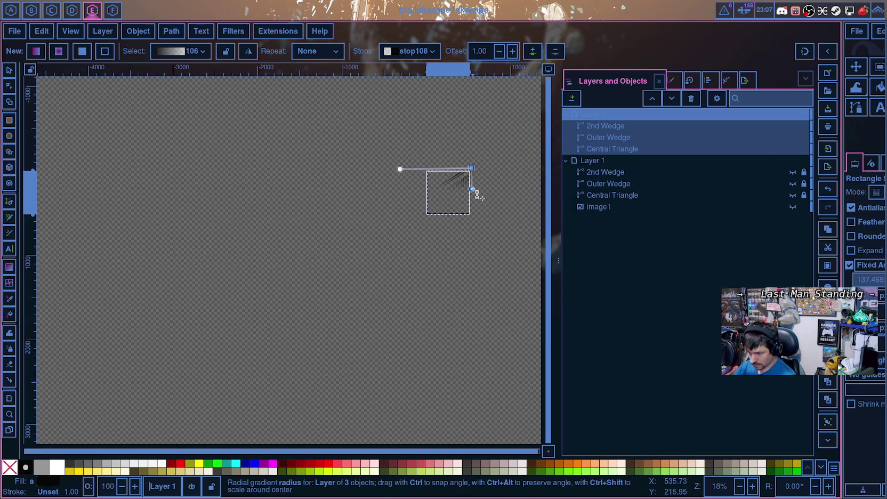
drag(401, 173, 438, 162)
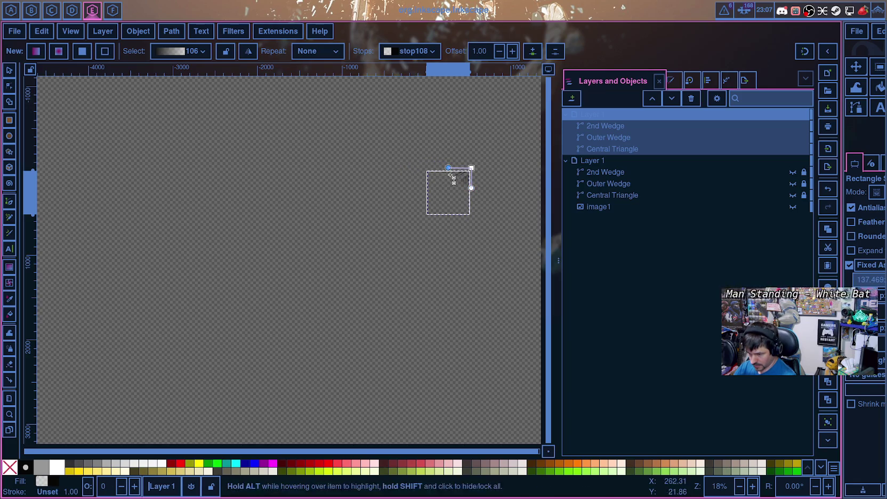
scroll(453, 174, up, 4)
scroll(501, 192, up, 1)
scroll(453, 191, up, 3)
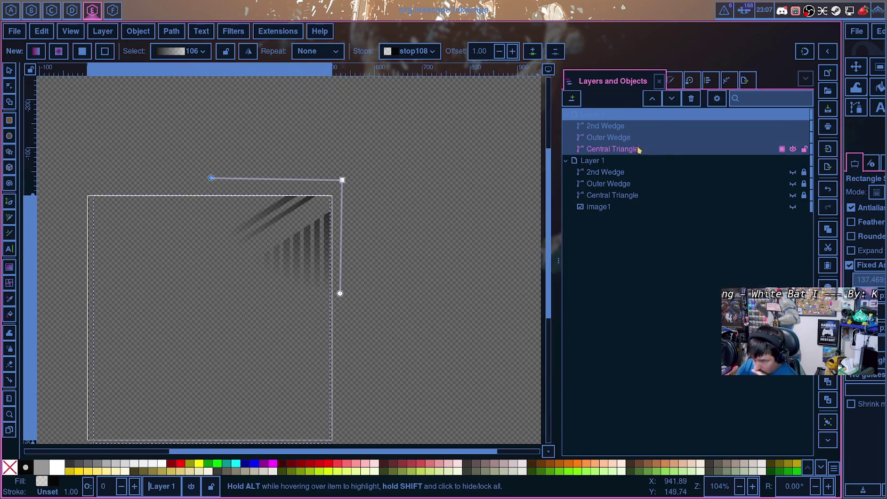
click(672, 81)
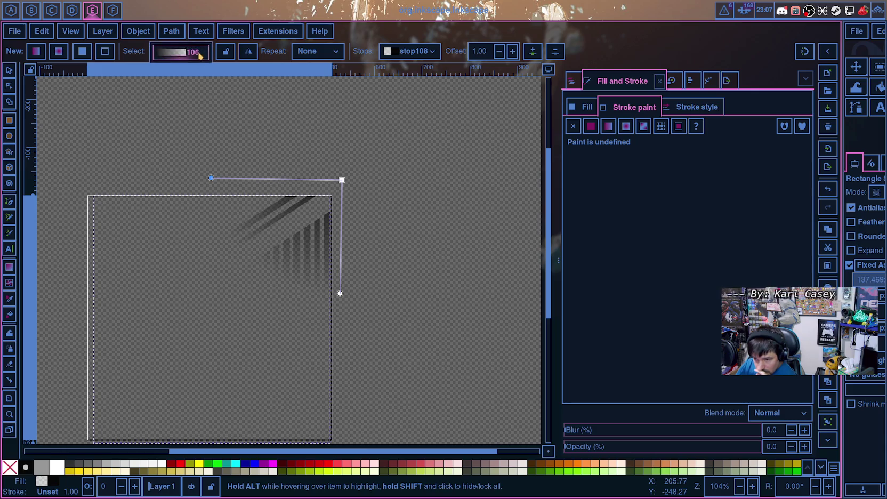
Step: Choose stop107 and apply a linear gradient to the group's stroke
click(427, 51)
click(431, 53)
click(421, 35)
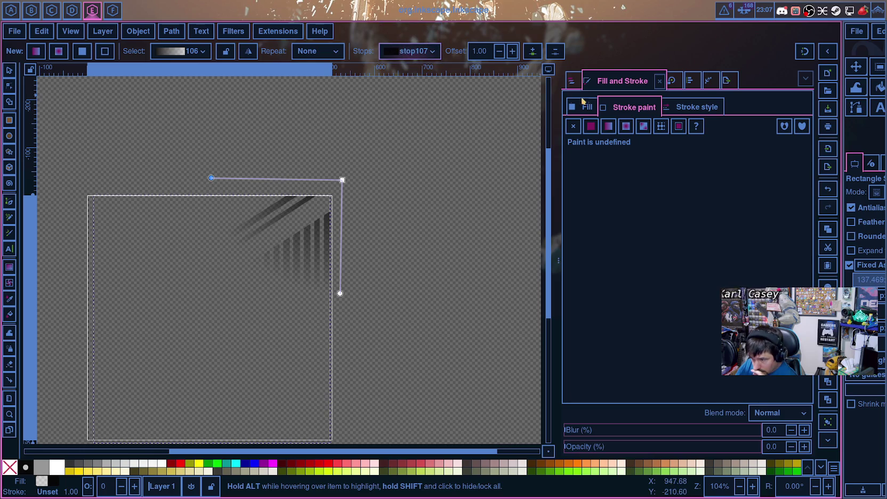
click(607, 129)
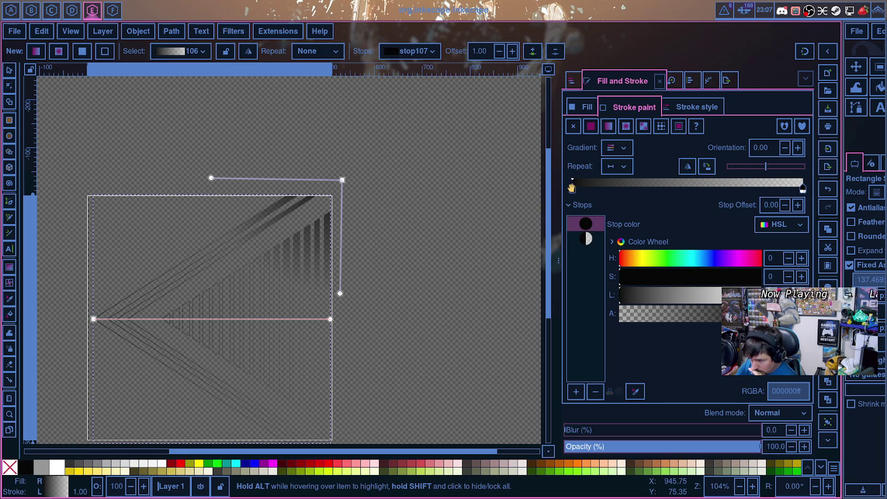
click(586, 239)
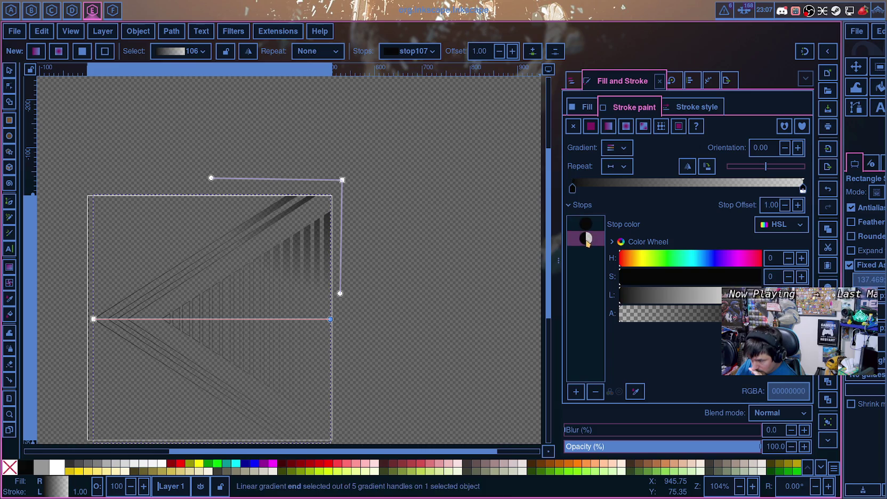
Step: Reposition the stroke gradient's stops, then undo twice to leave the stroke unset
drag(576, 190, 569, 187)
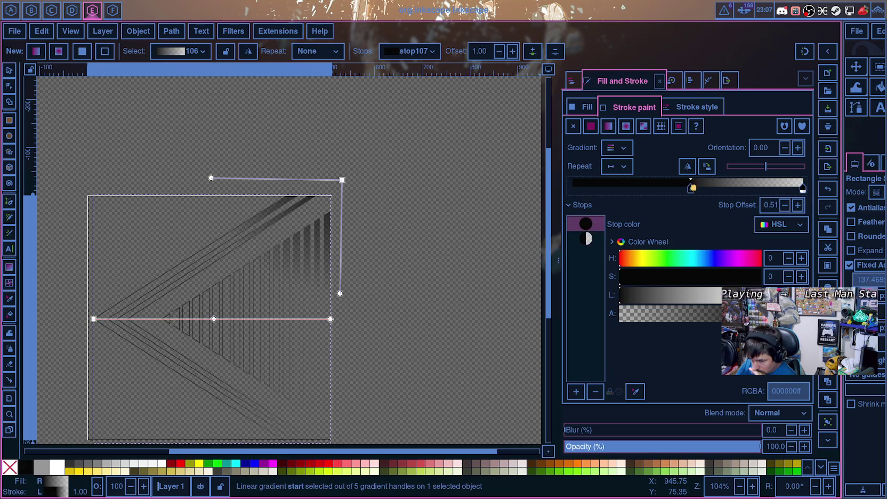
drag(806, 190, 811, 191)
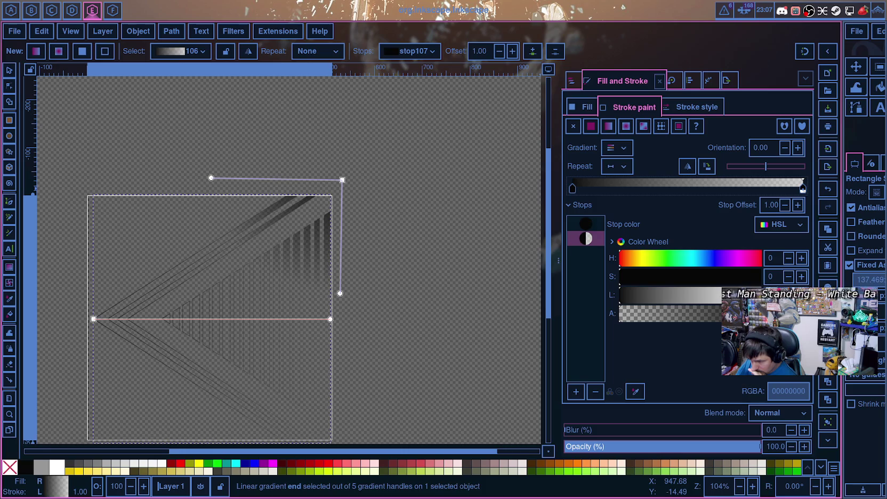
drag(626, 320, 762, 314)
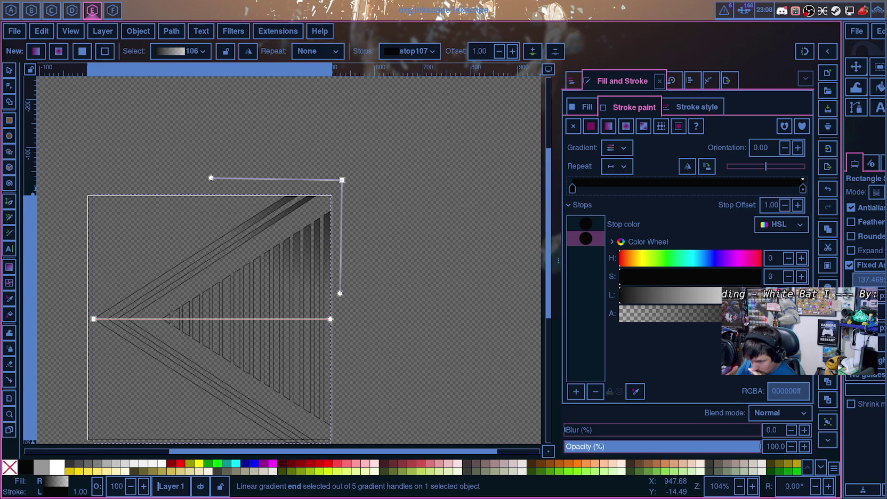
click(585, 224)
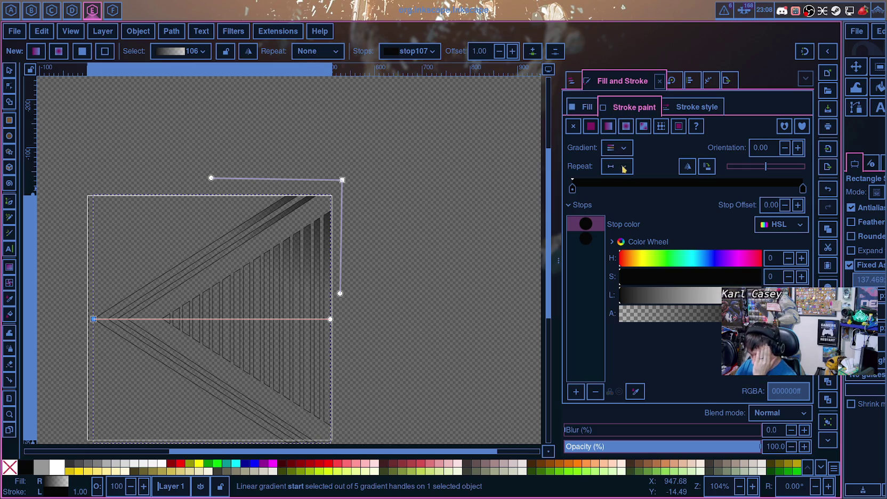
key(ctrl+z)
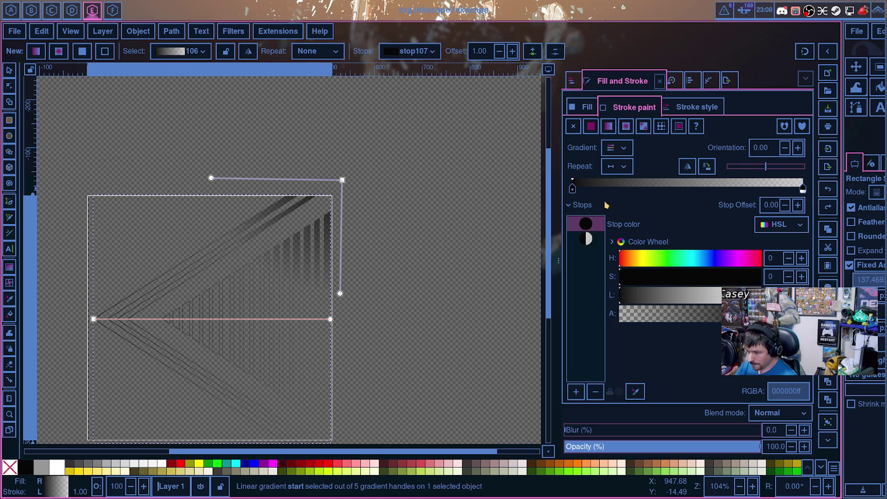
key(ctrl+z)
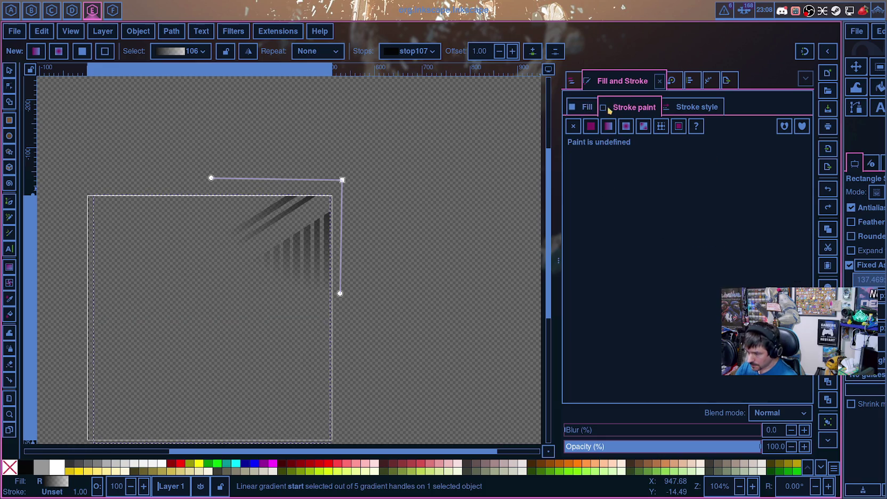
click(586, 108)
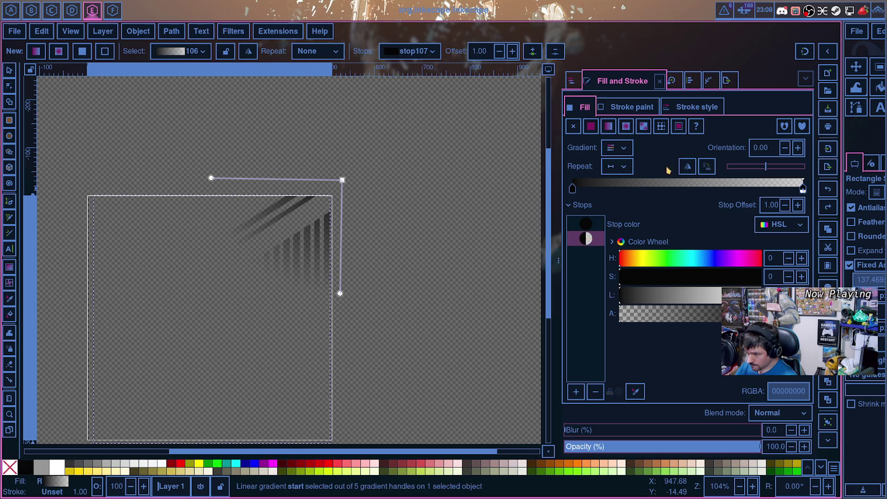
Step: Push the black stop toward the gradient's end and move the centre down-left over the stripes
mouse_move(572, 189)
mouse_down()
mouse_move(788, 190)
mouse_move(734, 193)
mouse_up()
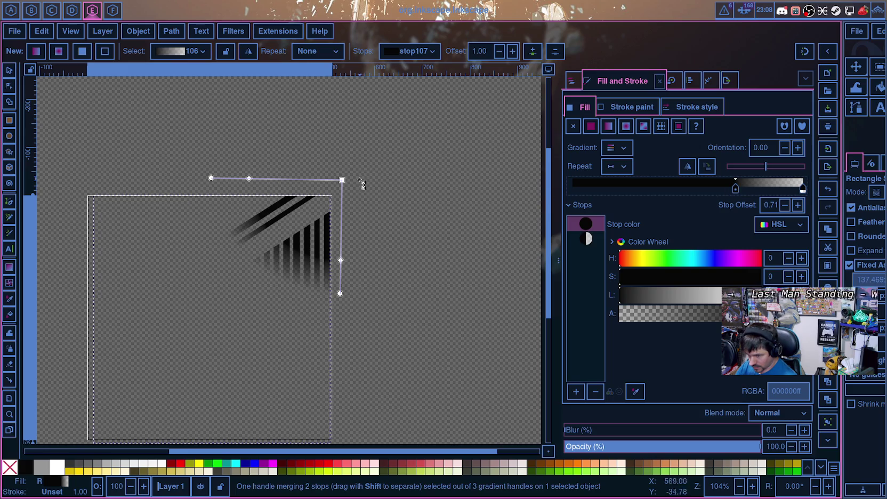
drag(343, 180, 307, 224)
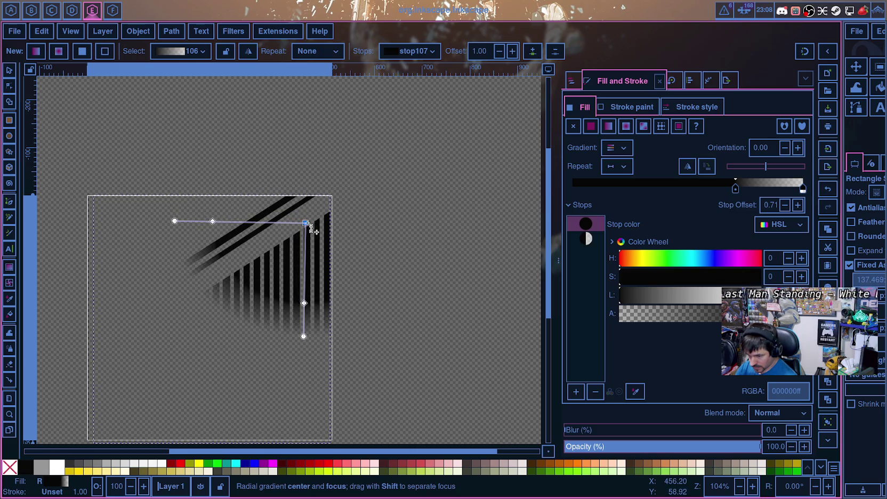
mouse_move(303, 336)
mouse_down()
mouse_move(206, 107)
mouse_move(274, 101)
mouse_move(311, 113)
mouse_move(305, 118)
mouse_up()
drag(306, 223, 278, 251)
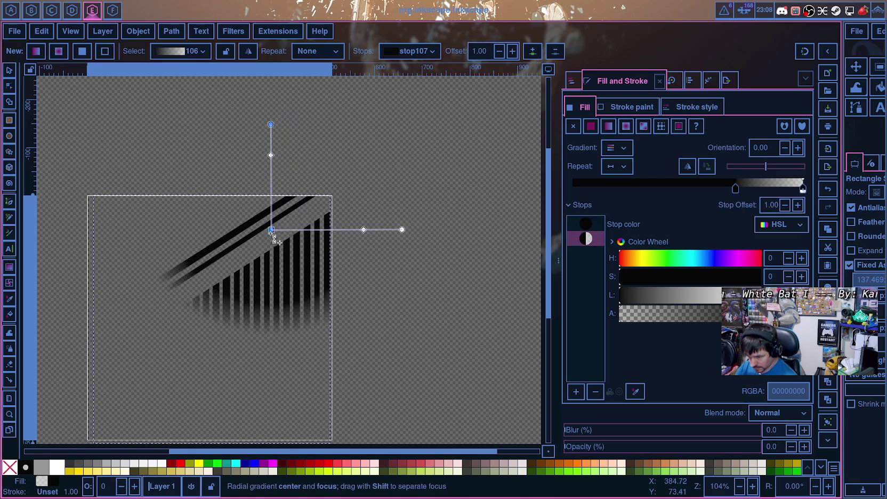
click(370, 250)
Step: Recentre the gradient up-right and square and shorten its radii to tighten the fade
drag(409, 250, 400, 256)
click(400, 257)
drag(278, 250, 296, 229)
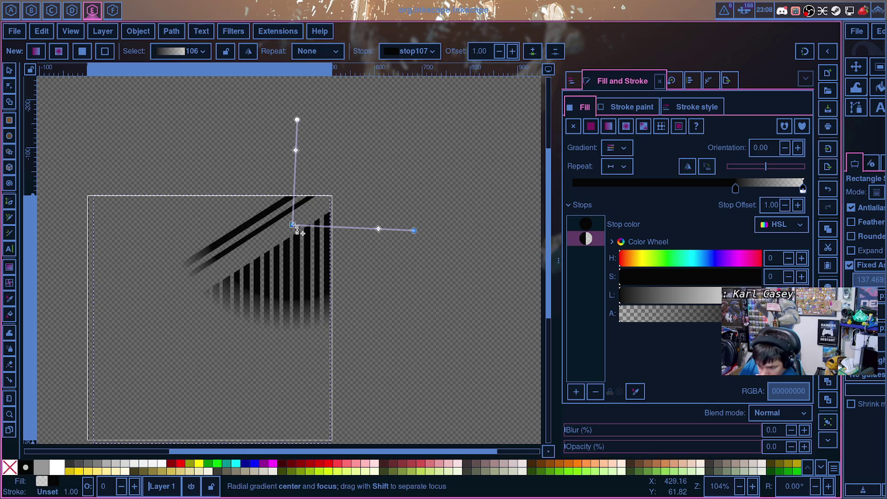
drag(414, 231, 208, 241)
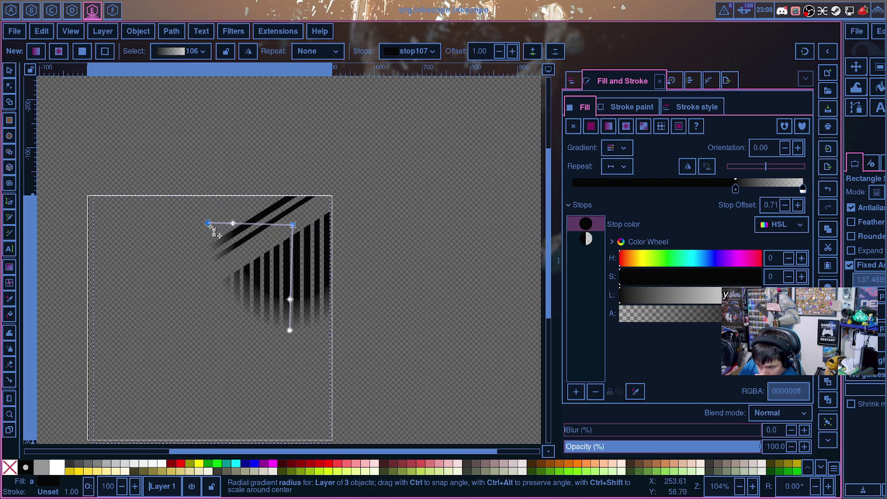
drag(208, 241, 209, 226)
drag(294, 330, 269, 145)
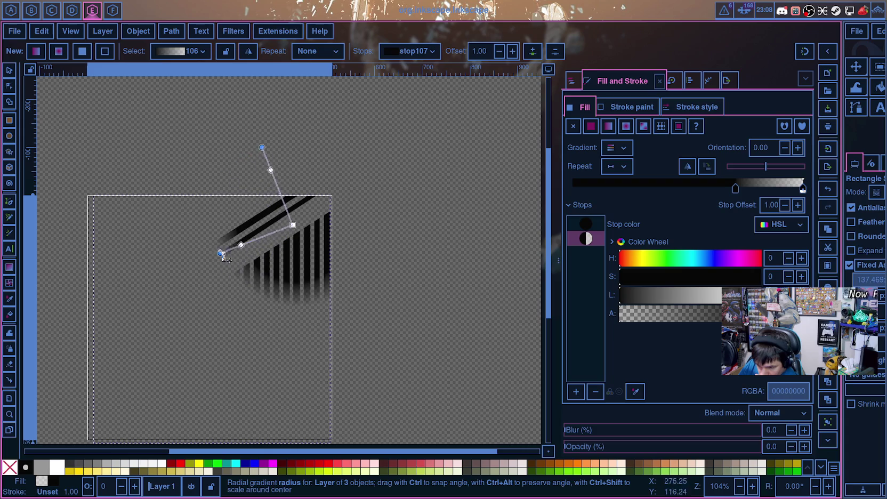
drag(245, 238, 241, 185)
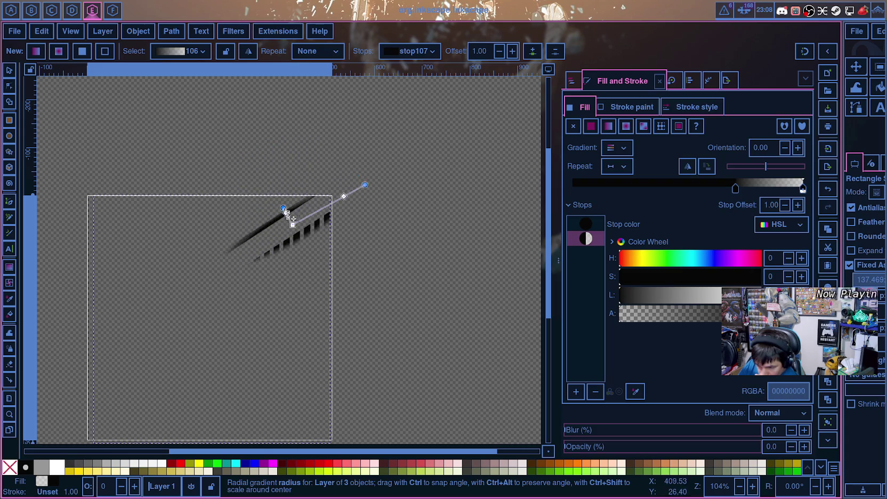
Step: Move the radial gradient centre onto the chevron's inner point and stretch its radii across the shape
mouse_move(241, 186)
mouse_down()
mouse_move(381, 268)
mouse_move(297, 292)
mouse_move(287, 147)
mouse_move(300, 174)
mouse_move(292, 169)
mouse_move(293, 214)
mouse_move(310, 169)
mouse_up()
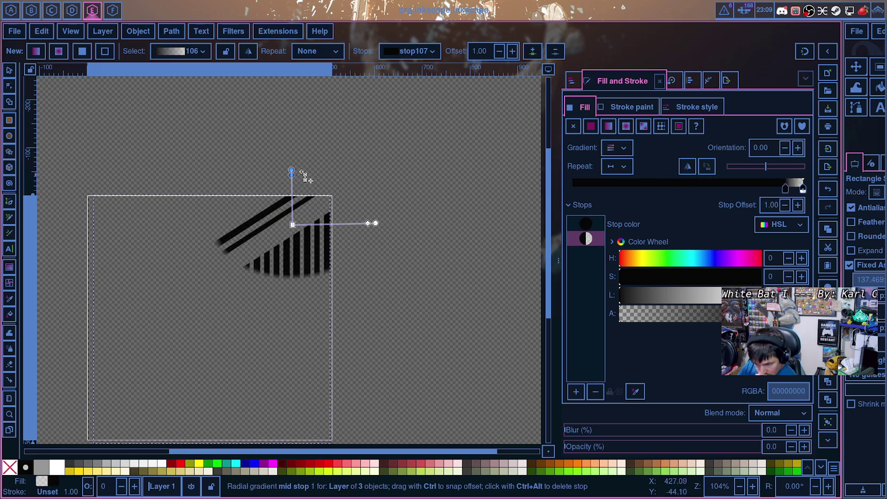
mouse_move(376, 223)
mouse_down()
mouse_move(326, 223)
mouse_move(346, 249)
mouse_up()
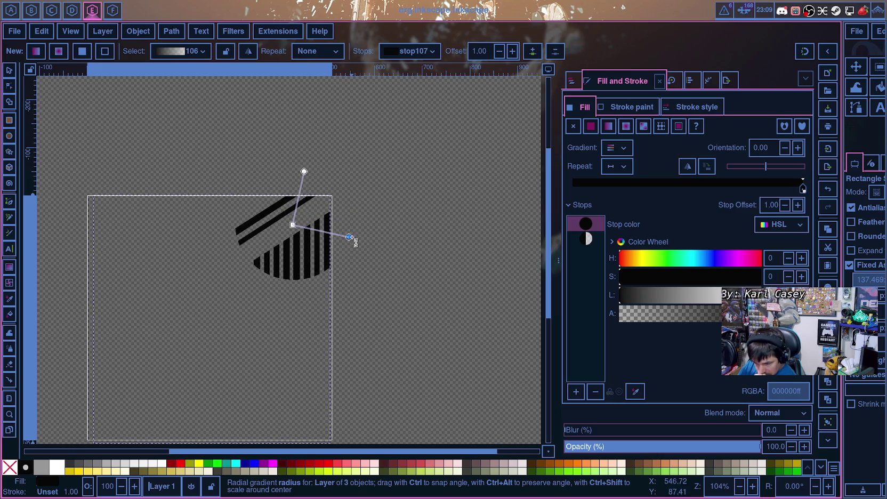
drag(349, 248, 351, 236)
drag(294, 225, 134, 322)
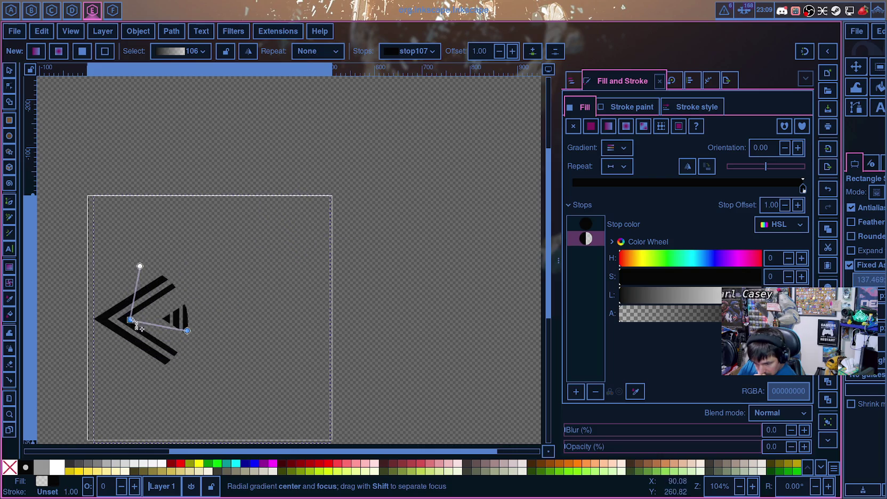
drag(143, 269, 305, 192)
mouse_move(170, 368)
mouse_down()
mouse_move(289, 373)
mouse_move(263, 351)
mouse_move(294, 368)
mouse_up()
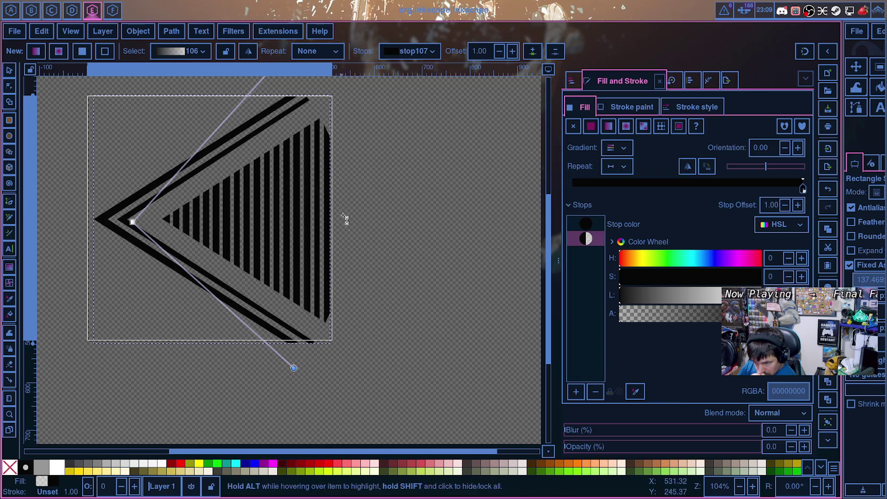
Step: Widen the gradient radius slightly and add an intermediate stop at about offset 0.84
scroll(340, 214, up, 5)
drag(277, 174, 291, 179)
scroll(379, 333, down, 5)
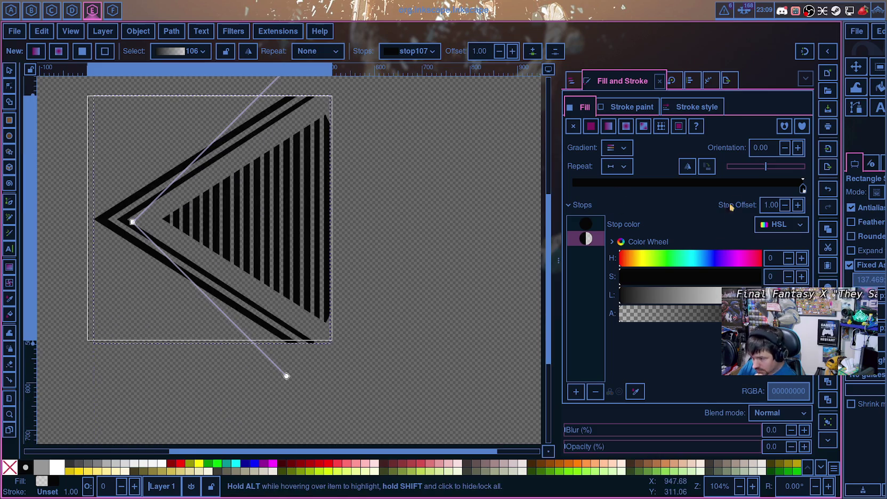
click(591, 224)
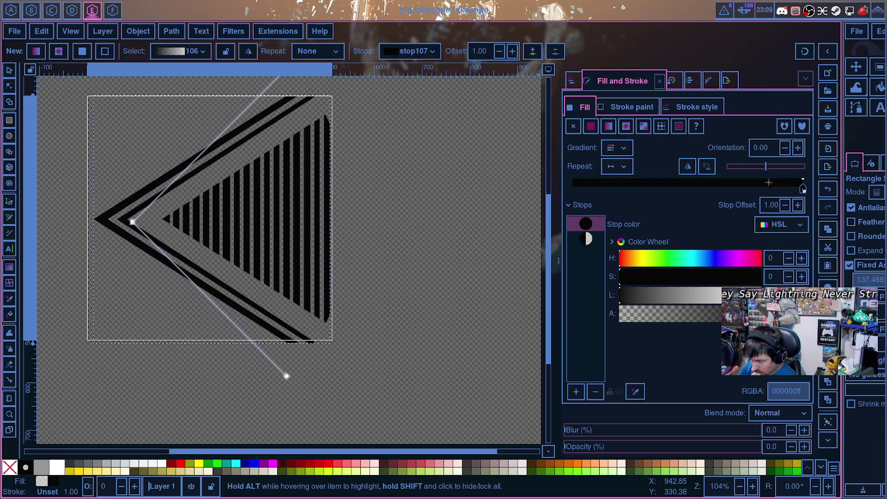
click(803, 187)
double_click(802, 186)
mouse_move(802, 188)
mouse_down()
mouse_move(768, 187)
mouse_move(800, 187)
mouse_up()
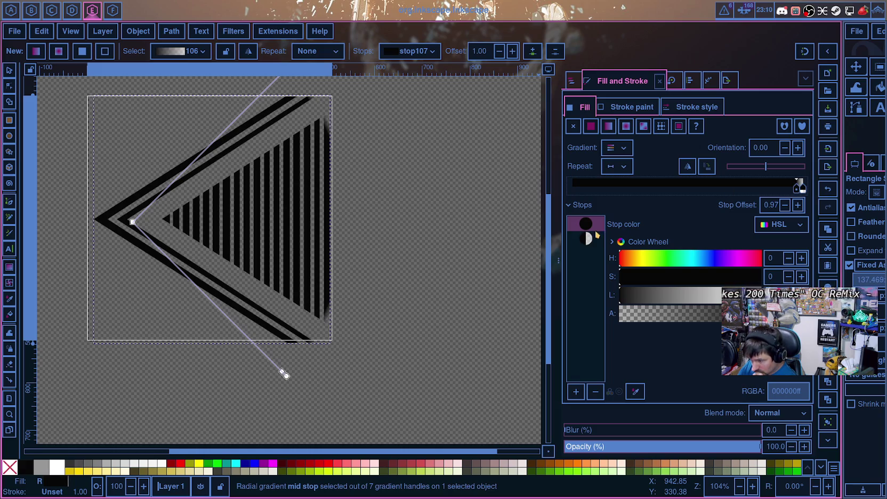
Step: Add another stop, slide the middle stop to offset 0.31, and nudge the centre and lower radius
click(582, 394)
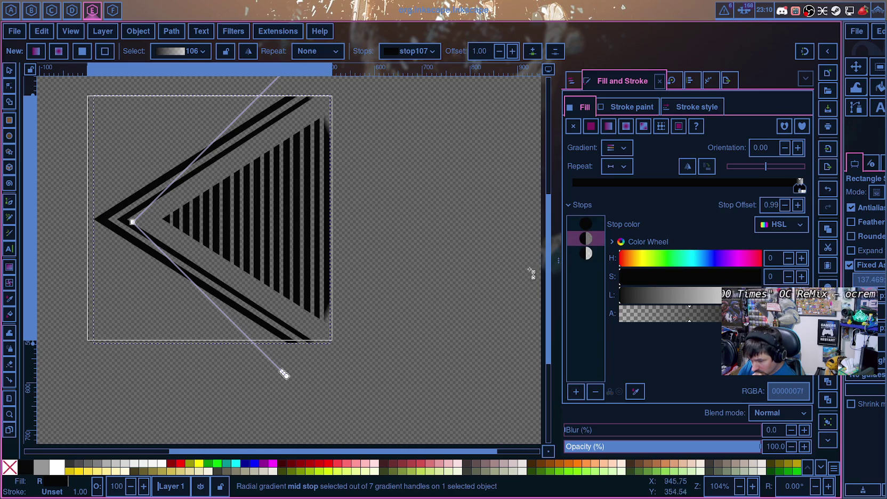
mouse_move(798, 188)
mouse_down()
mouse_move(699, 200)
mouse_move(721, 194)
mouse_up()
click(798, 192)
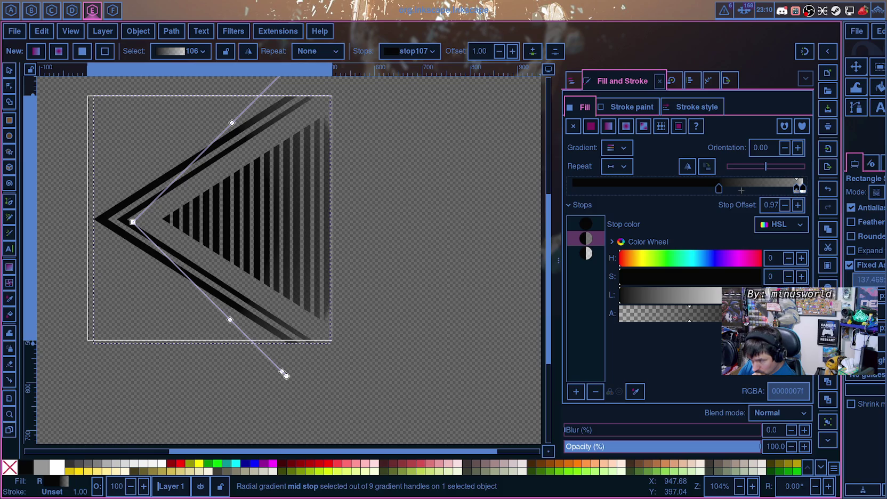
drag(718, 192, 624, 200)
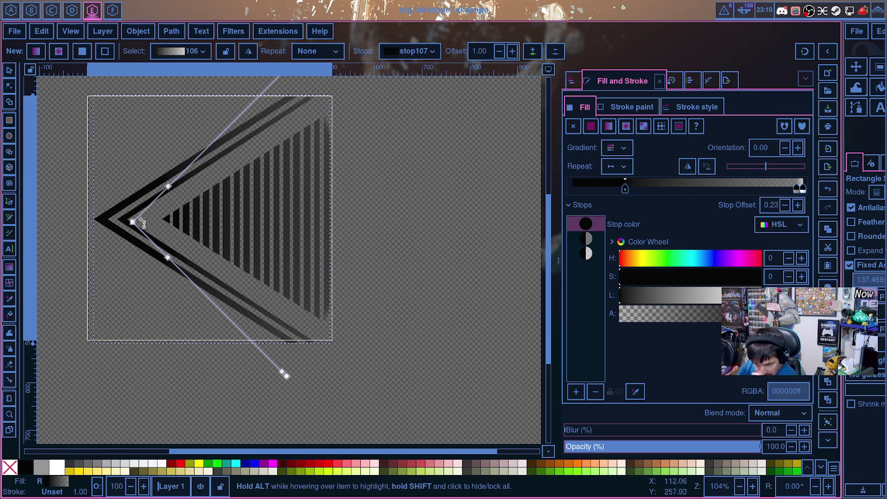
mouse_move(137, 225)
mouse_down()
mouse_move(124, 223)
mouse_move(132, 224)
mouse_up()
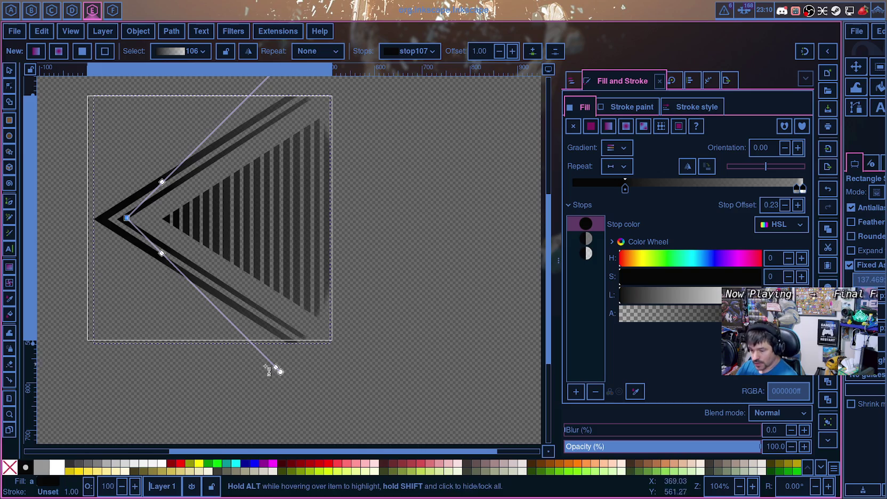
drag(281, 372, 289, 384)
scroll(351, 269, up, 8)
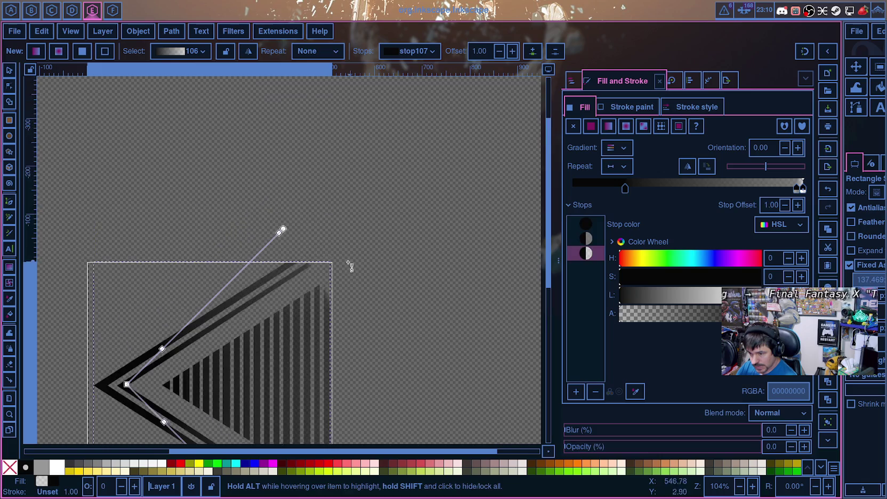
Step: Lengthen the upper radius slightly and drag the middle stop out to offset 0.37
mouse_move(284, 230)
mouse_down()
mouse_move(303, 224)
mouse_move(297, 231)
mouse_up()
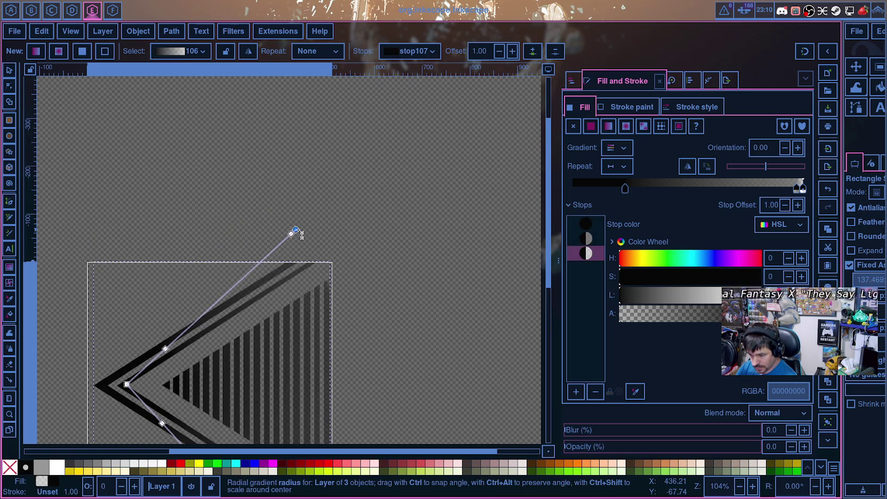
drag(168, 354, 185, 341)
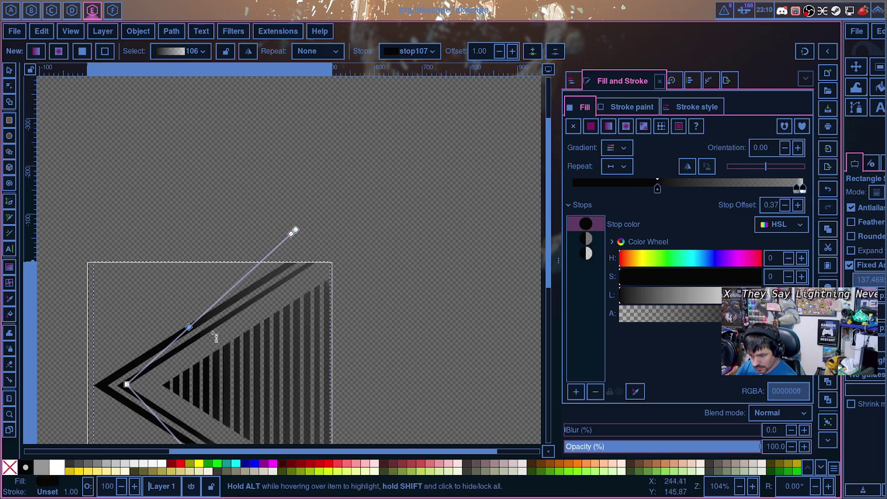
scroll(372, 350, down, 2)
scroll(383, 351, down, 1)
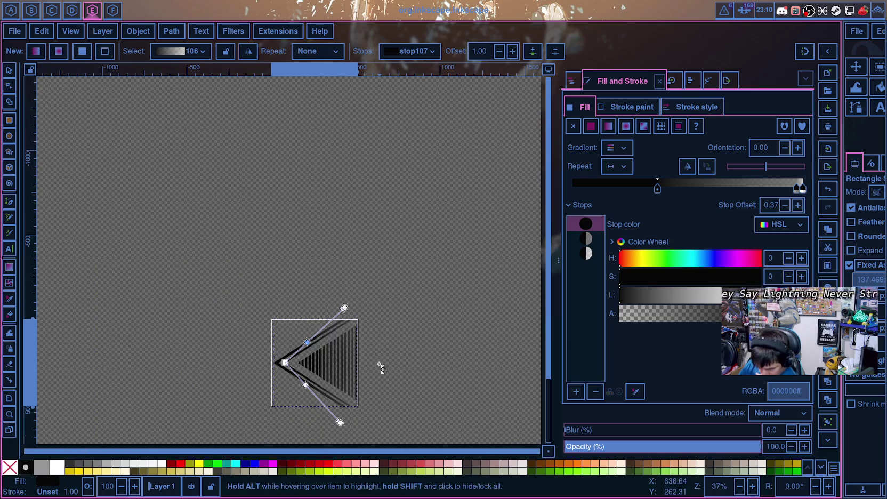
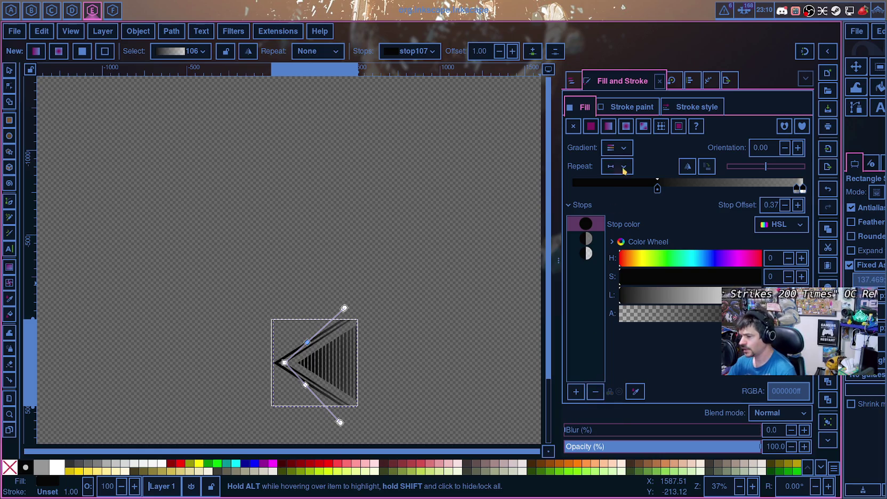
Step: Show the Layers and Objects list, hiding Layer 1's wedge and revealing the image1 reference
click(571, 81)
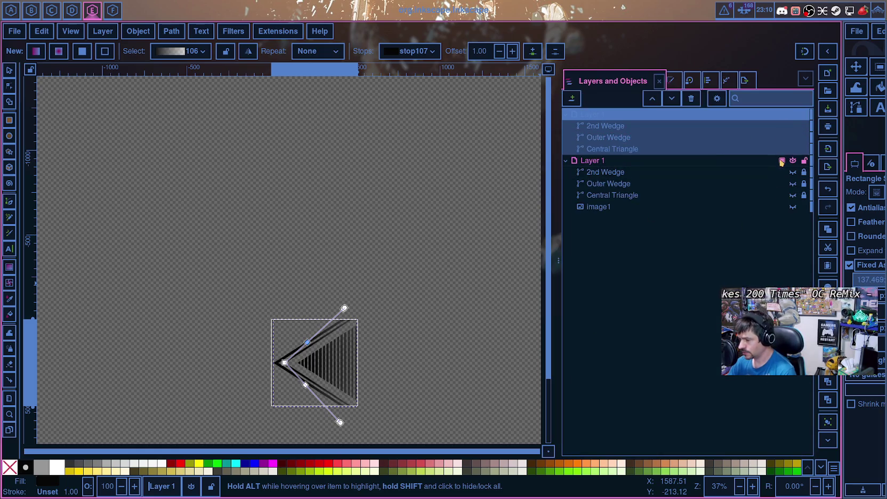
click(795, 115)
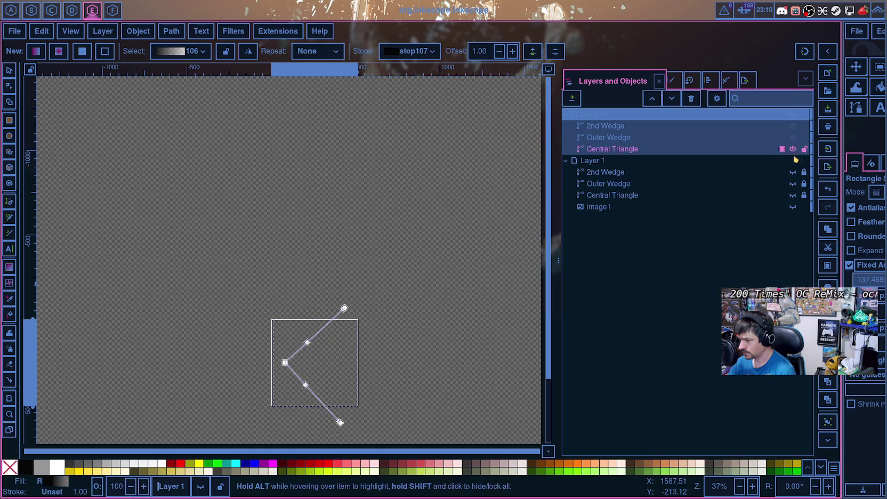
click(793, 208)
ctrl+scroll(319, 374, up, 2)
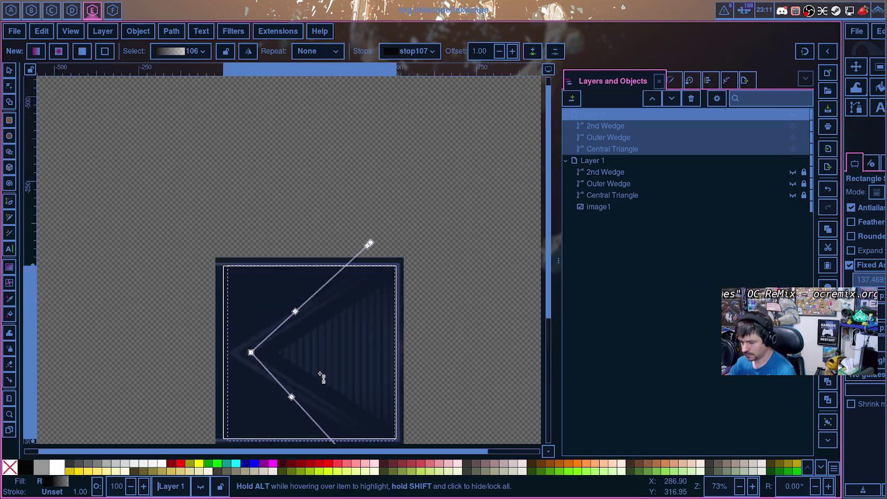
ctrl+scroll(320, 375, up, 4)
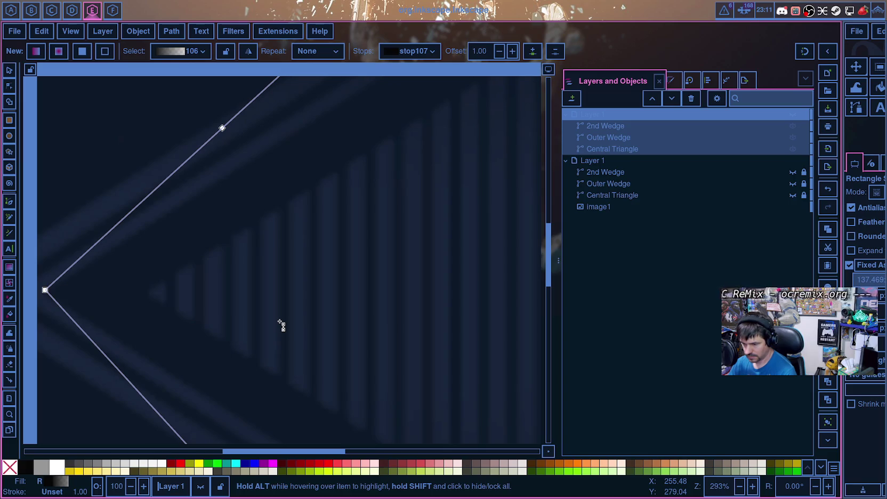
scroll(279, 326, down, 2)
scroll(298, 385, down, 5)
Step: Compare Central Triangle and Layer 1 visibility, then hide Central Triangle and image1 again
drag(246, 453, 295, 457)
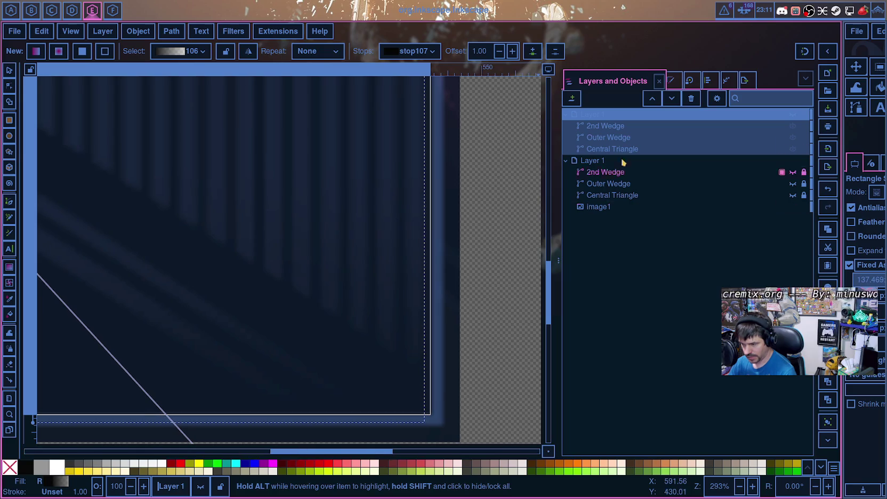
click(792, 195)
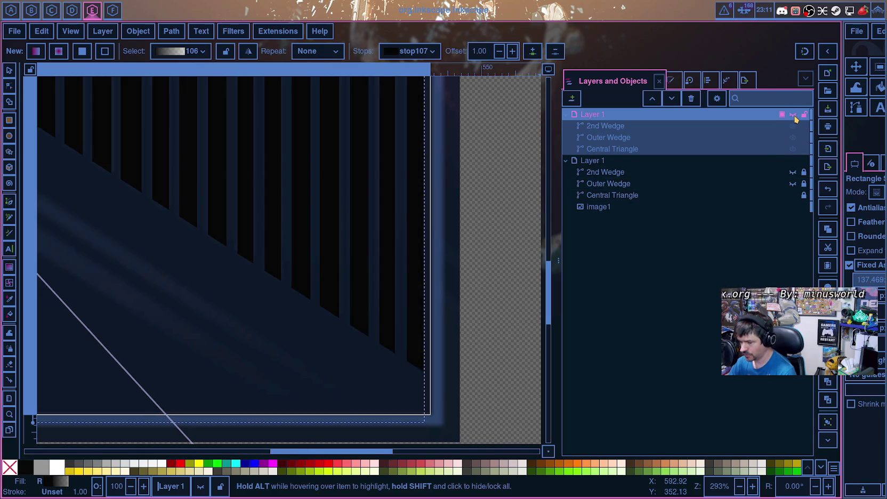
click(793, 114)
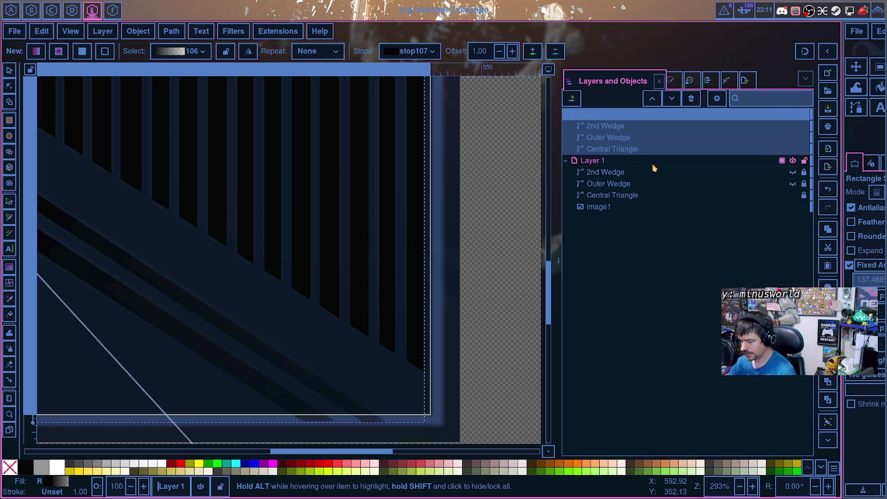
mouse_move(612, 195)
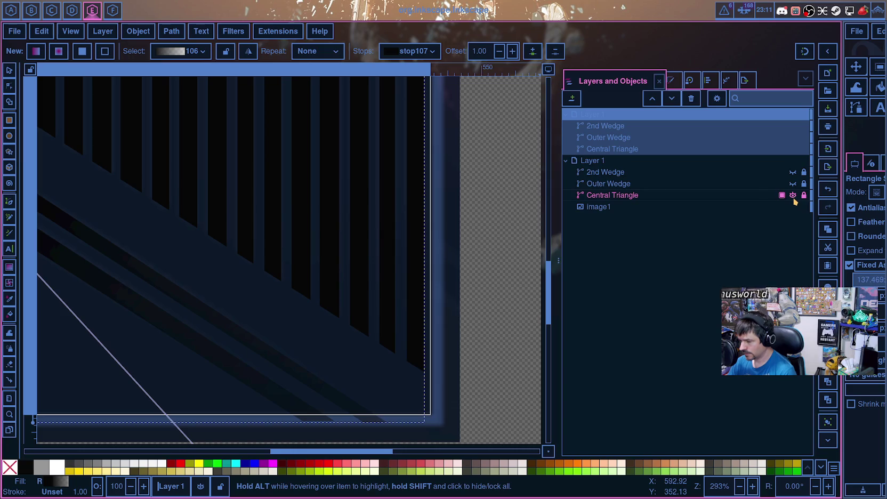
click(793, 196)
click(793, 207)
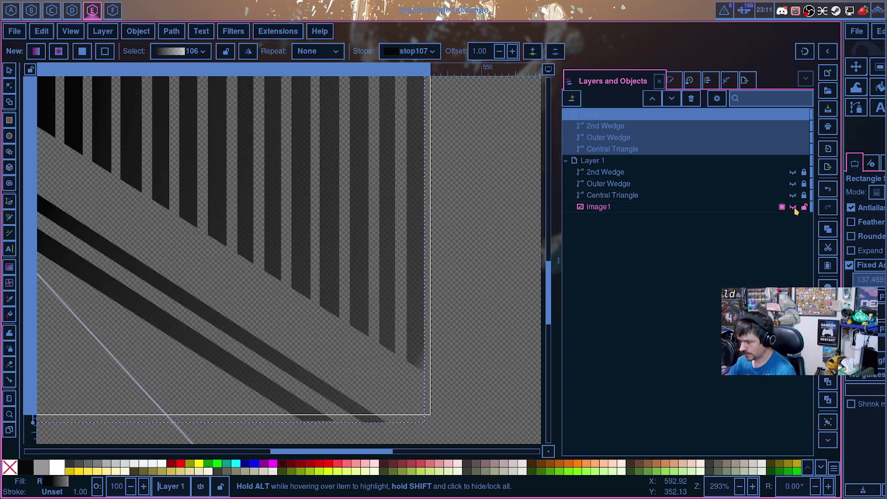
Step: Drag the wedge gradient's middle stop back toward the start of its gradient line
scroll(476, 244, up, 2)
scroll(476, 245, up, 2)
scroll(475, 240, up, 1)
scroll(474, 236, up, 1)
scroll(474, 216, up, 1)
scroll(473, 215, up, 2)
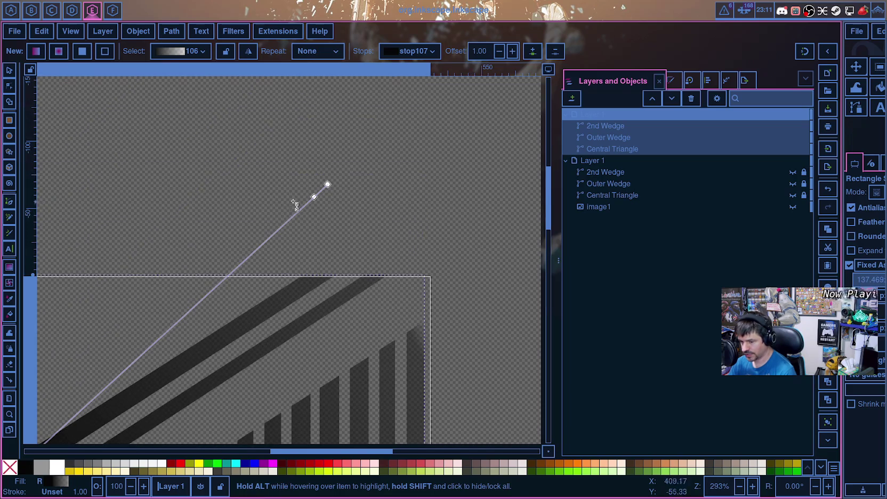
drag(315, 197, 292, 229)
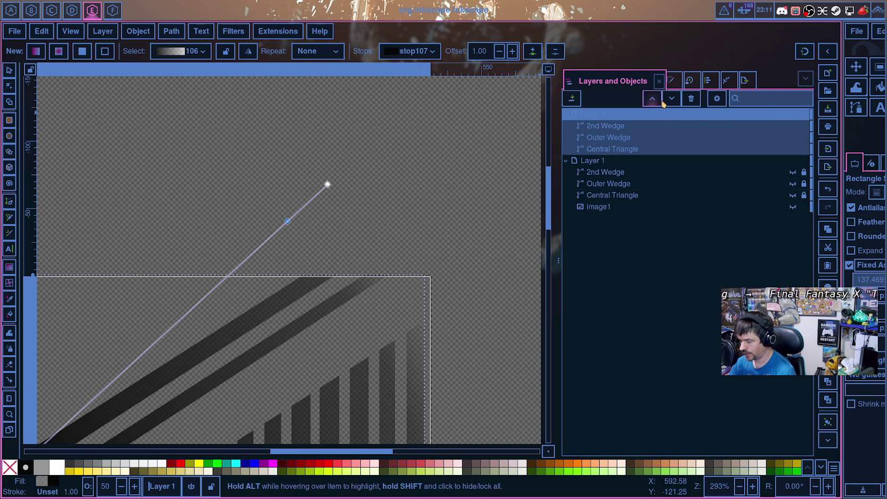
click(674, 82)
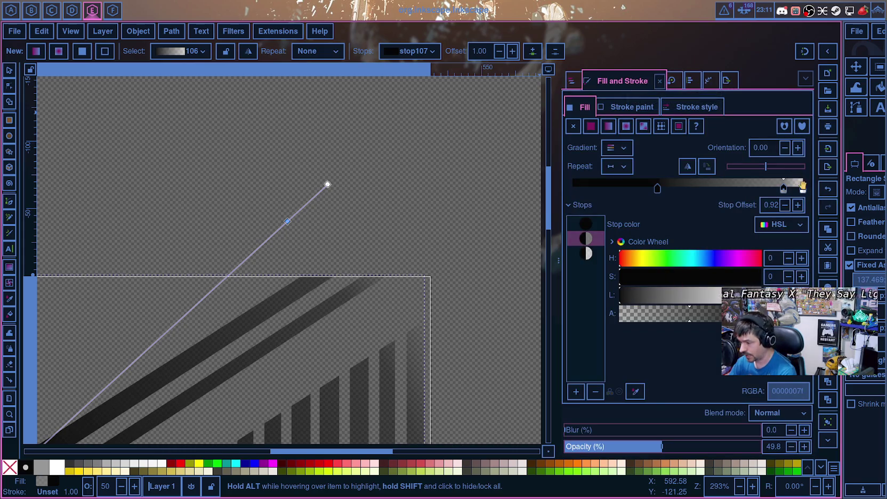
Step: Raise the gradient end stop's alpha slightly and lower the mid stop's alpha to 00000066
click(586, 254)
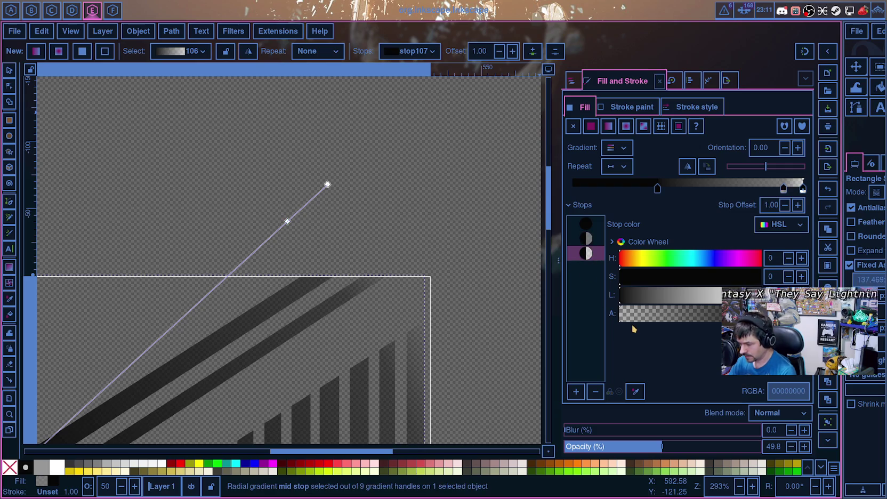
drag(643, 322, 633, 322)
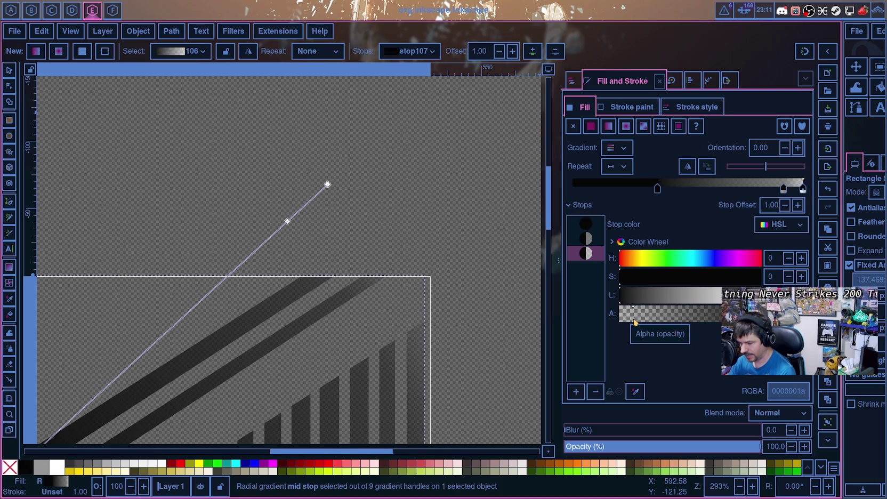
click(288, 222)
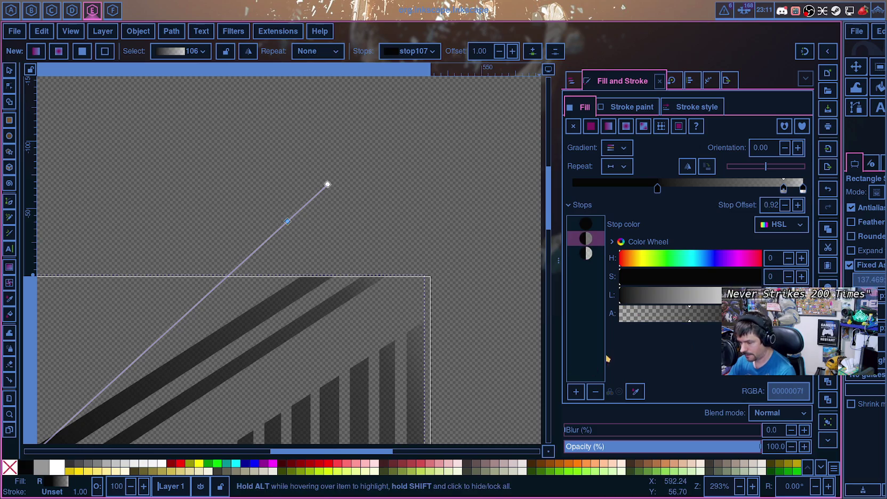
drag(690, 322, 676, 323)
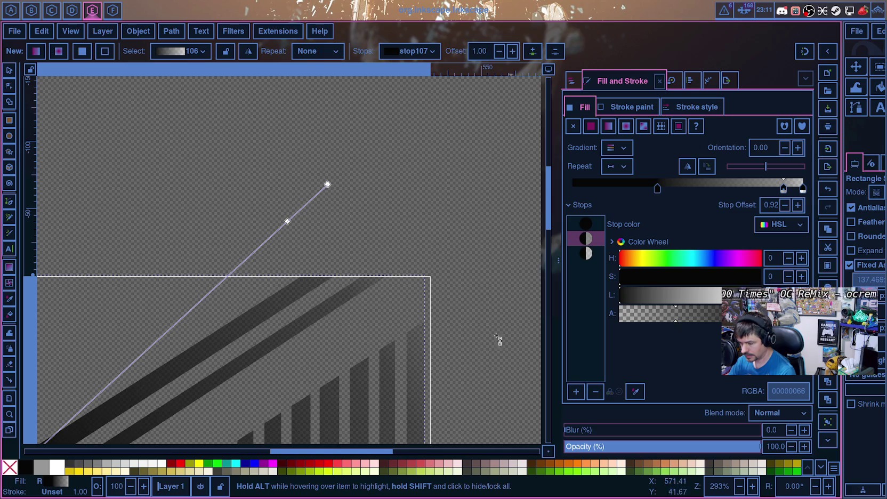
Step: Save the wedge drawing in Inkscape
ctrl+scroll(476, 358, down, 2)
ctrl+scroll(480, 365, down, 5)
ctrl+scroll(490, 363, up, 4)
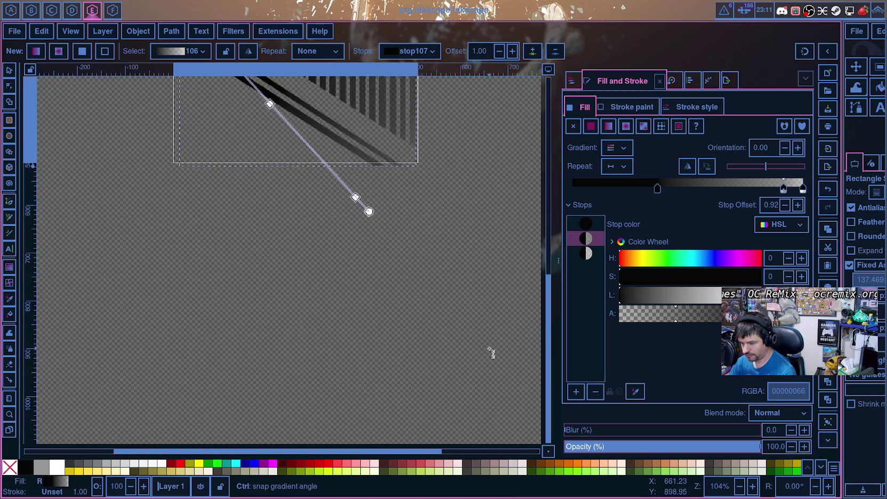
scroll(475, 326, up, 5)
scroll(466, 303, up, 3)
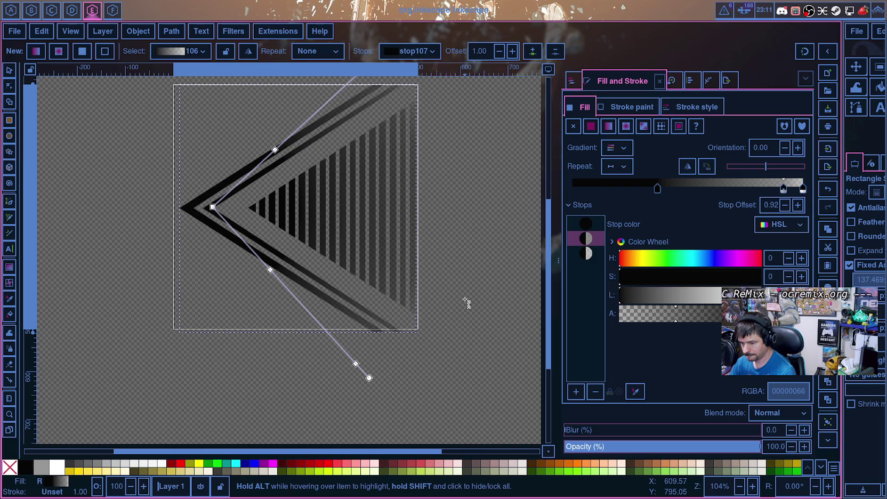
scroll(466, 303, up, 5)
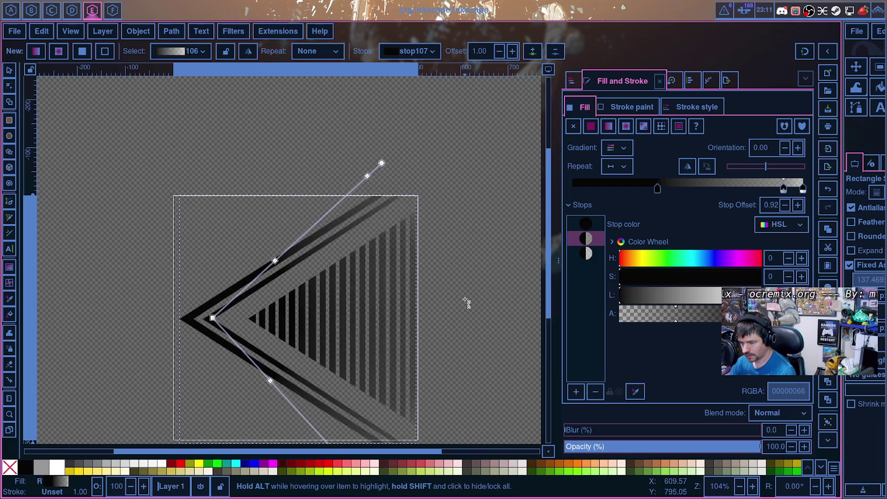
scroll(468, 303, down, 3)
key(ctrl+s)
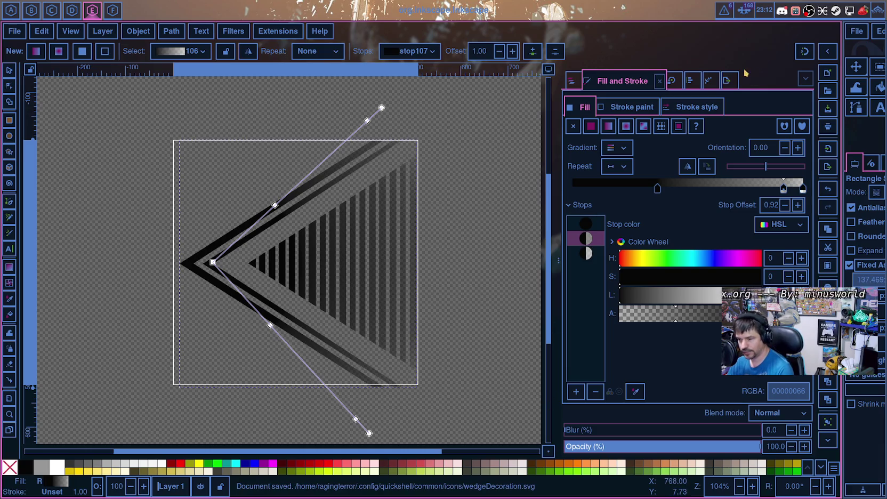
Step: Export the drawing over the existing wedgeDecoration.svg and move to Qt Creator
click(728, 81)
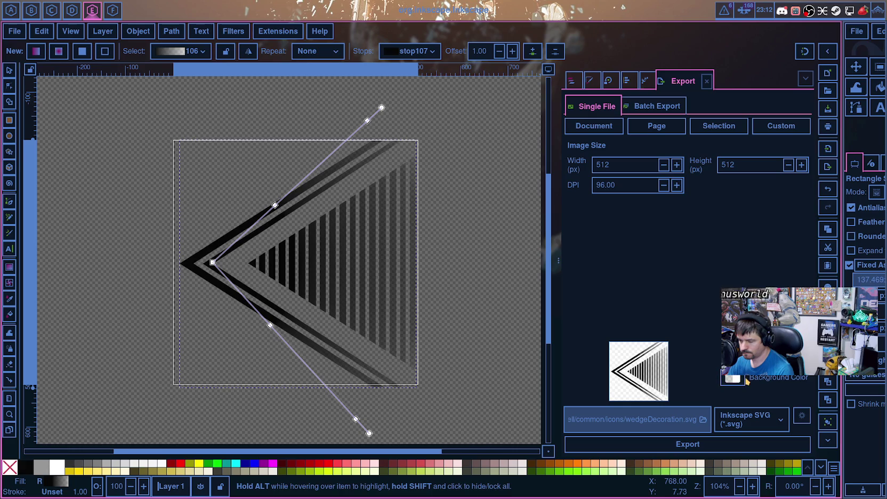
click(729, 448)
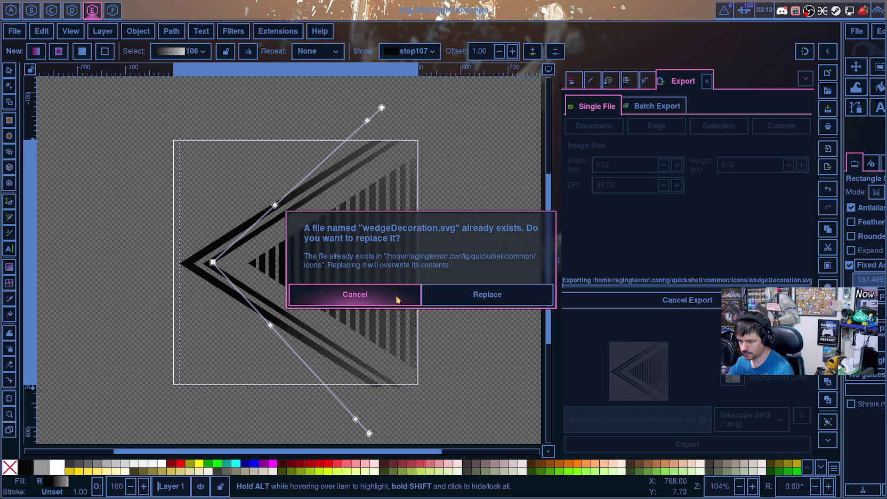
click(511, 301)
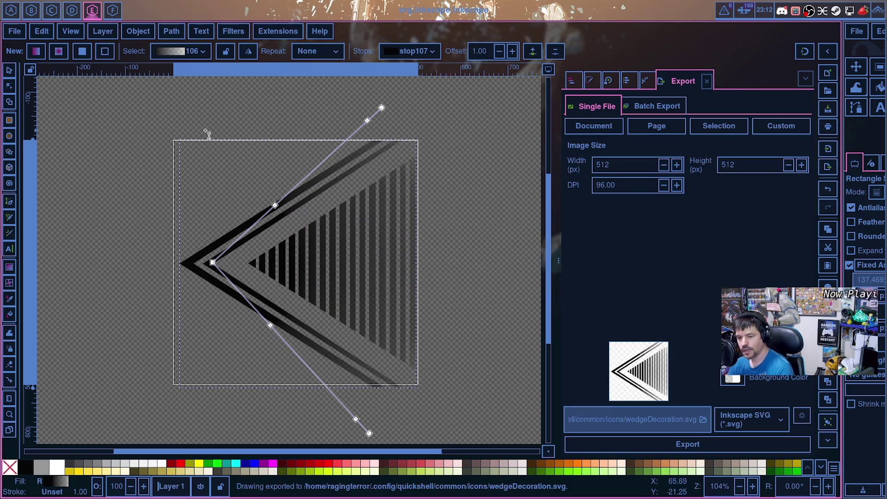
key(super+Left)
key(super+Left)
key(super+Left)
key(super+Left)
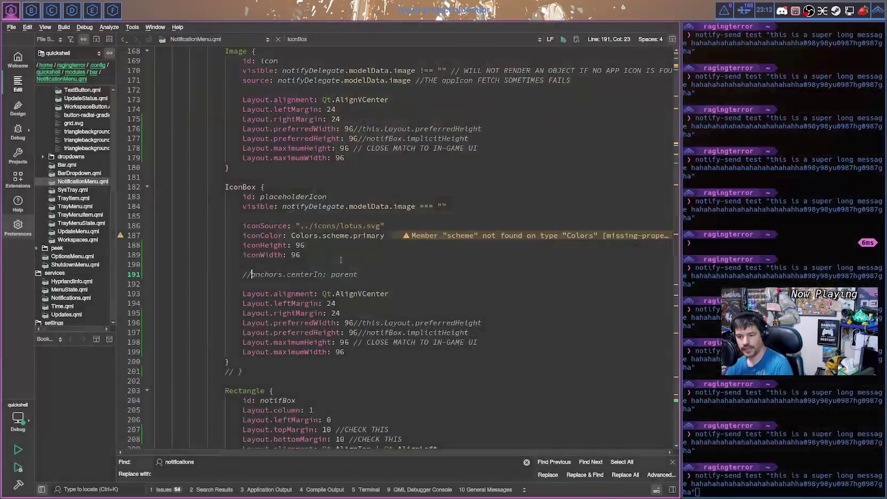
Step: Preview the alerts panel, then scroll NotificationMenu.qml down to the red Rectangle
scroll(341, 260, up, 5)
scroll(423, 184, up, 4)
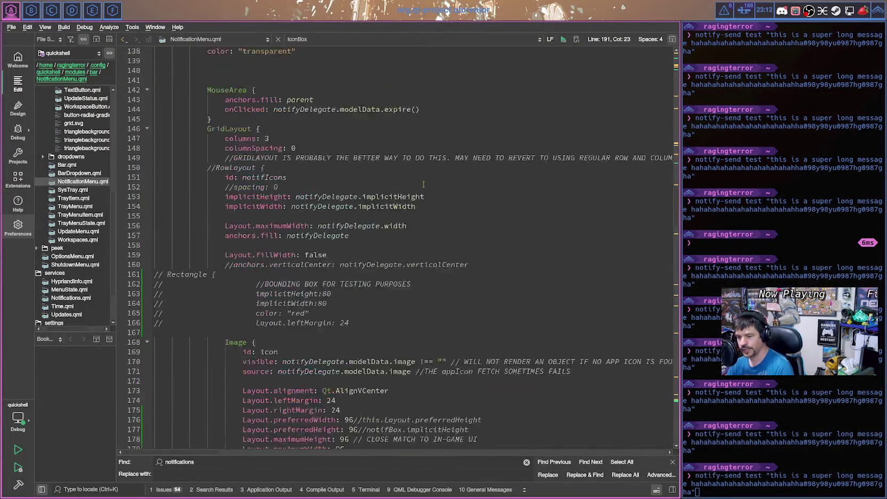
scroll(612, 127, up, 6)
scroll(435, 292, down, 9)
scroll(441, 289, down, 7)
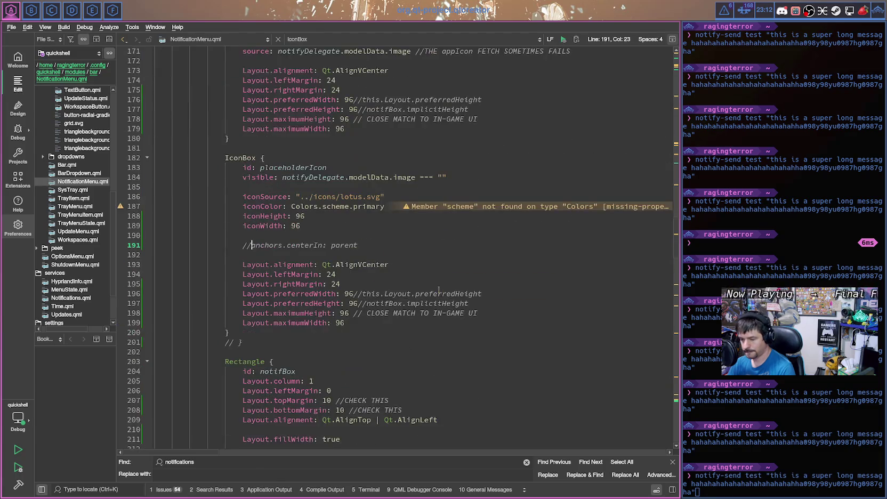
click(724, 10)
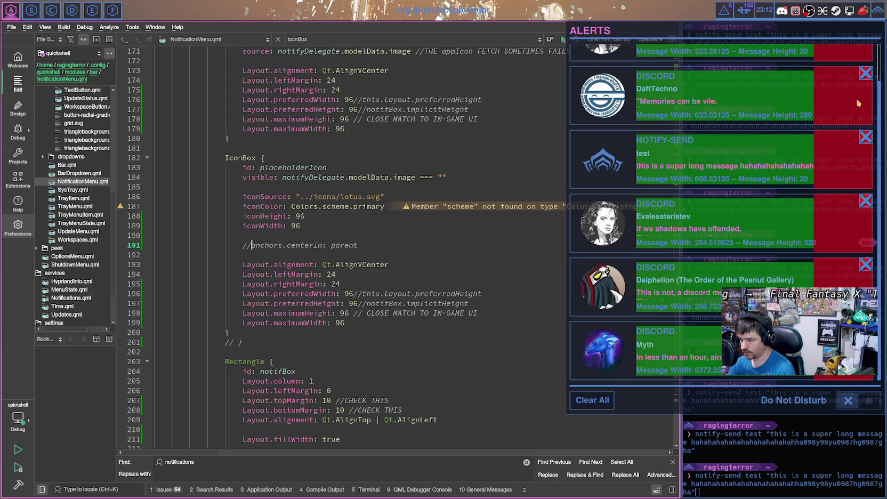
scroll(352, 219, down, 1)
scroll(349, 245, down, 7)
scroll(345, 278, down, 2)
scroll(341, 315, down, 5)
scroll(340, 331, down, 4)
scroll(341, 331, down, 4)
scroll(341, 330, down, 6)
scroll(342, 328, down, 8)
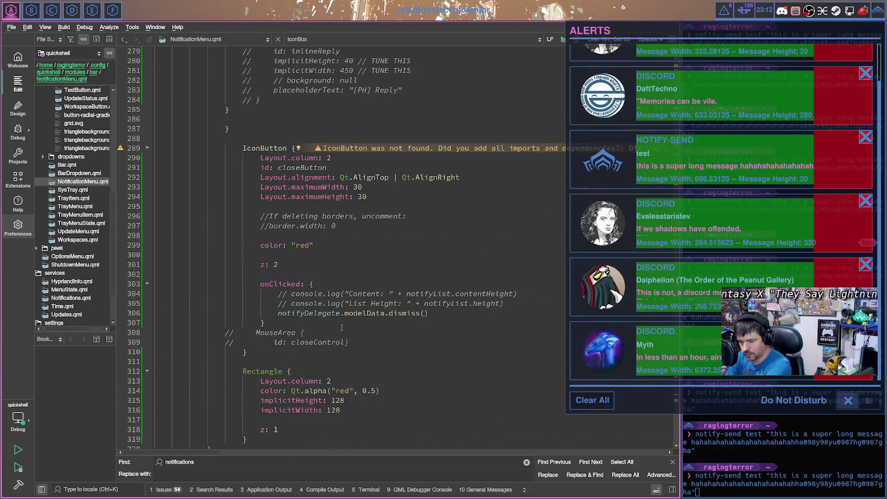
scroll(342, 327, down, 3)
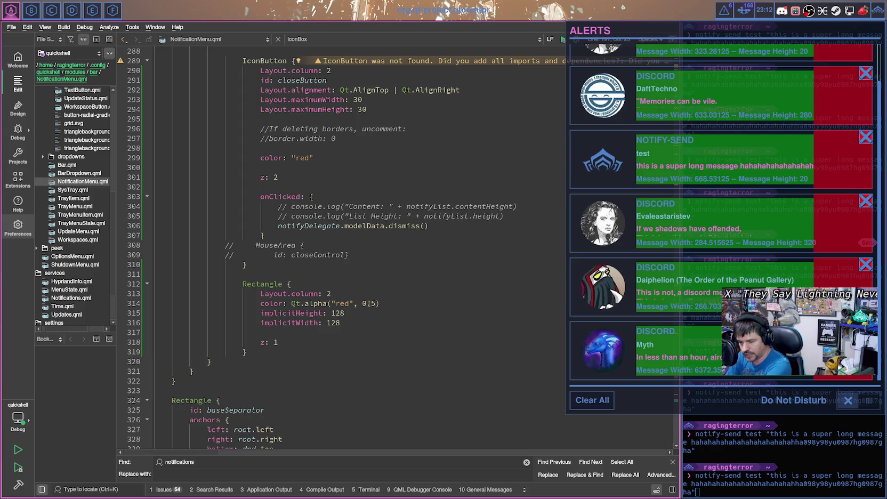
Step: Add an empty Image block below the red Rectangle's z: 1 property
click(342, 325)
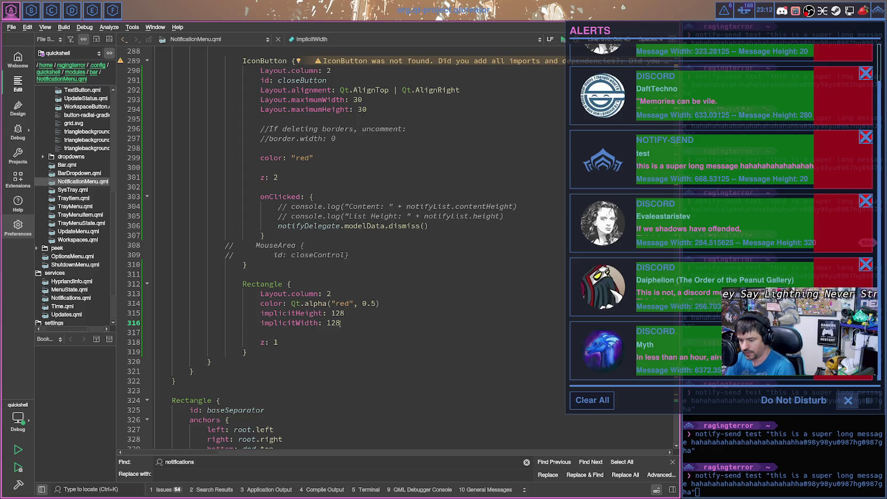
click(291, 338)
key(Return)
key(Return)
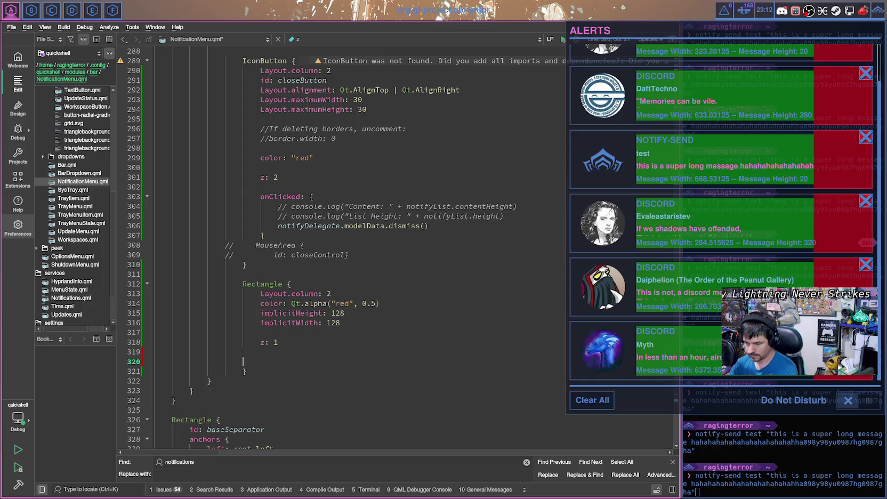
text({)
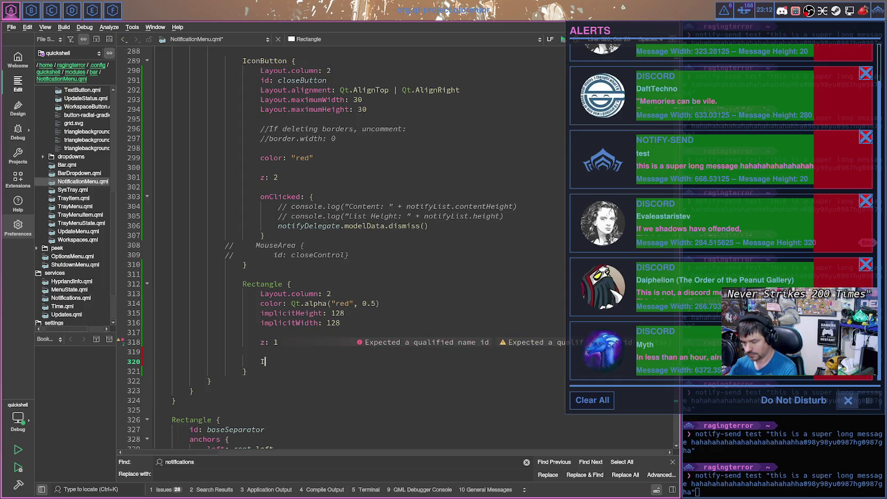
text( {)
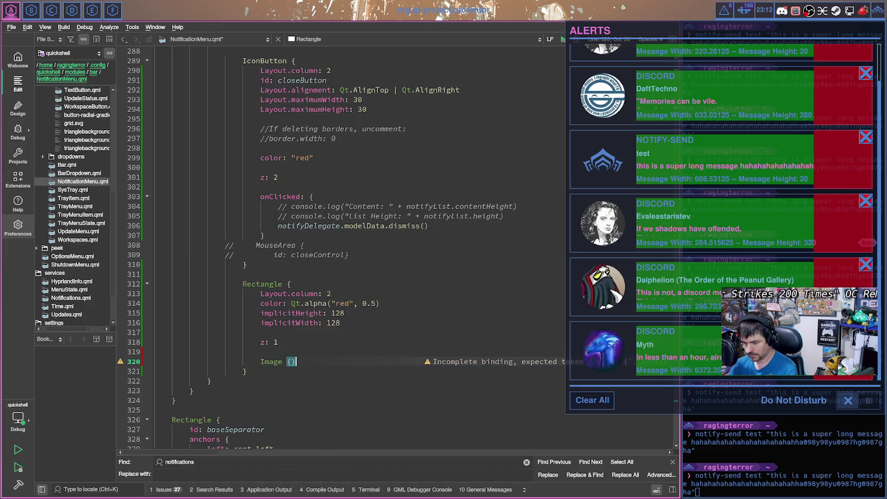
key(Return)
key(Return)
key(Up)
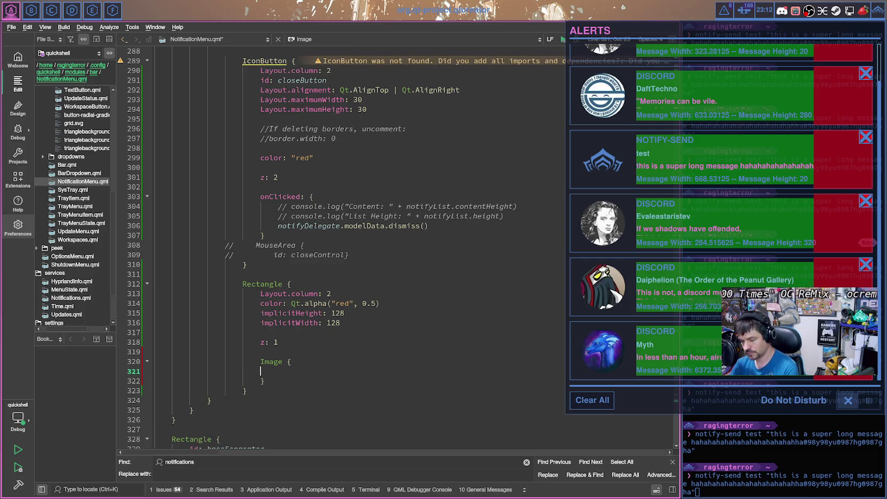
Step: Give the Image id rightDecoration and begin a source property on the next line
text(id)
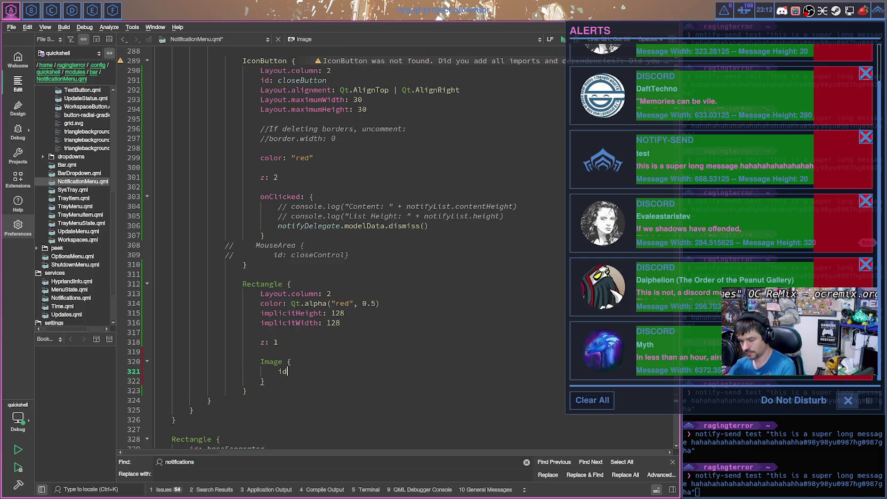
text(: rightDecoration)
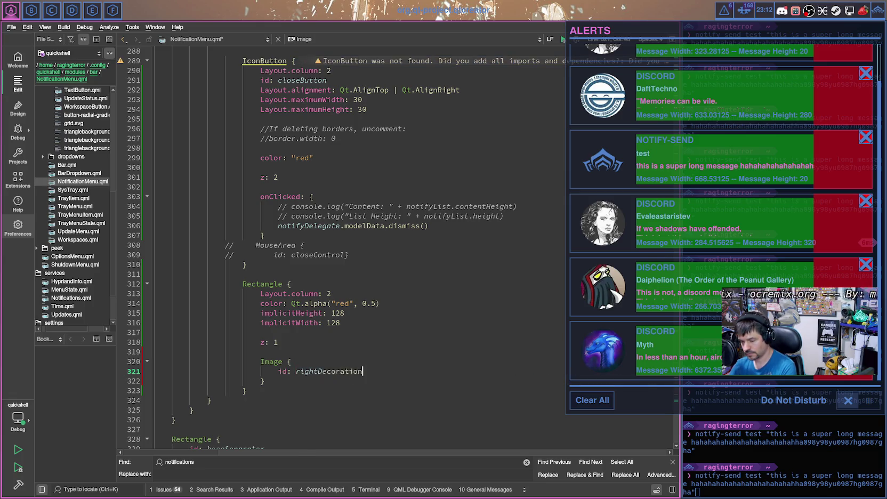
key(Return)
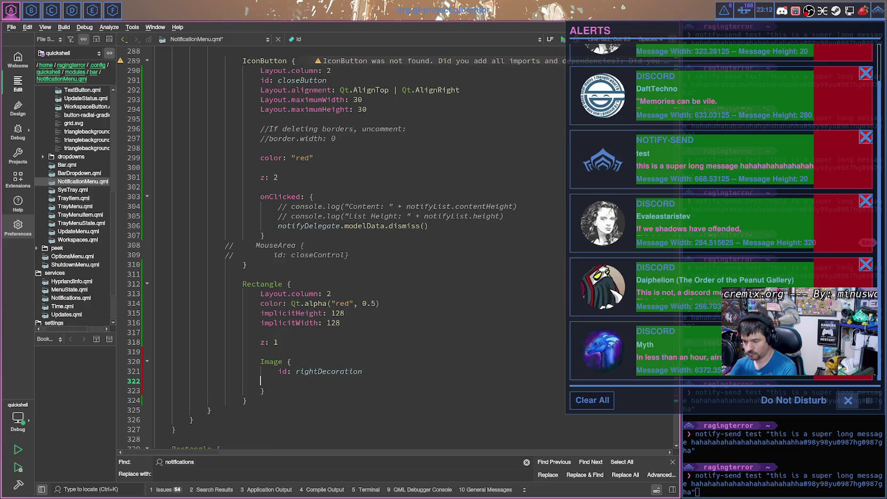
text(source: ")
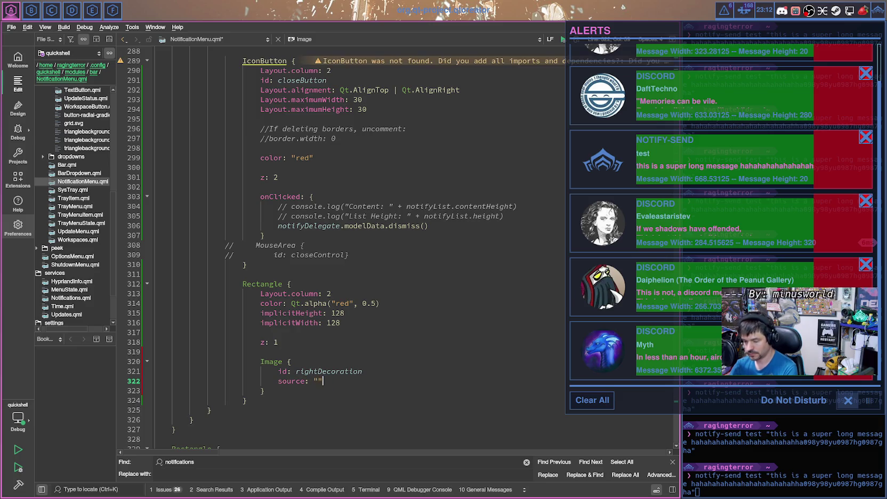
scroll(291, 325, up, 4)
Step: Select the IconBox's ../icons/lotus.svg path and scroll back to the rightDecoration Image
scroll(290, 324, up, 13)
scroll(291, 324, up, 19)
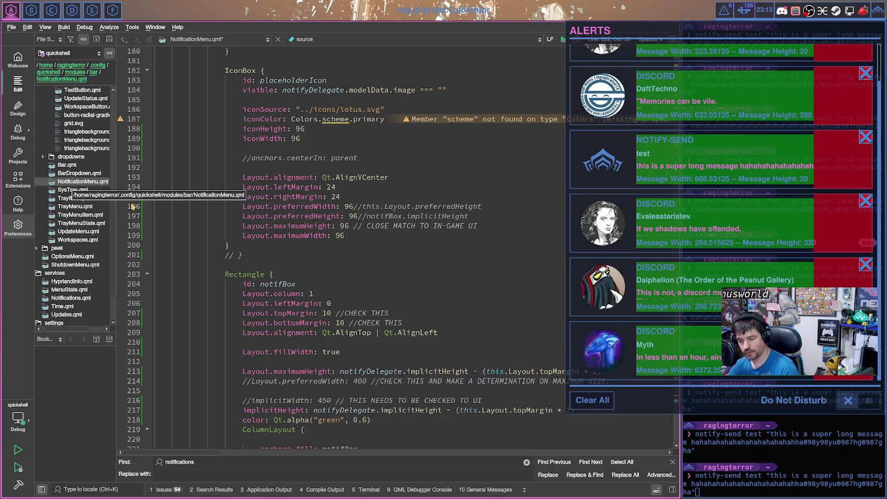
scroll(203, 213, up, 14)
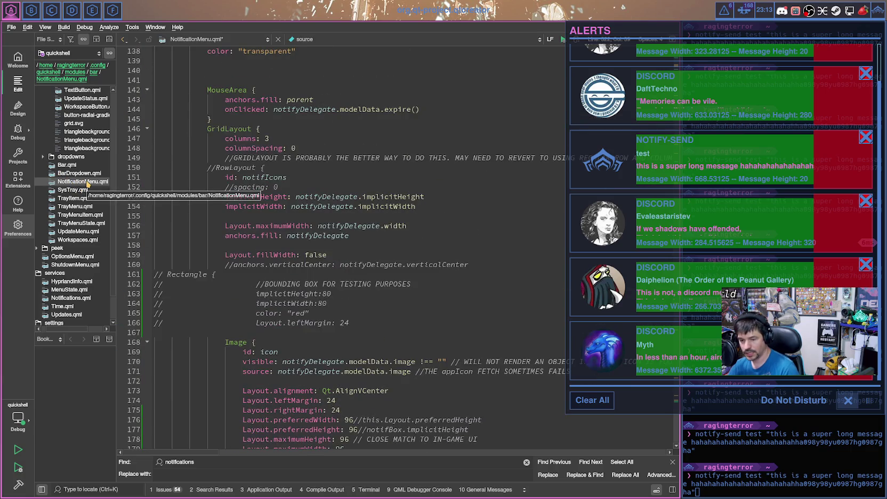
scroll(306, 239, up, 9)
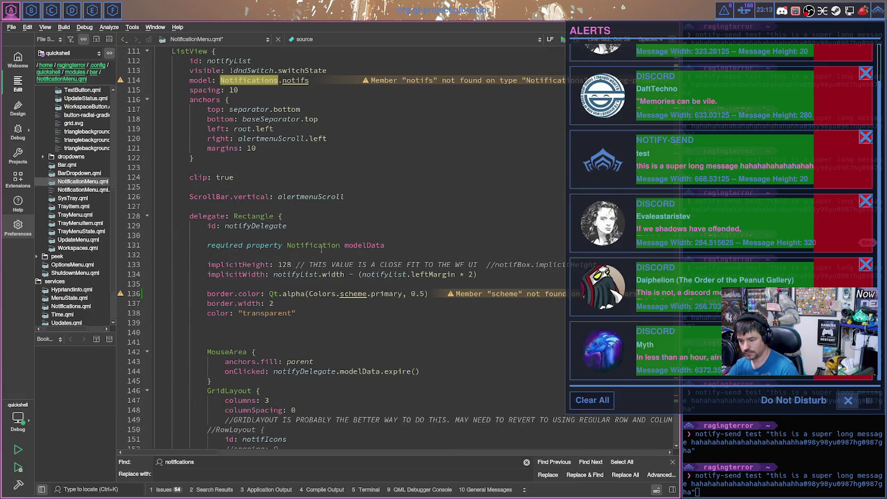
scroll(322, 249, up, 6)
scroll(320, 246, up, 10)
scroll(317, 244, up, 10)
scroll(315, 241, up, 10)
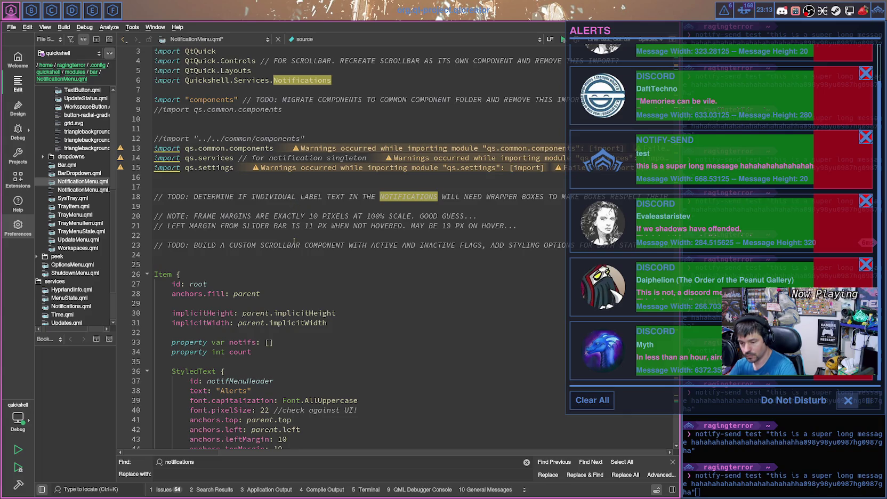
scroll(294, 241, down, 7)
scroll(320, 244, down, 7)
scroll(320, 244, down, 13)
scroll(326, 244, up, 5)
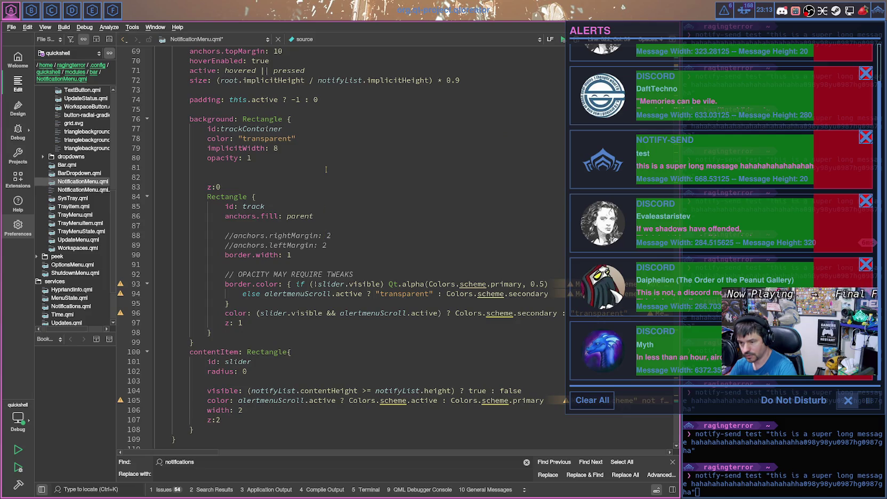
scroll(326, 170, down, 7)
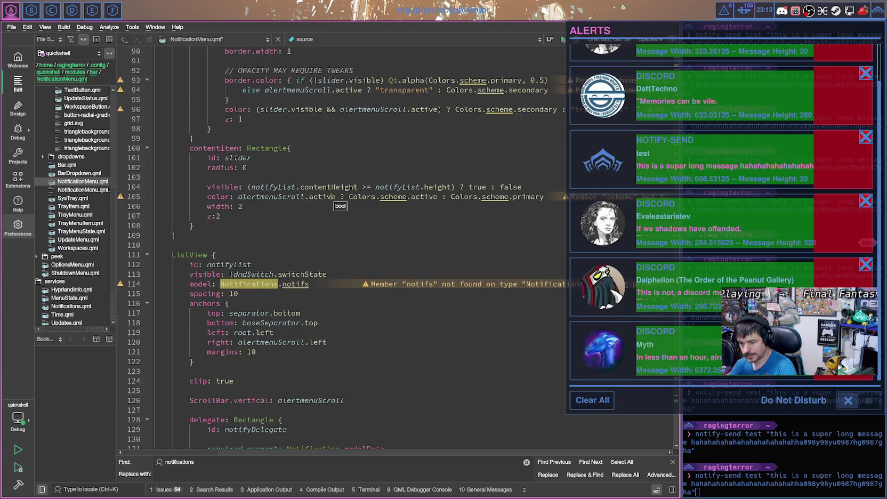
scroll(321, 269, up, 7)
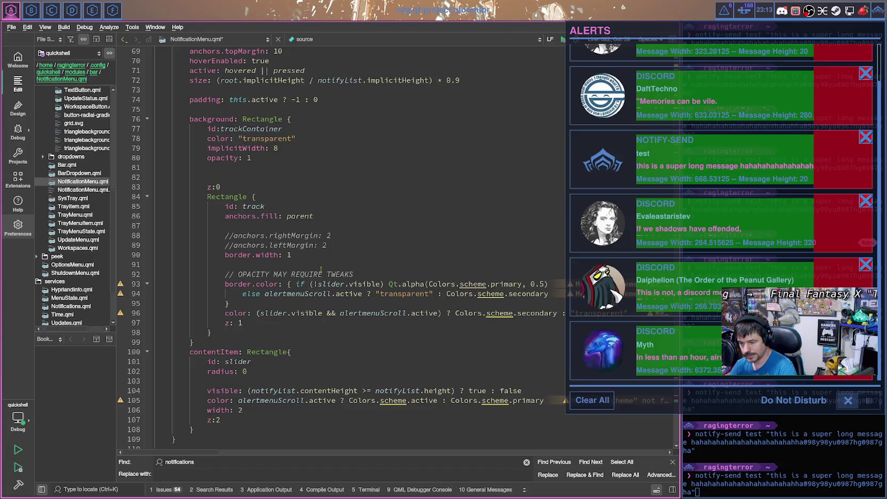
scroll(321, 269, down, 15)
scroll(322, 255, down, 3)
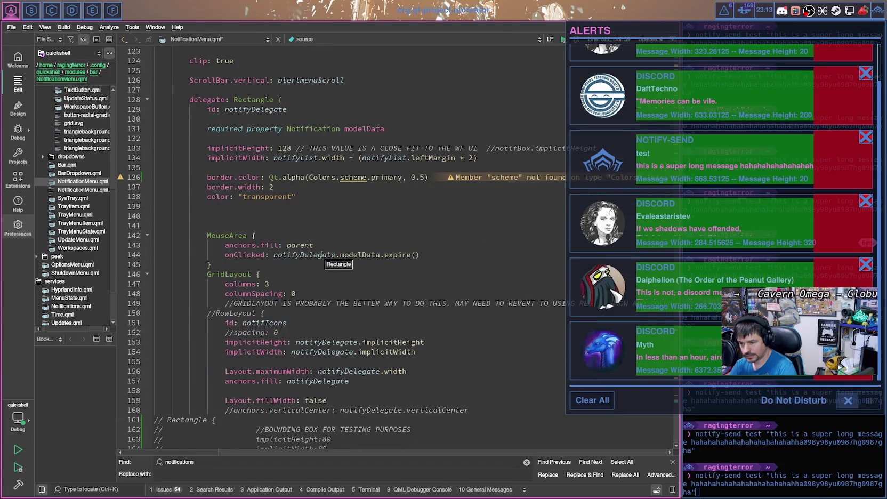
scroll(322, 254, down, 4)
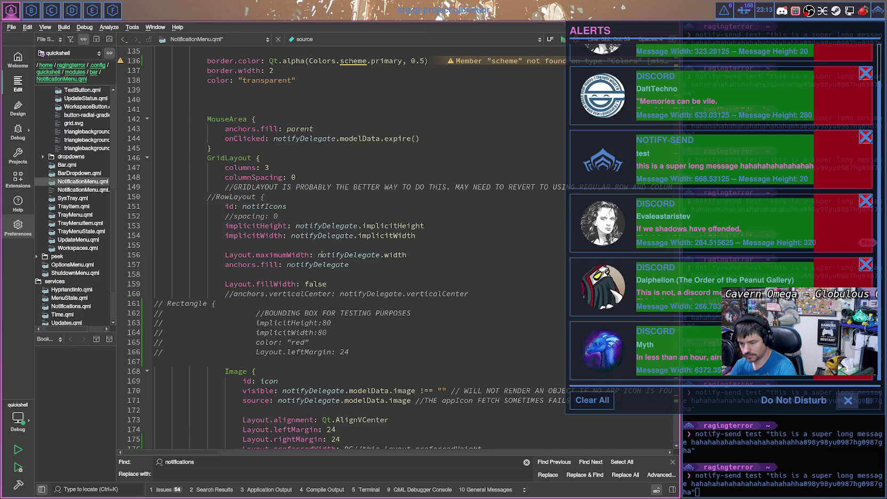
scroll(321, 254, down, 6)
scroll(342, 244, down, 1)
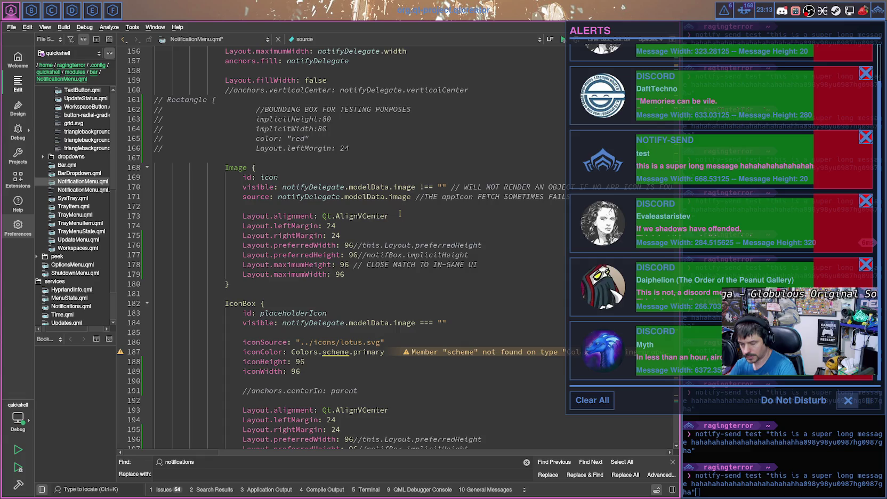
scroll(400, 230, down, 1)
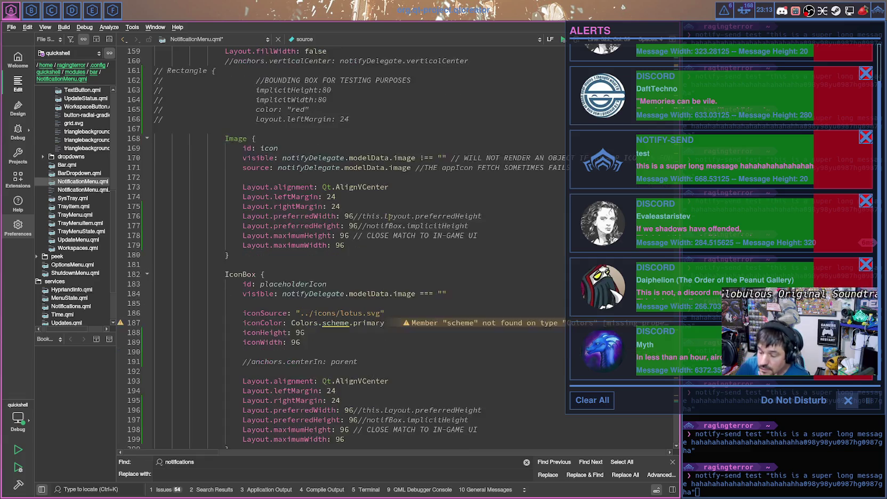
scroll(416, 239, down, 1)
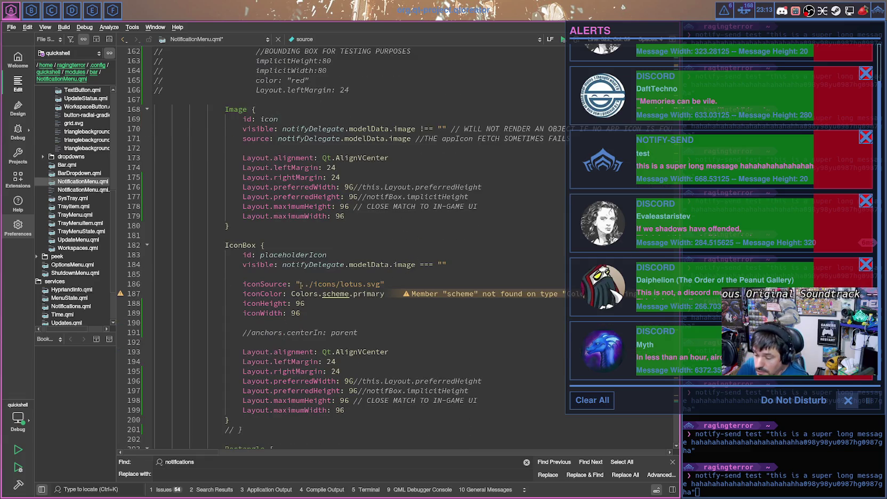
drag(298, 284, 385, 284)
key(ctrl+c)
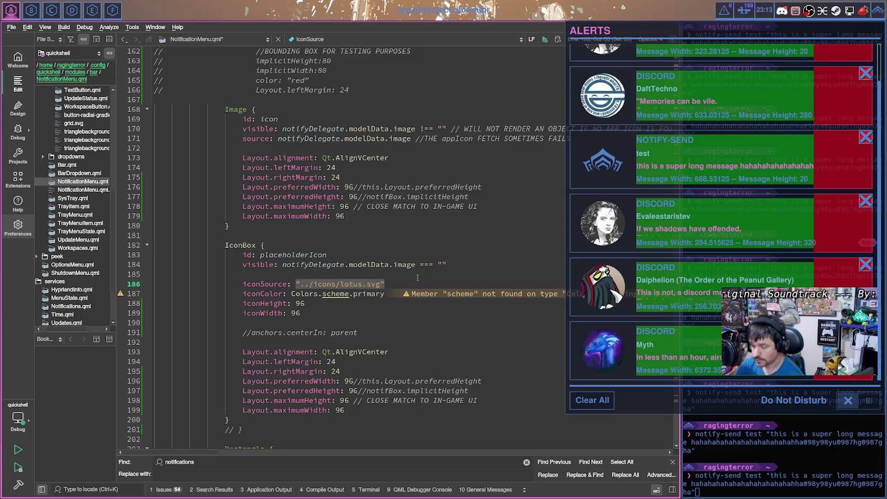
scroll(413, 277, down, 20)
scroll(347, 299, down, 20)
scroll(308, 314, down, 5)
scroll(308, 314, up, 5)
scroll(296, 258, down, 7)
scroll(297, 258, up, 4)
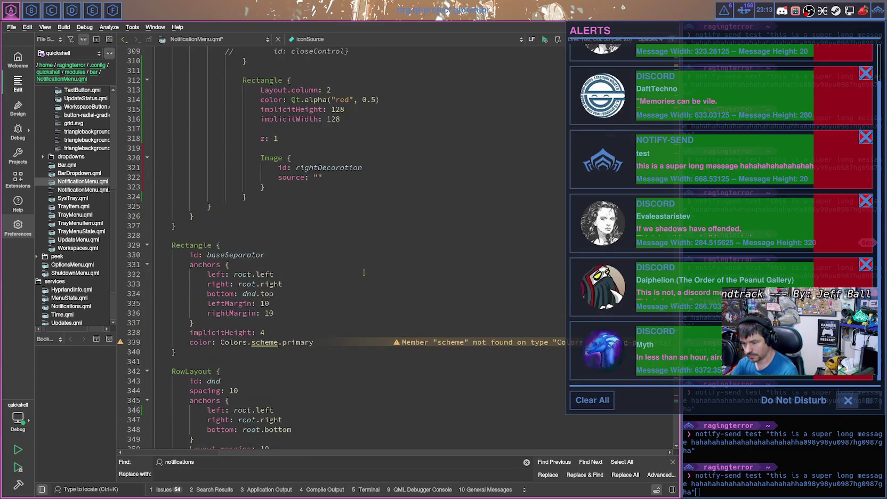
Step: Paste the lotus path into source and replace lotus with wedgeDecoration, checking the name in Inkscape
click(322, 177)
key(ctrl+v)
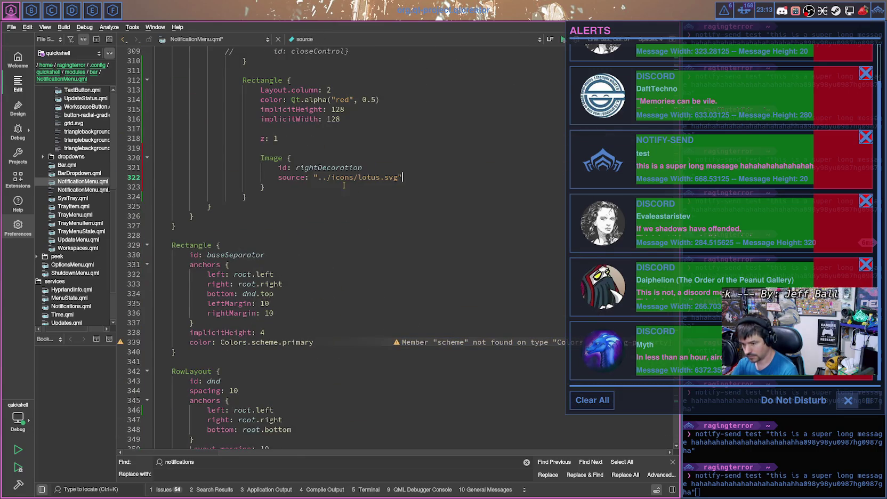
drag(357, 177, 373, 178)
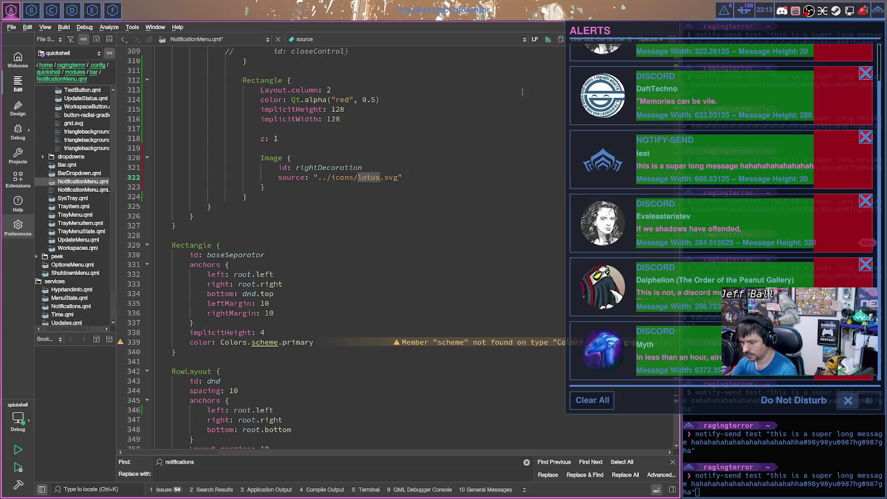
click(93, 12)
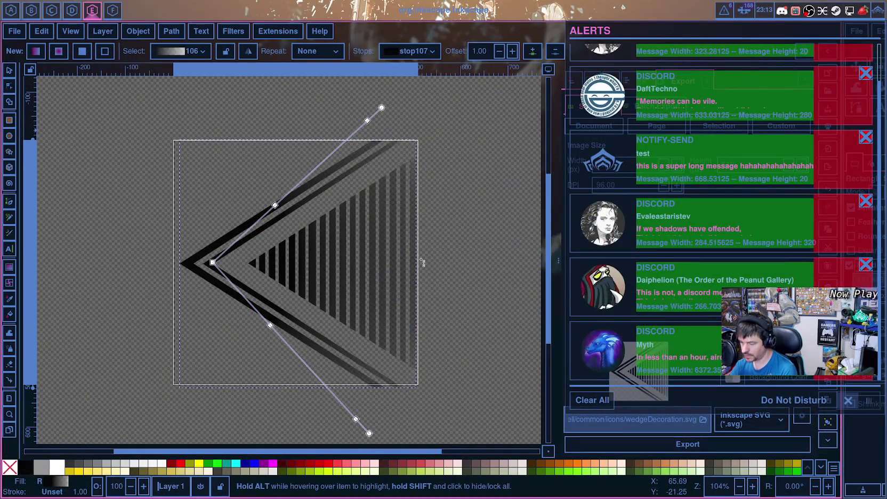
key(super+Left)
key(super+Left)
key(super+Left)
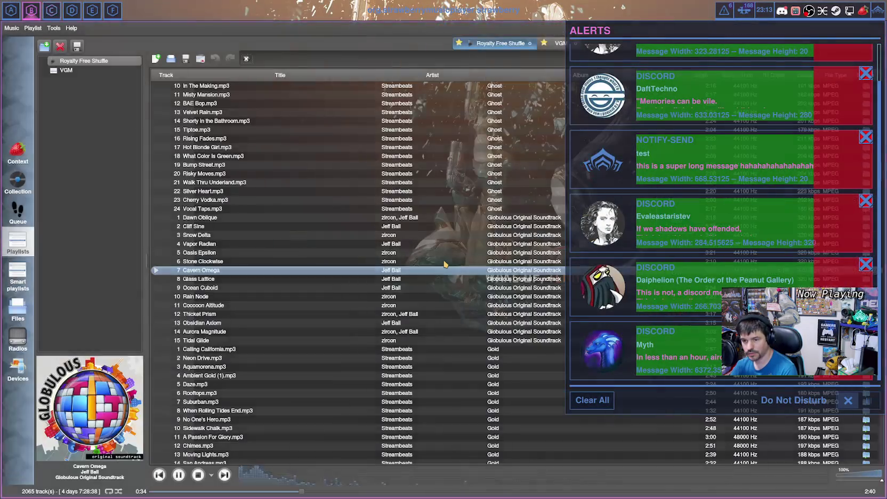
key(super+Left)
text(wedgeDecoration.svg")
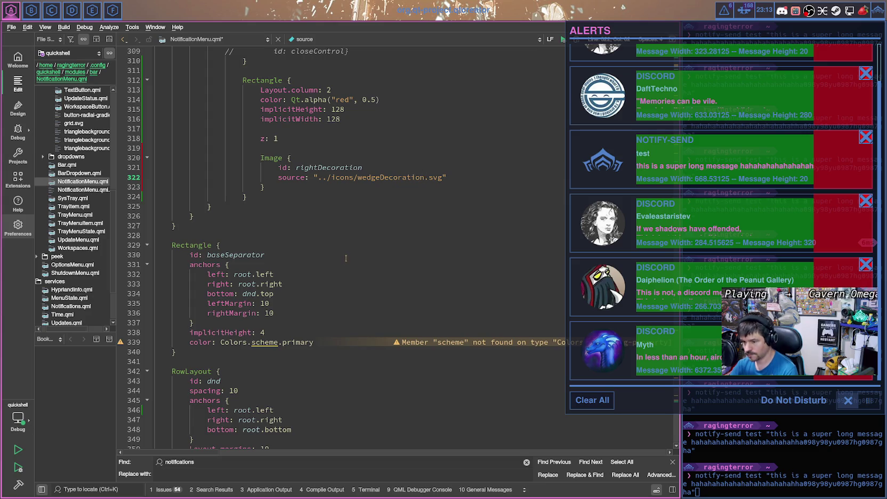
key(Return)
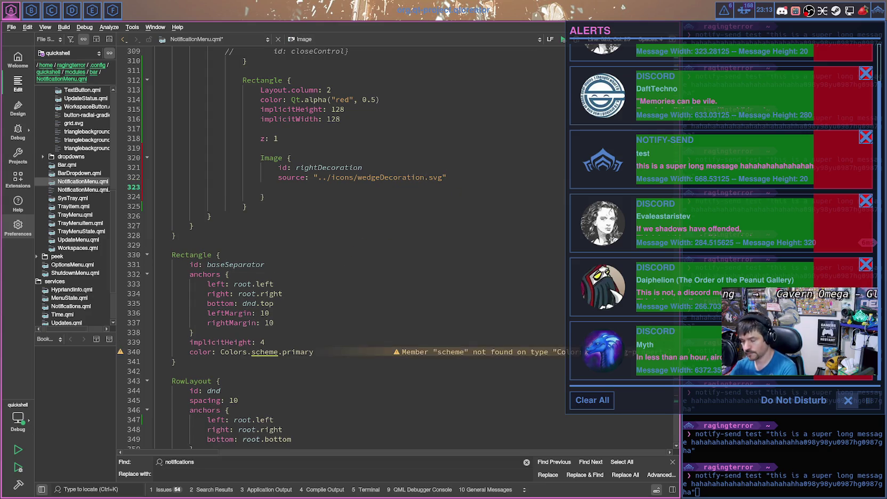
Step: Add anchors.centerIn: parent plus implicitHeight and implicitWidth 128 to rightDecoration, saving to preview
text(anchors)
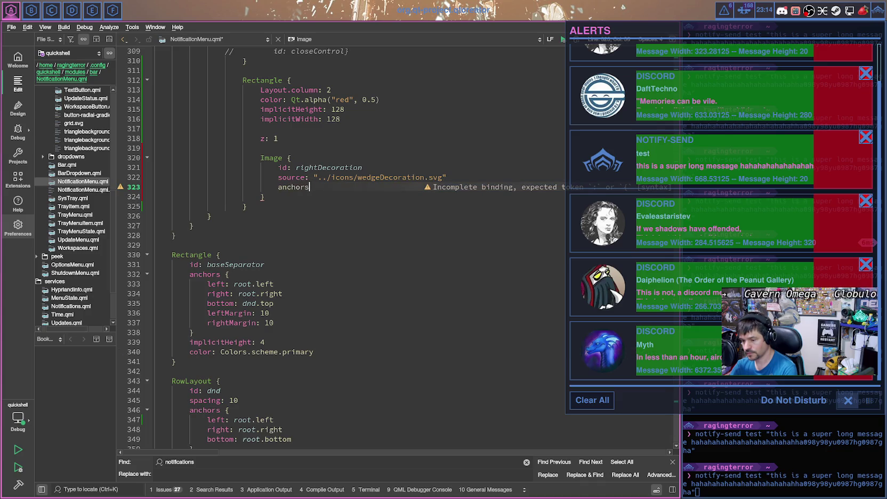
text(.centerIn)
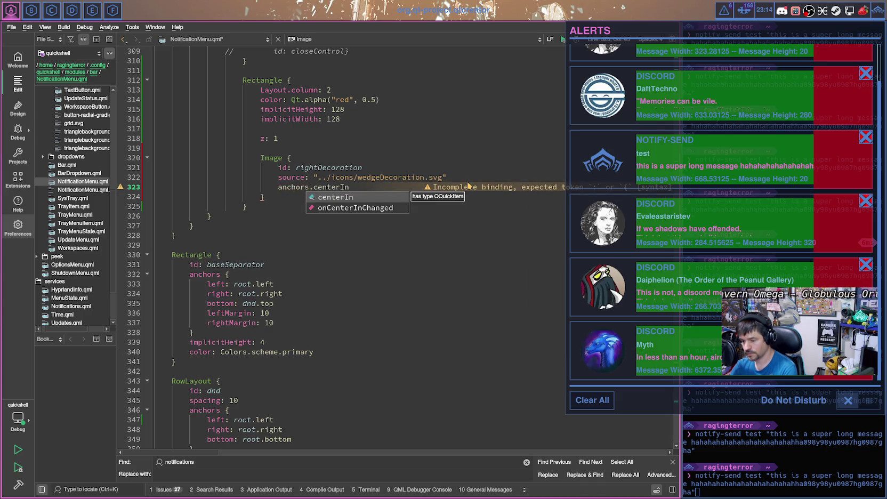
text(: parent)
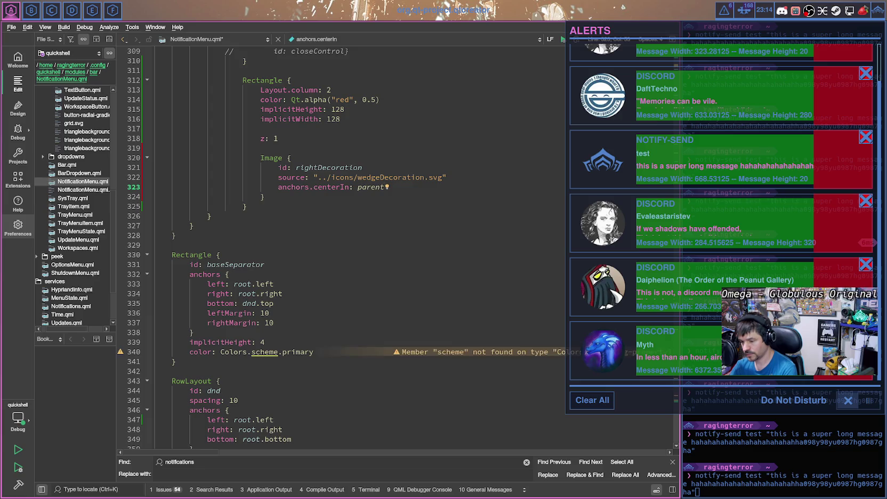
key(ctrl+s)
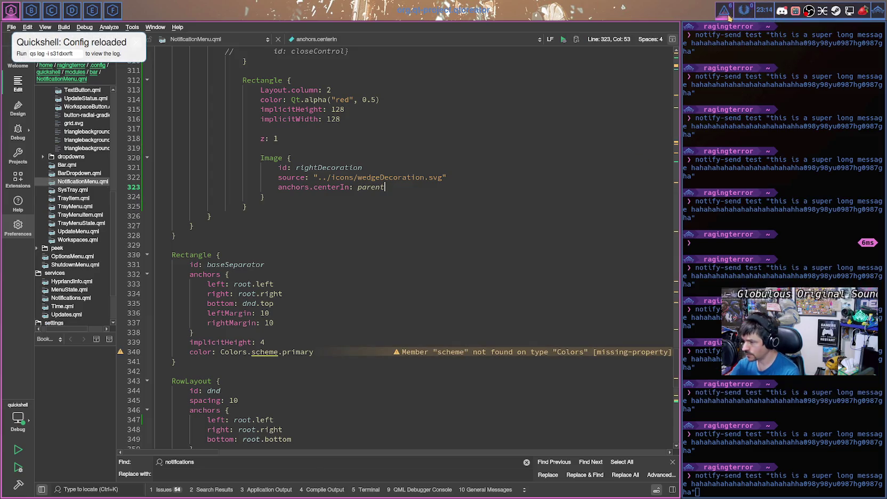
click(725, 12)
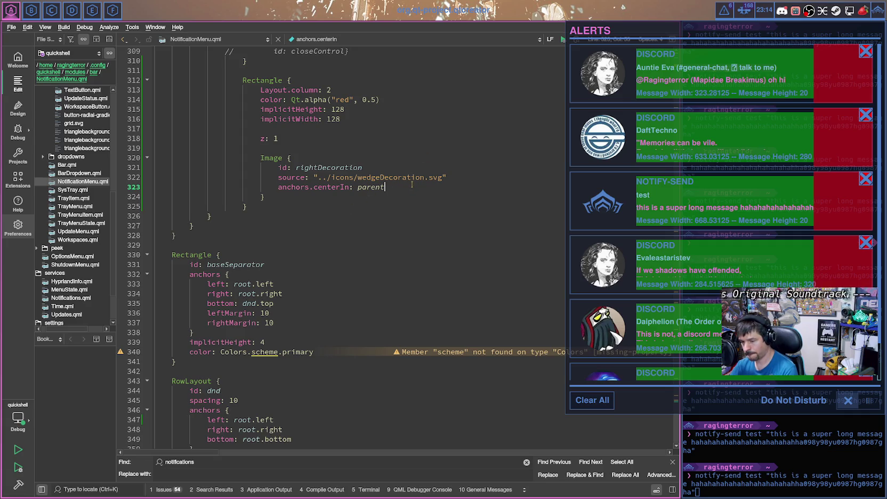
key(Return)
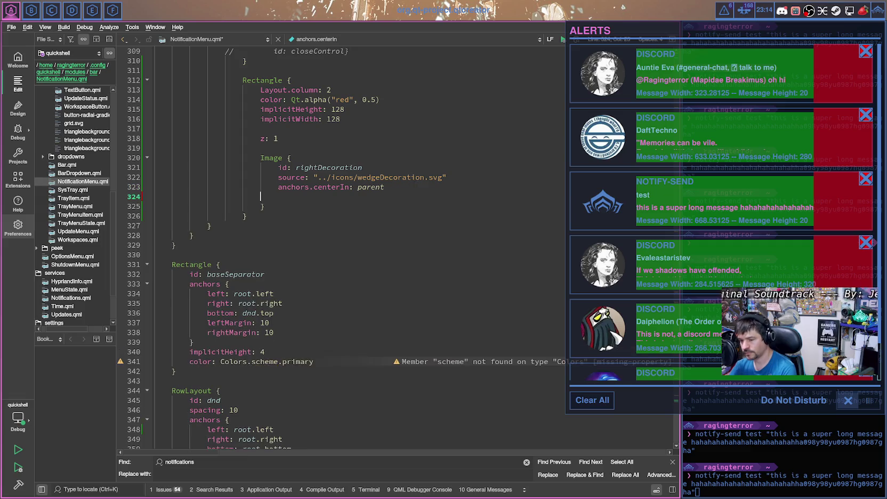
text(implicit)
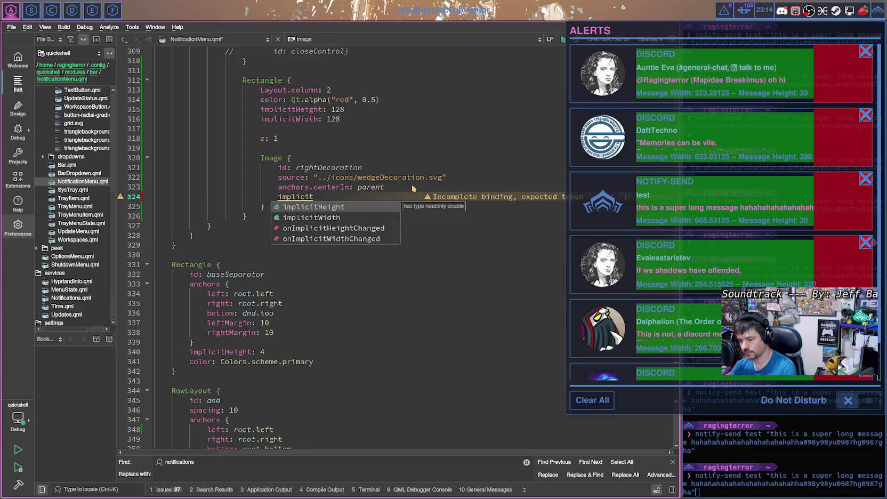
key(Return)
text(: )
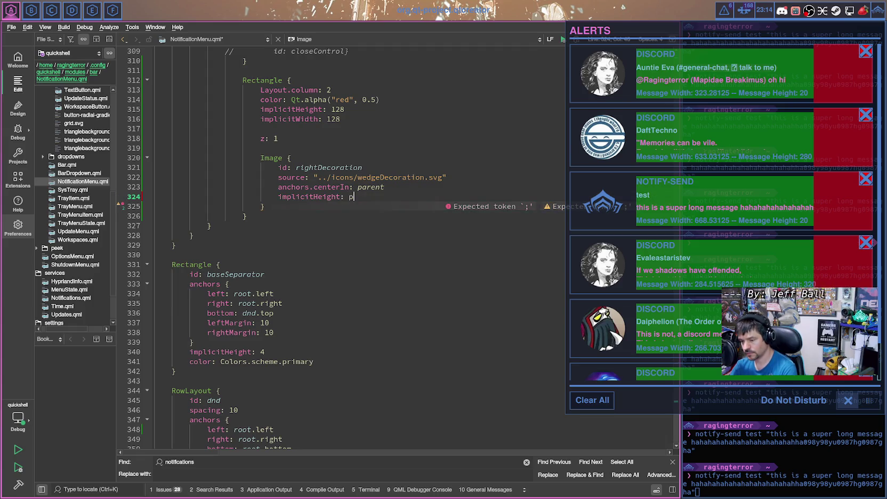
text(128)
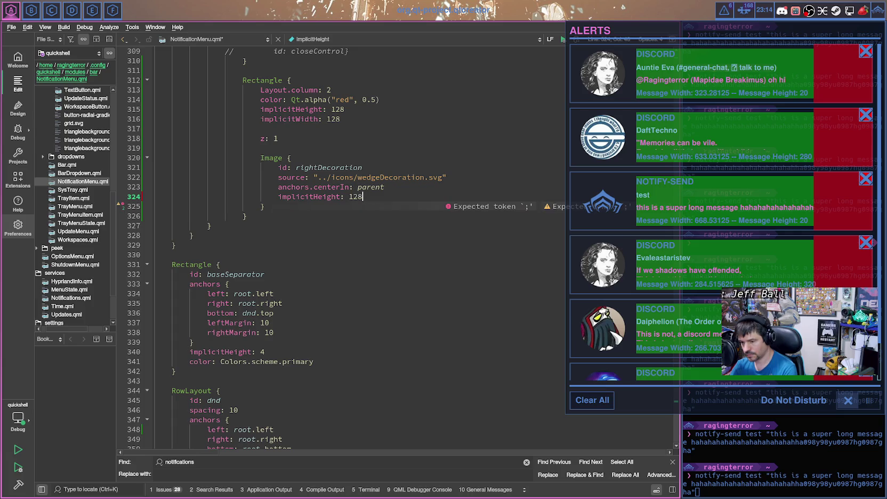
key(Return)
text(implicitWidth:)
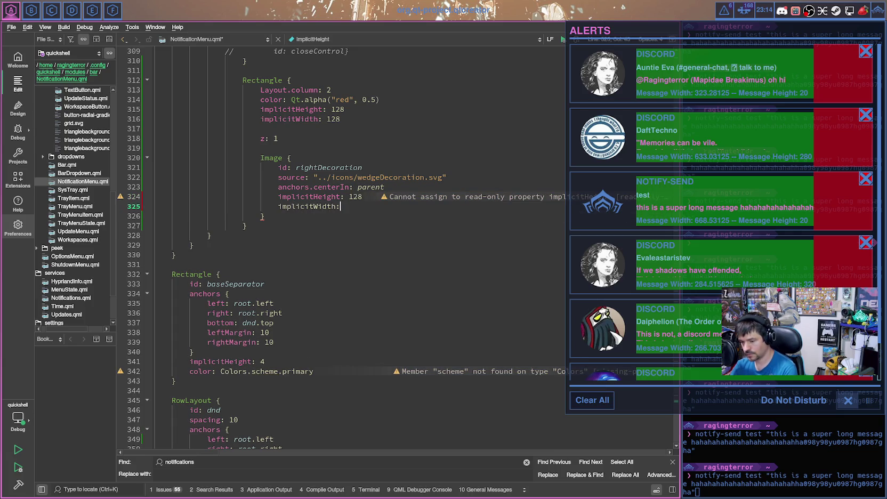
text( 128)
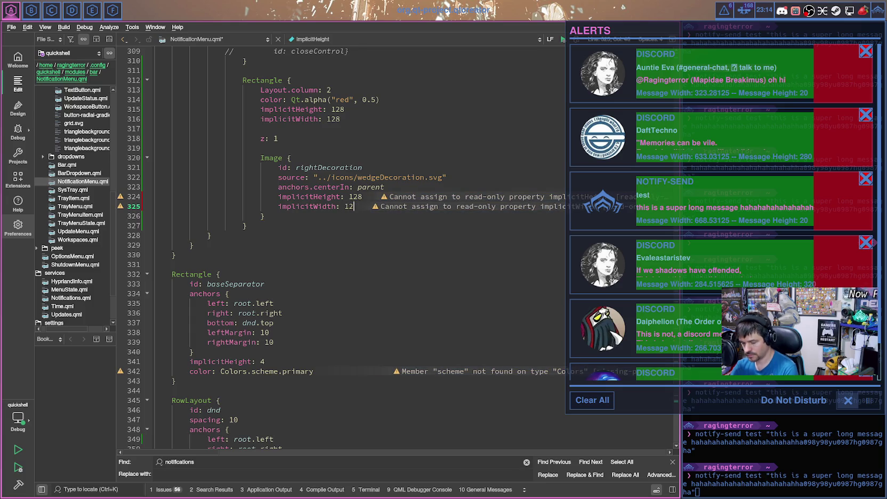
key(ctrl+s)
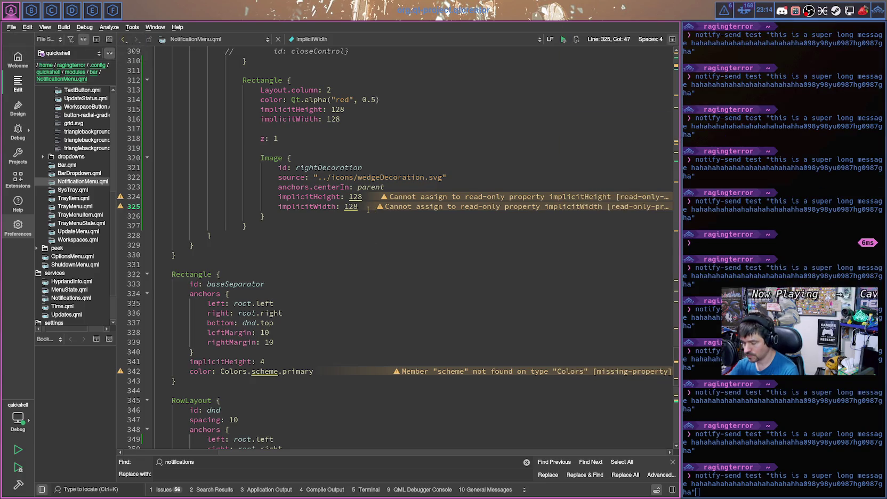
Step: Rename implicitHeight and implicitWidth to height and width, then save the file
key(Down)
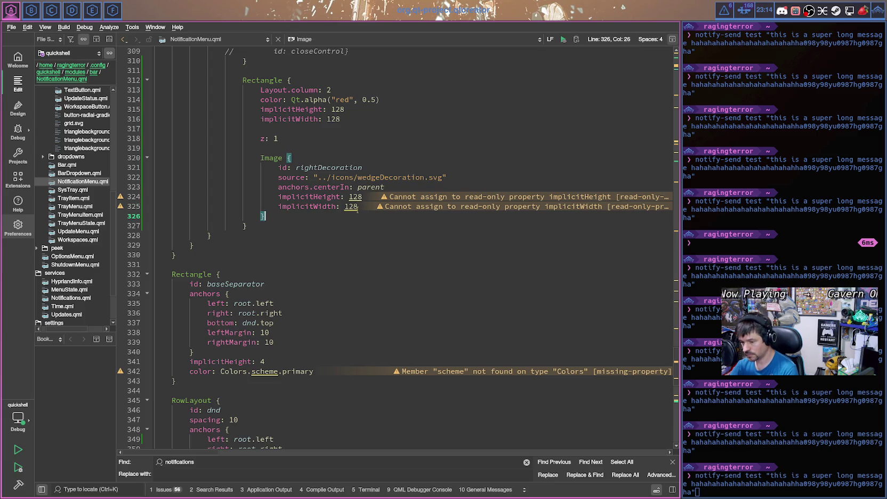
click(313, 198)
key(shift+Left)
key(shift+Left)
key(shift+Left)
key(shift+Left)
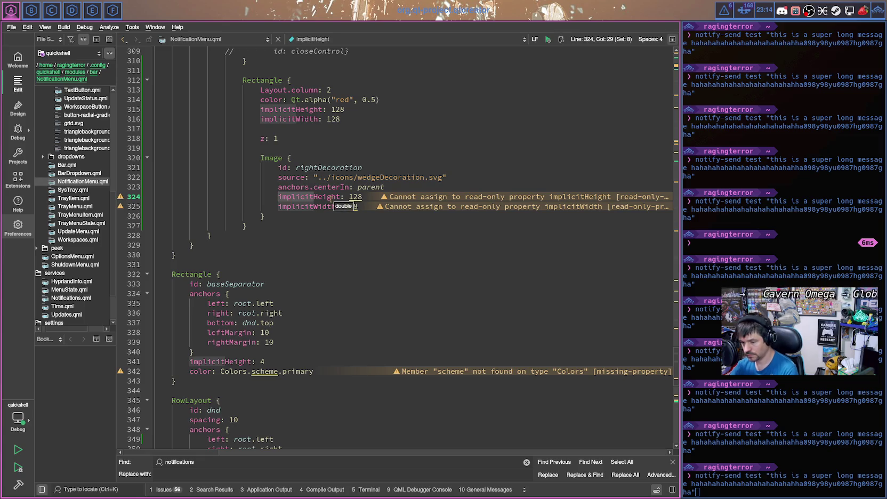
key(Delete)
key(Down)
key(Up)
key(Delete)
text(h)
key(Down)
key(BackSpace)
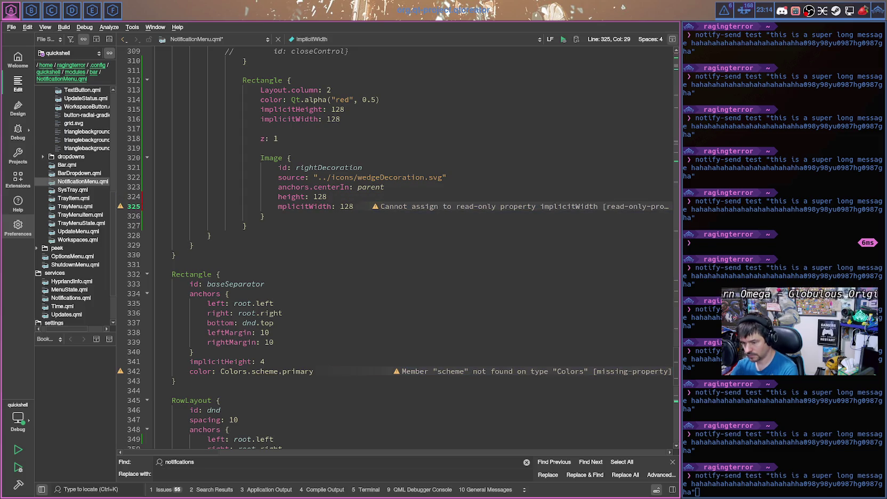
key(Delete)
key(Delete)
key(Delete)
key(Delete)
text(w)
key(ctrl+s)
Step: Check the alerts panel result and review the source and anchors.centerIn lines
click(724, 11)
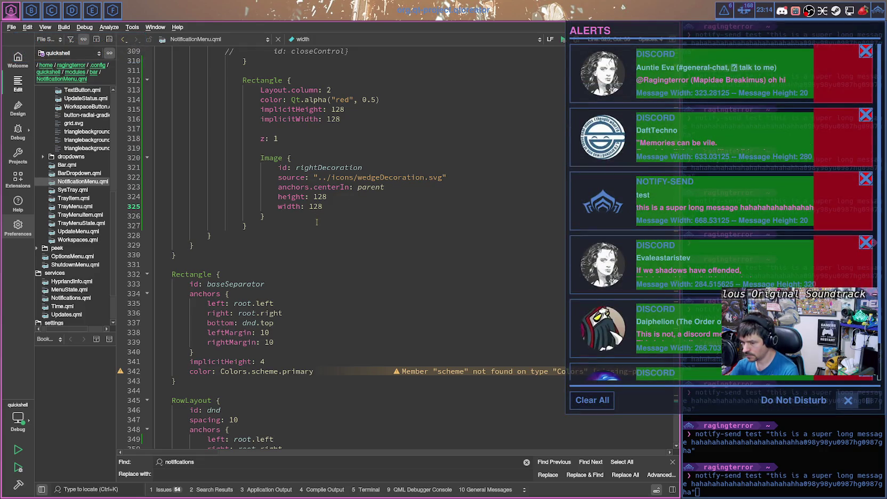
click(397, 177)
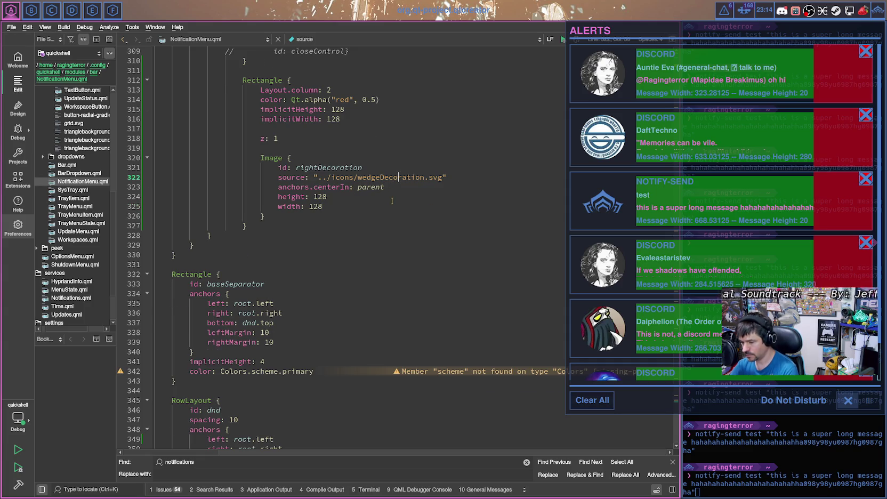
scroll(392, 201, up, 1)
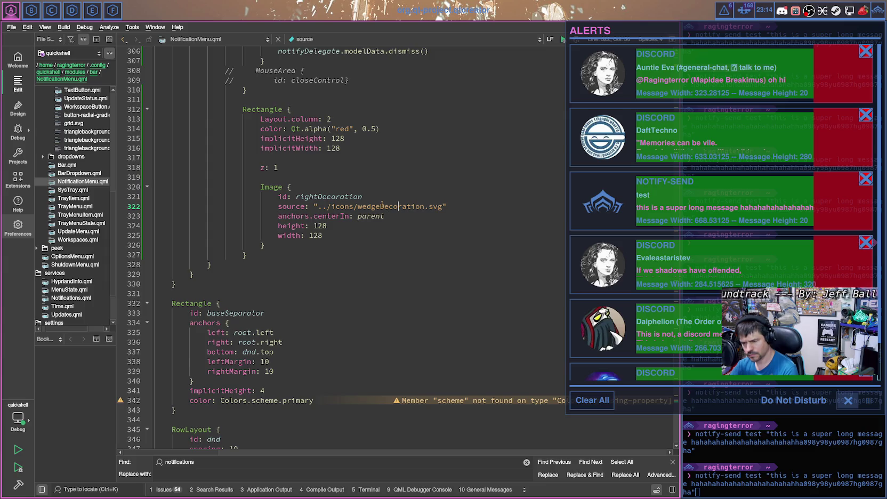
click(404, 208)
click(426, 213)
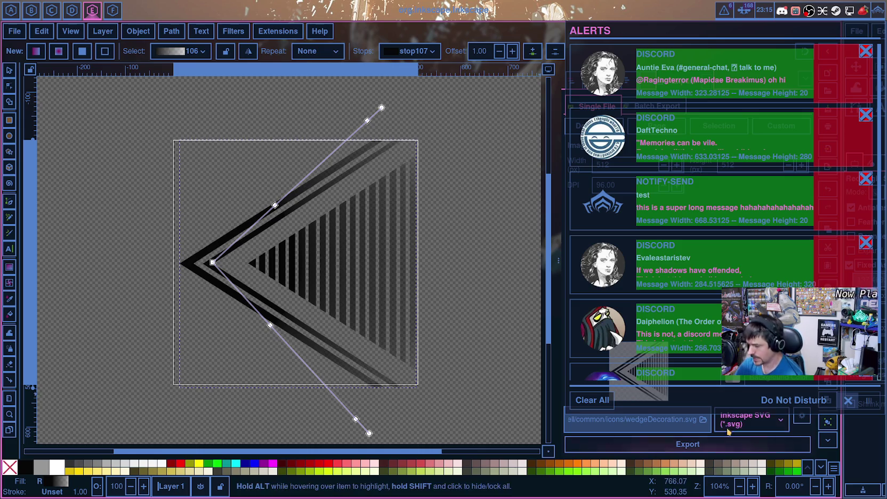
click(703, 421)
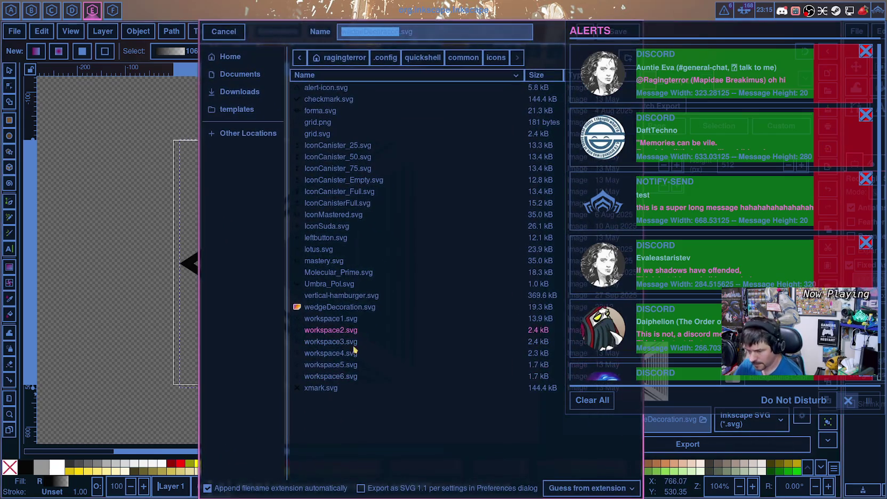
click(330, 318)
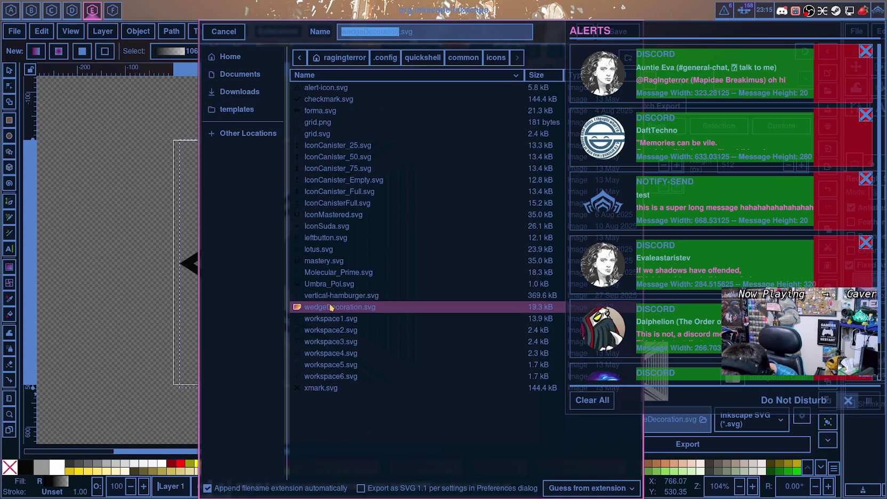
click(315, 310)
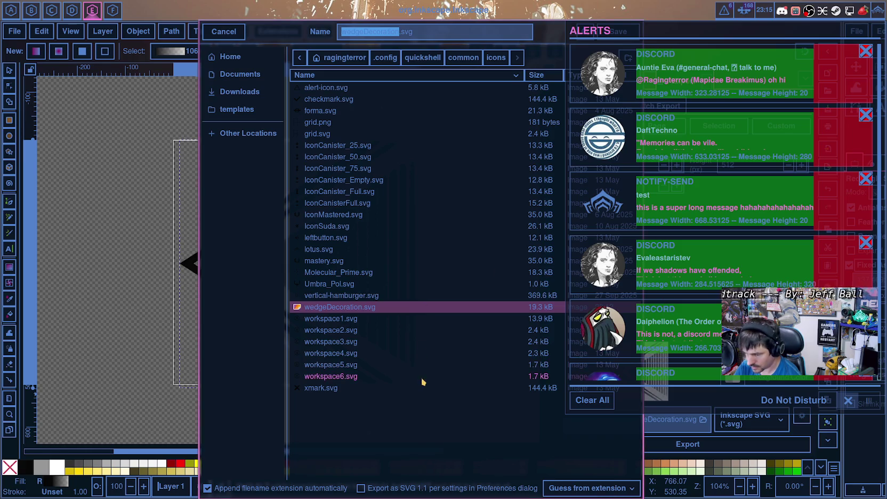
click(223, 32)
key(super+Left)
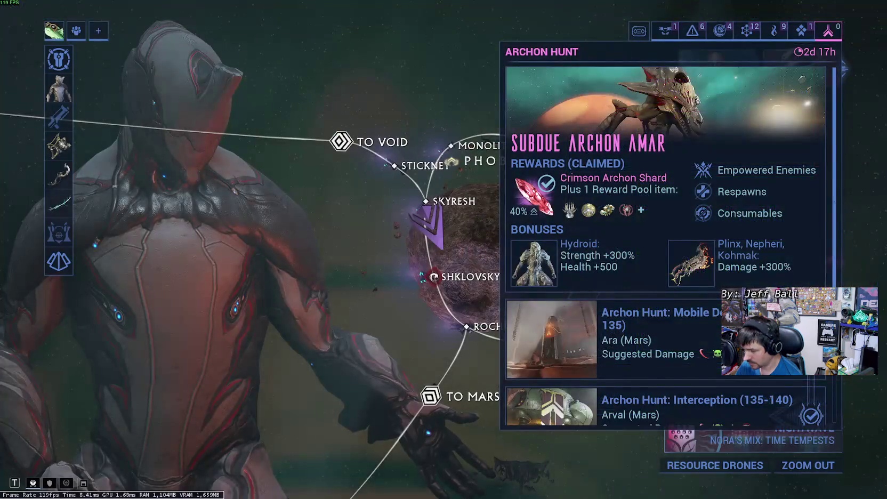
Step: Switch workspaces from Warframe back to the Qt Creator workspace
key(super+Left)
key(super+Left)
key(super+Right)
key(super+Right)
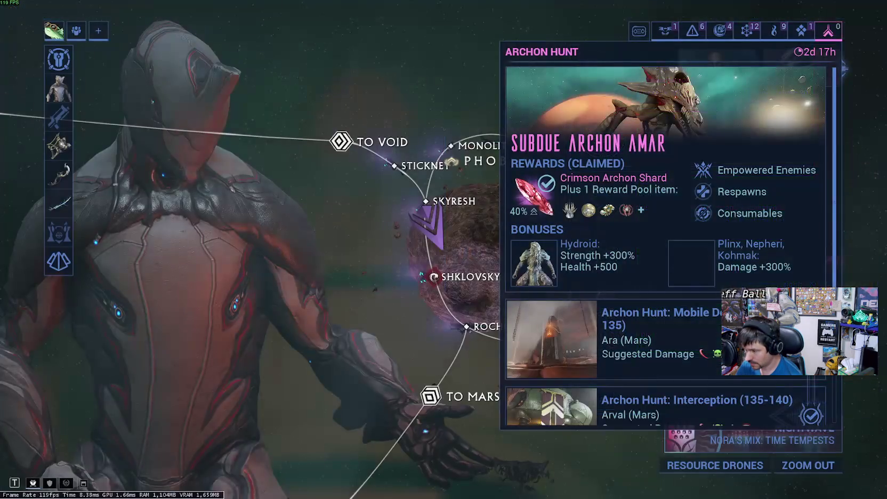
key(super+Left)
key(super+Left)
key(super+Left)
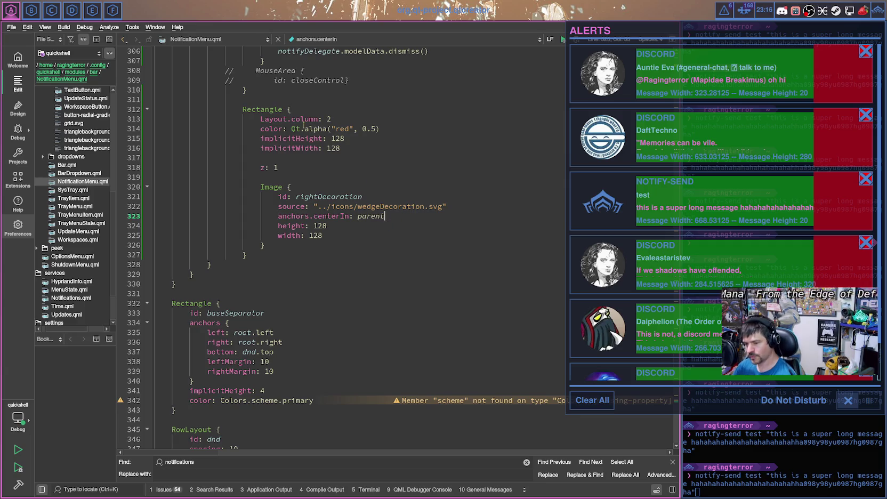
Step: Give the Rectangle 'id: rightBox', retarget the image's centerIn from parent to rightbox, and save
click(323, 107)
key(Return)
text(id: right)
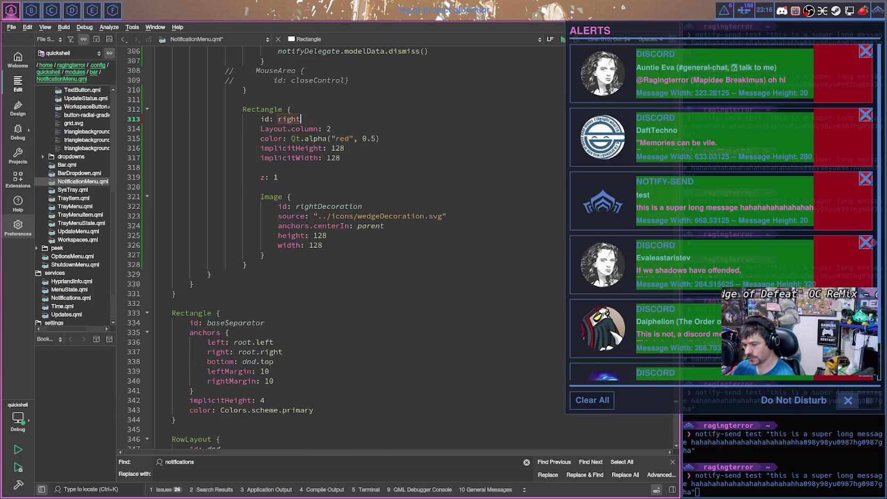
text(Box)
click(361, 226)
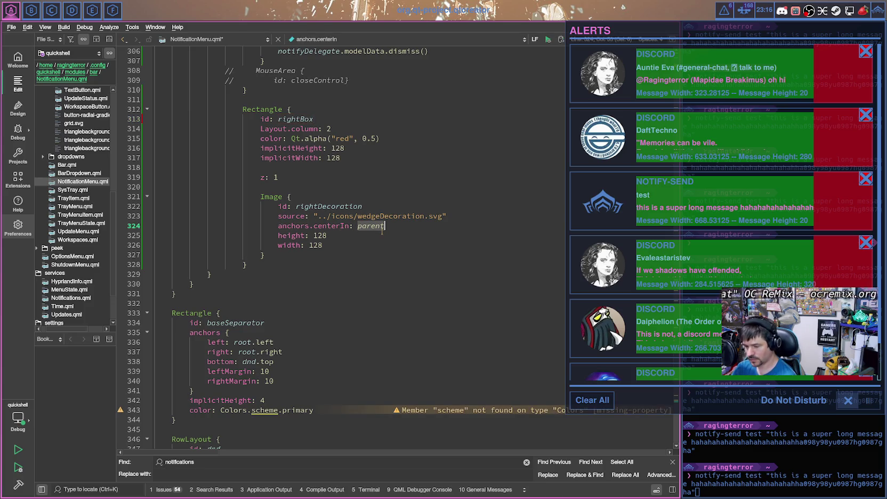
key(ctrl+BackSpace)
text(rightbox)
key(ctrl+s)
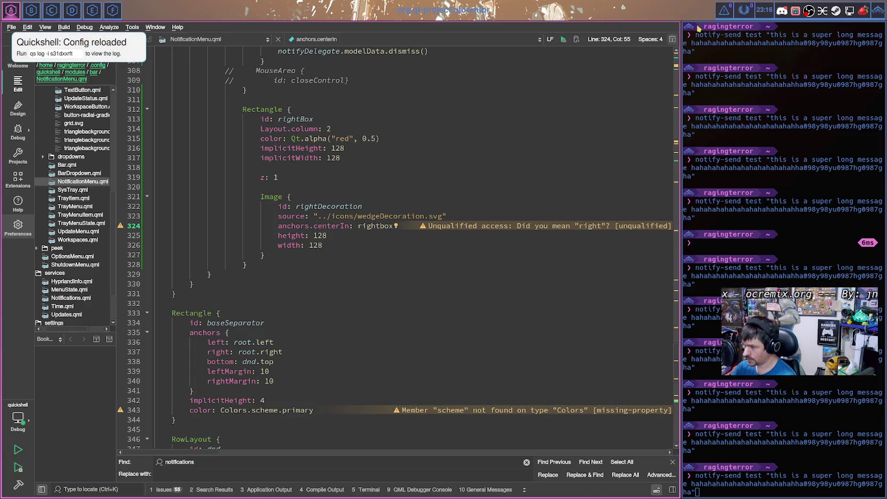
Step: Correct the centerIn target's capitalisation to rightBox and save to reload the config
click(724, 10)
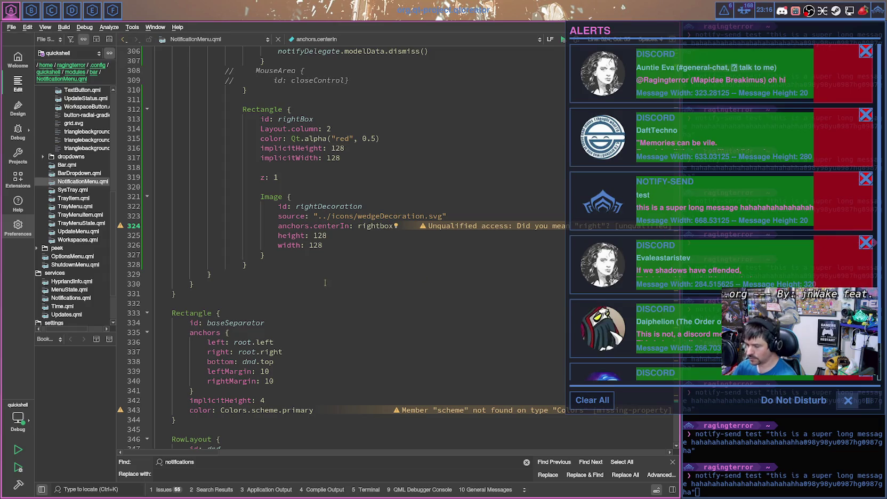
click(332, 246)
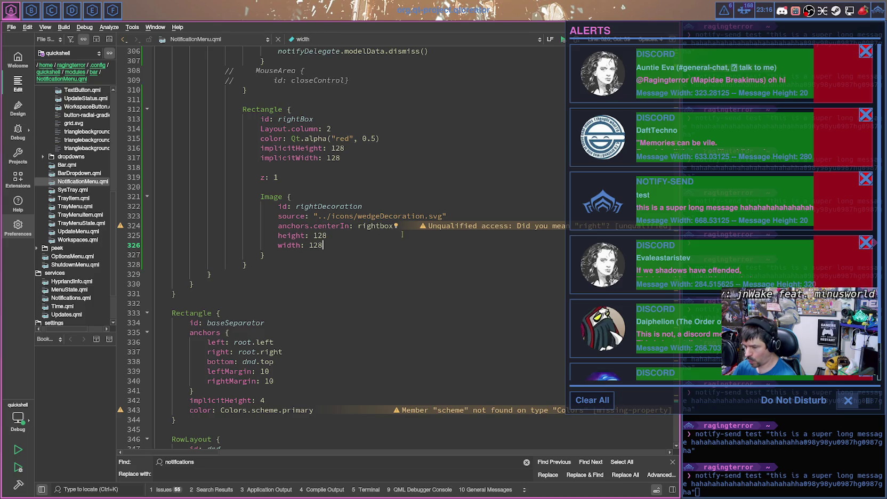
click(385, 225)
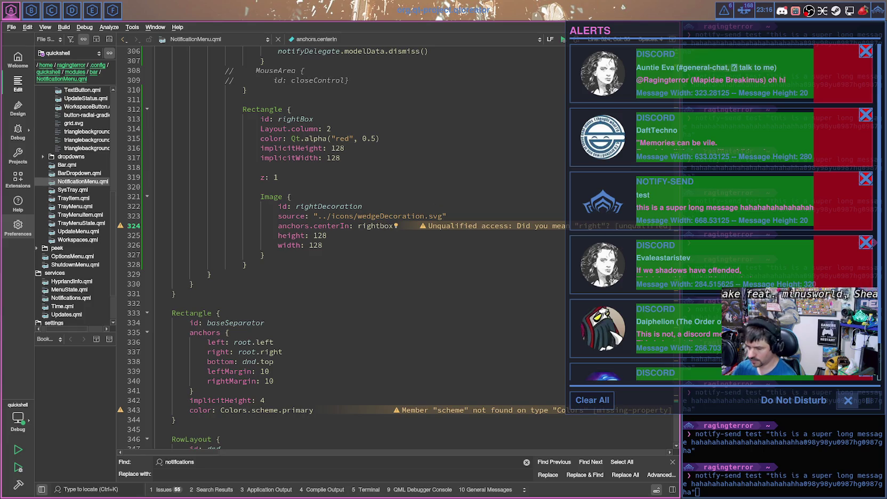
key(BackSpace)
text(B)
key(ctrl+s)
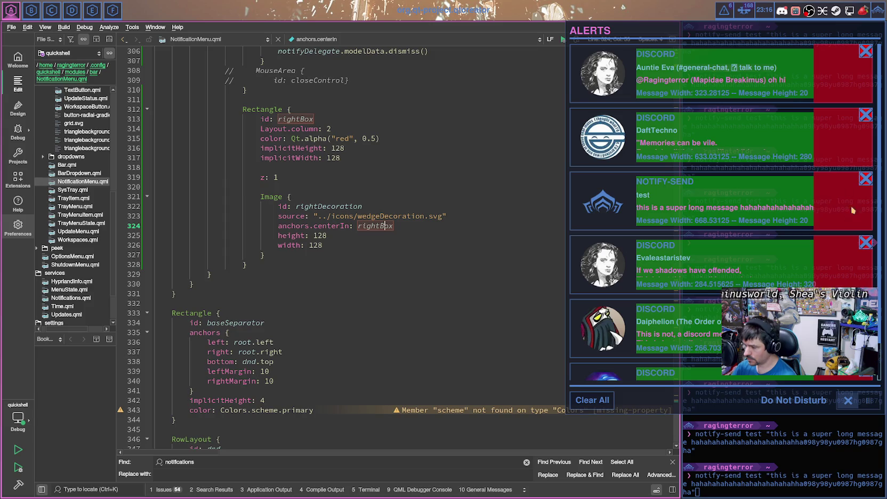
click(355, 255)
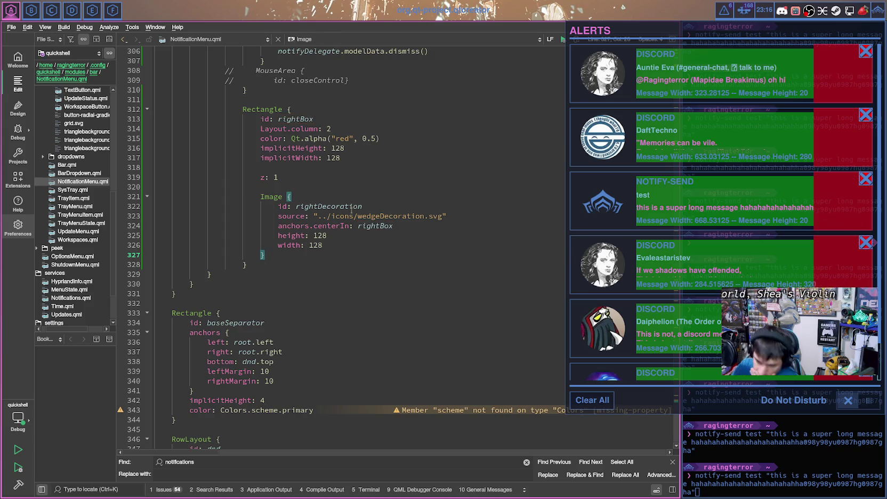
scroll(358, 217, up, 4)
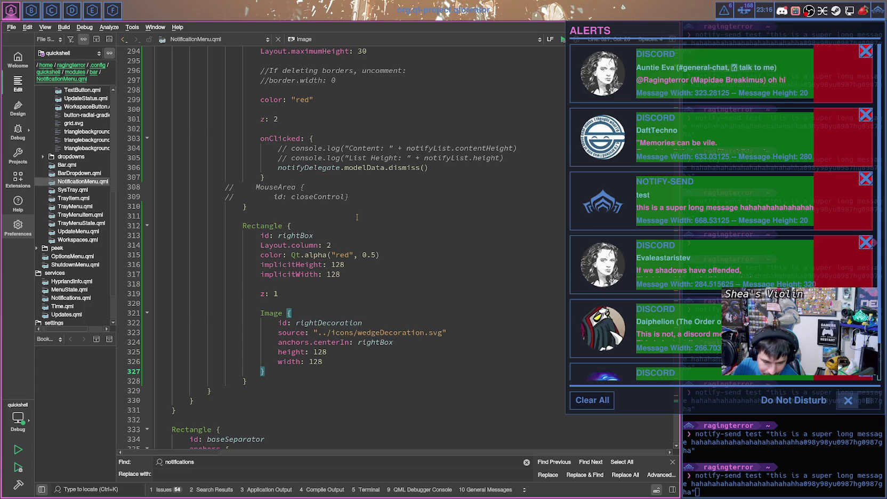
scroll(358, 213, up, 3)
scroll(462, 158, up, 4)
scroll(462, 158, up, 6)
scroll(461, 158, up, 5)
scroll(462, 160, up, 8)
scroll(458, 168, up, 8)
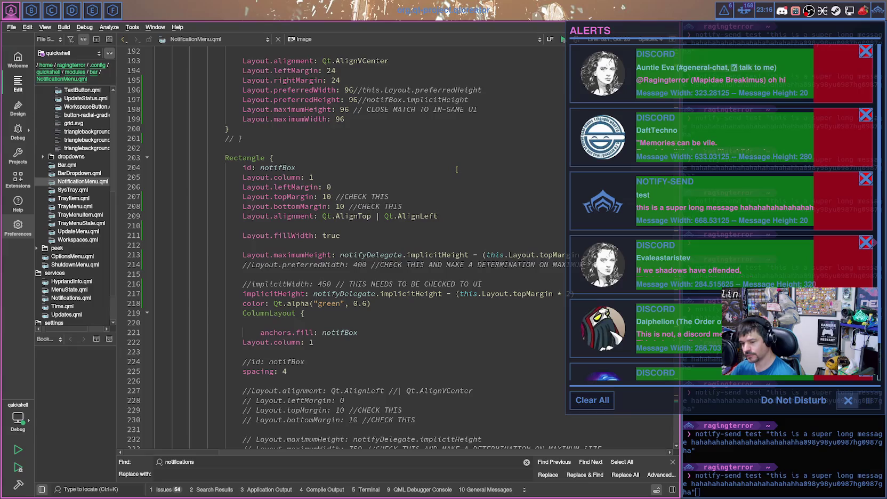
scroll(456, 170, up, 3)
scroll(456, 170, up, 4)
scroll(457, 170, up, 3)
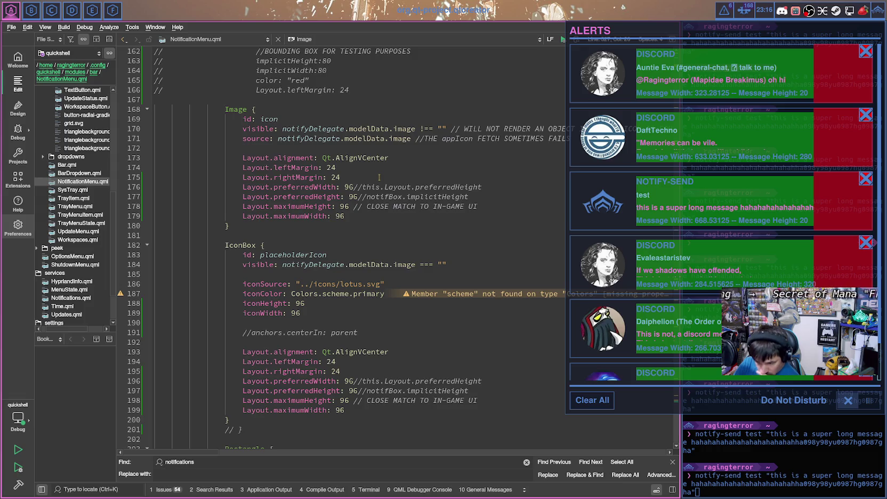
scroll(379, 177, up, 3)
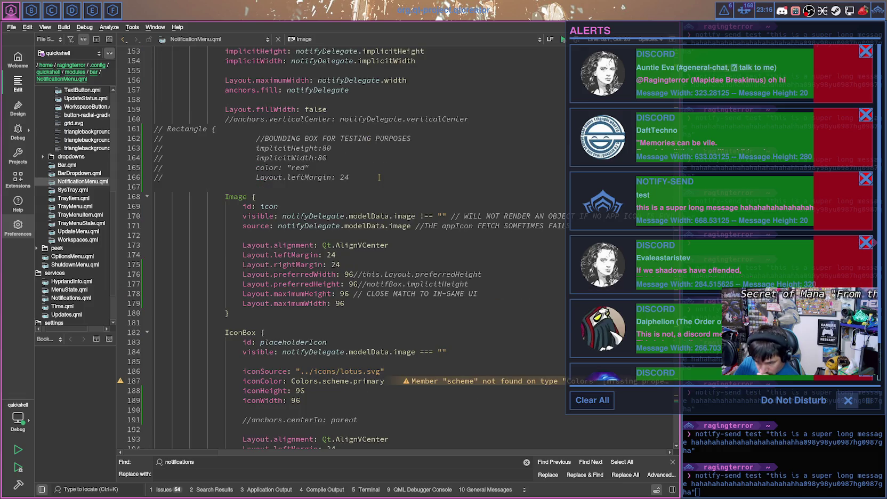
scroll(379, 177, down, 11)
scroll(379, 178, down, 11)
scroll(379, 178, down, 11)
scroll(378, 180, down, 11)
scroll(379, 179, down, 2)
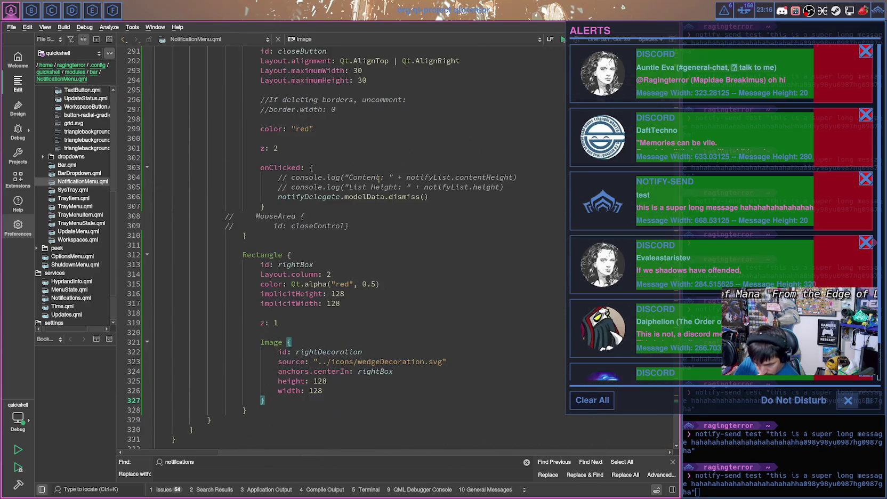
scroll(369, 190, down, 3)
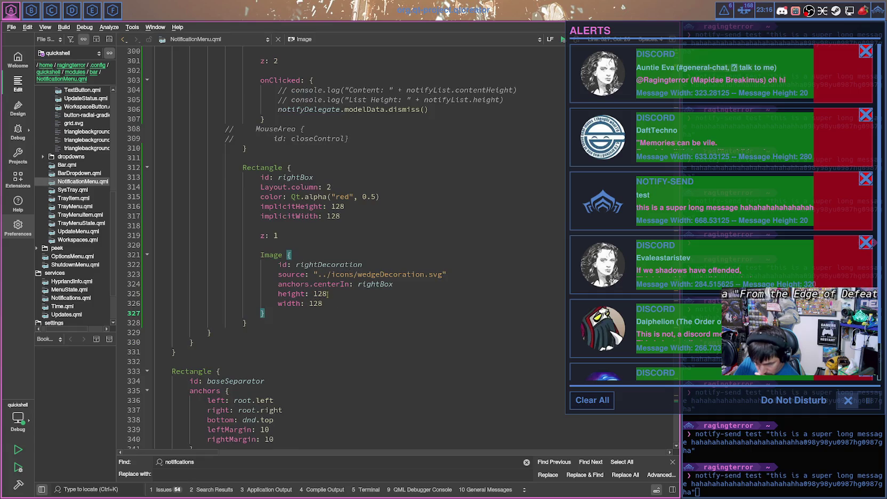
Step: Change the image's anchors.centerIn to anchors.fill, delete its height and width lines, and save
mouse_move(329, 304)
mouse_down()
mouse_move(278, 293)
mouse_move(350, 284)
mouse_up()
text(fill)
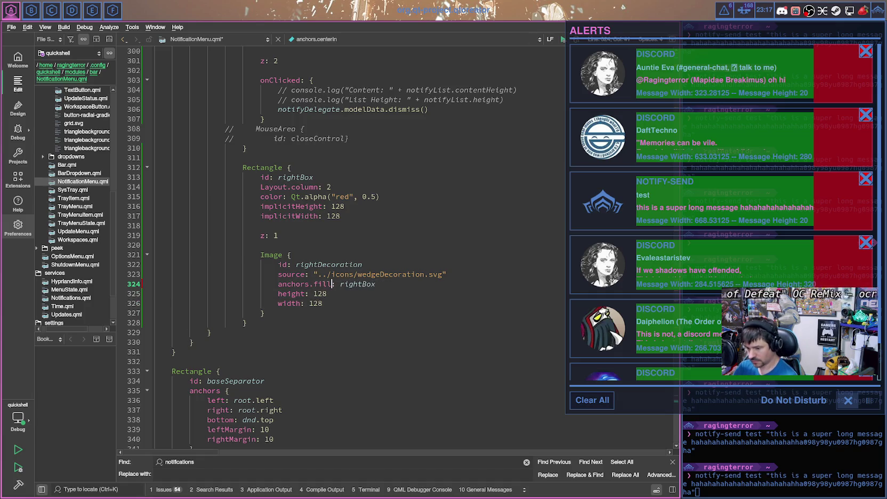
key(Down)
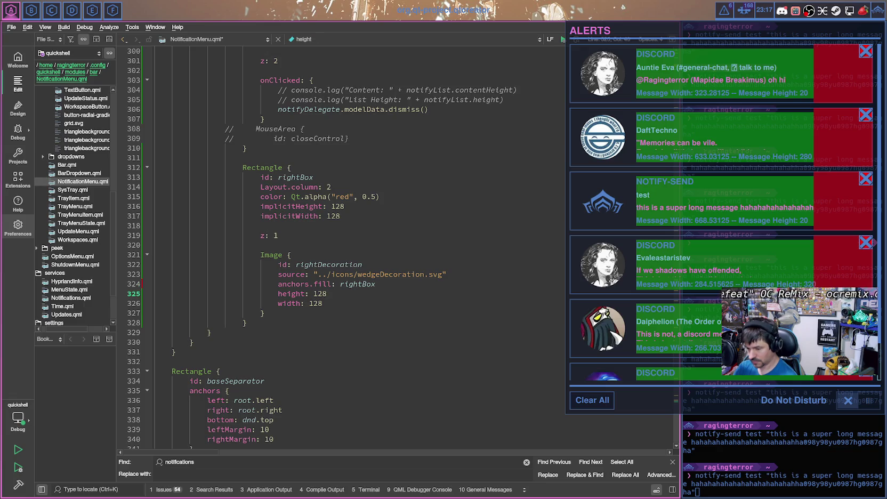
key(shift+End)
key(shift+Down)
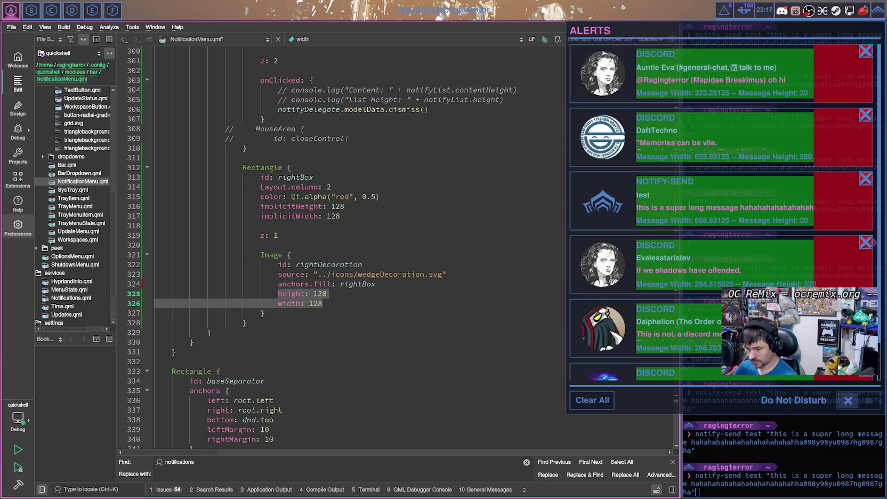
key(BackSpace)
key(ctrl+s)
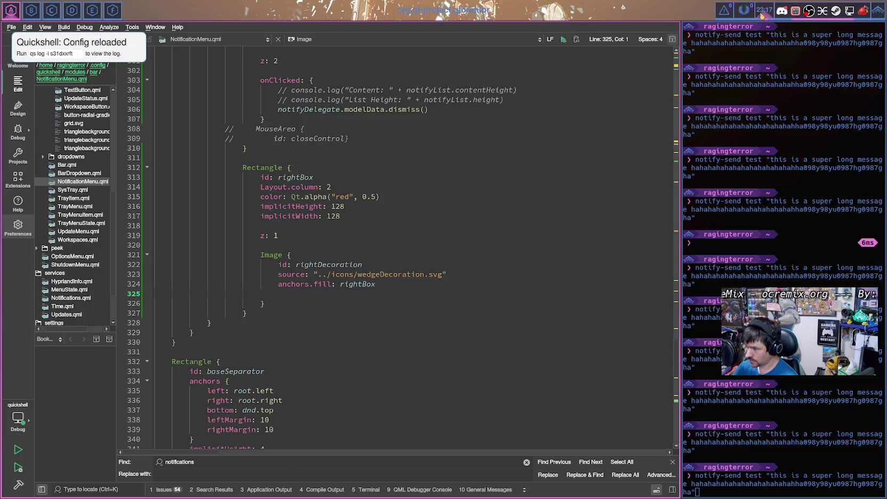
Step: Reopen the alerts panel and scroll through the notifications to check the decoration
click(731, 12)
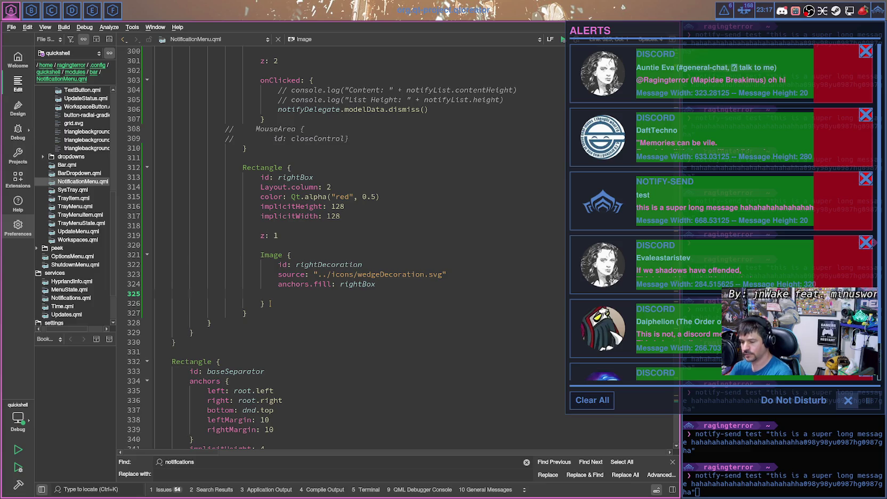
scroll(288, 298, up, 7)
scroll(346, 283, up, 8)
scroll(411, 262, up, 7)
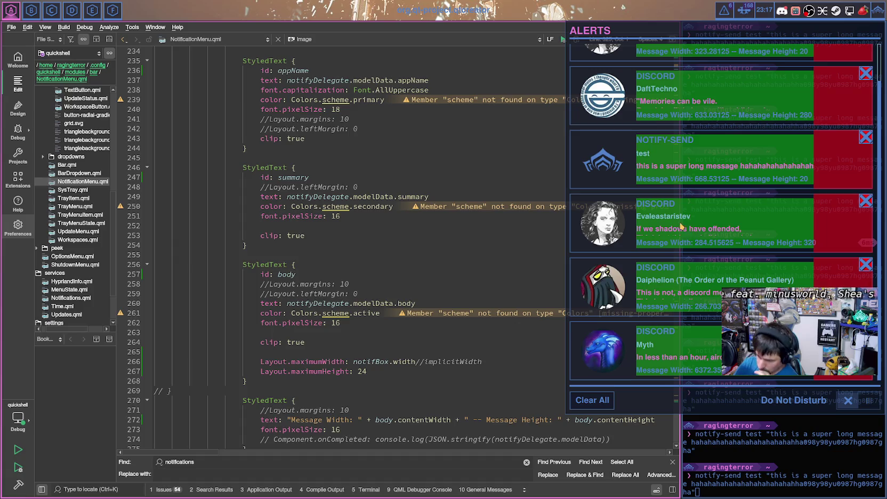
scroll(428, 344, down, 1)
scroll(428, 344, down, 4)
scroll(416, 328, down, 5)
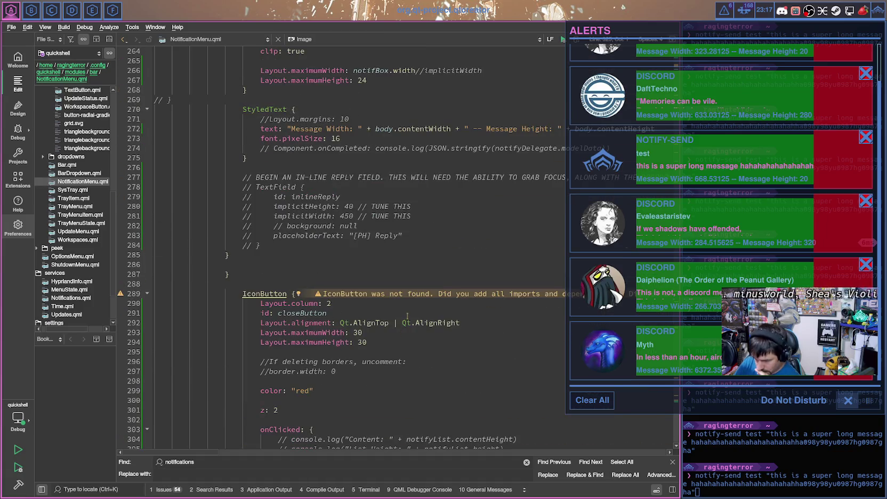
scroll(405, 265, down, 1)
scroll(400, 288, down, 10)
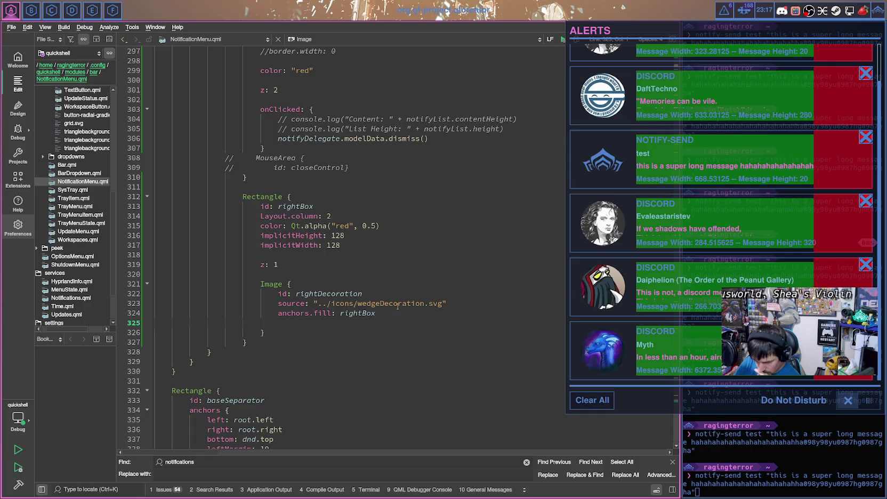
scroll(397, 309, up, 8)
scroll(398, 309, up, 5)
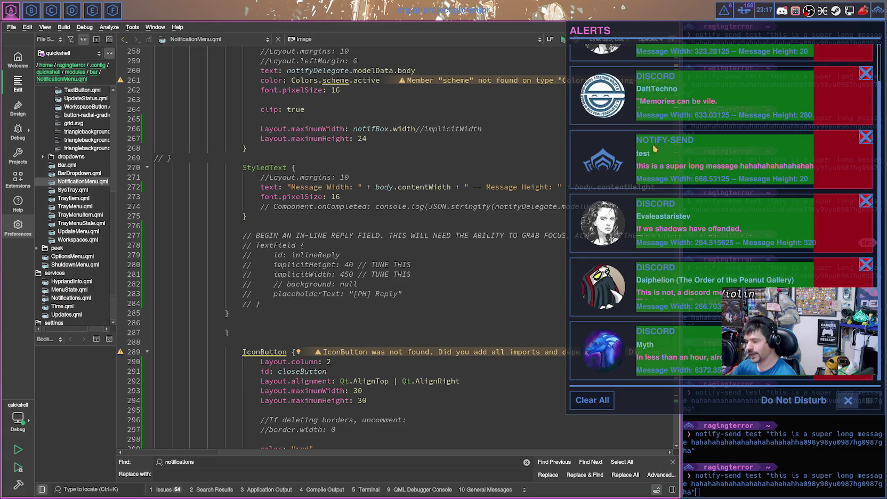
scroll(393, 380, down, 4)
scroll(393, 264, down, 2)
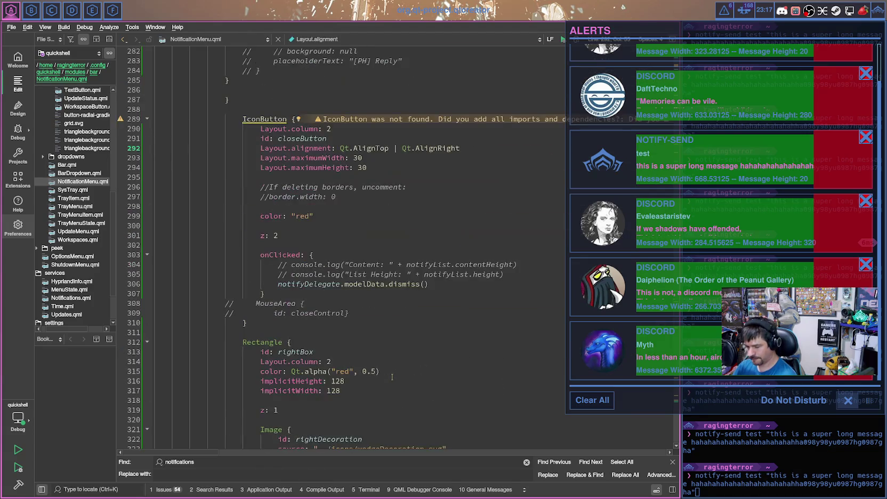
scroll(393, 374, down, 8)
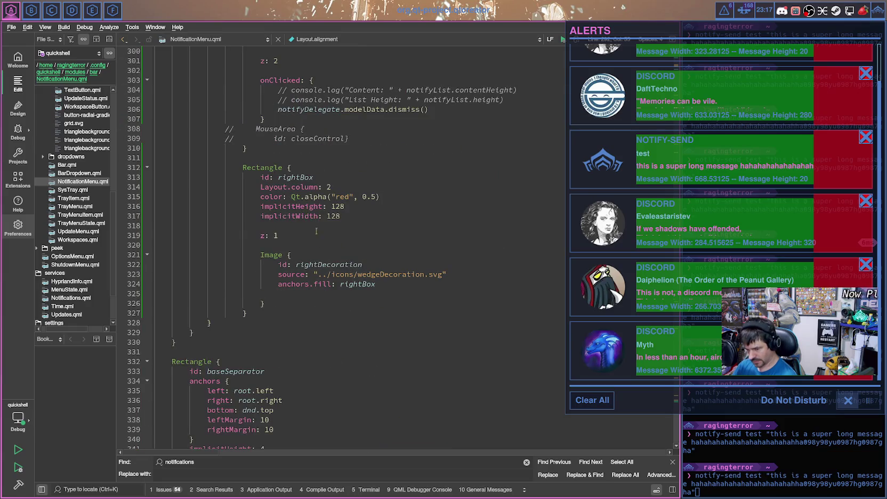
click(391, 286)
key(Return)
key(BackSpace)
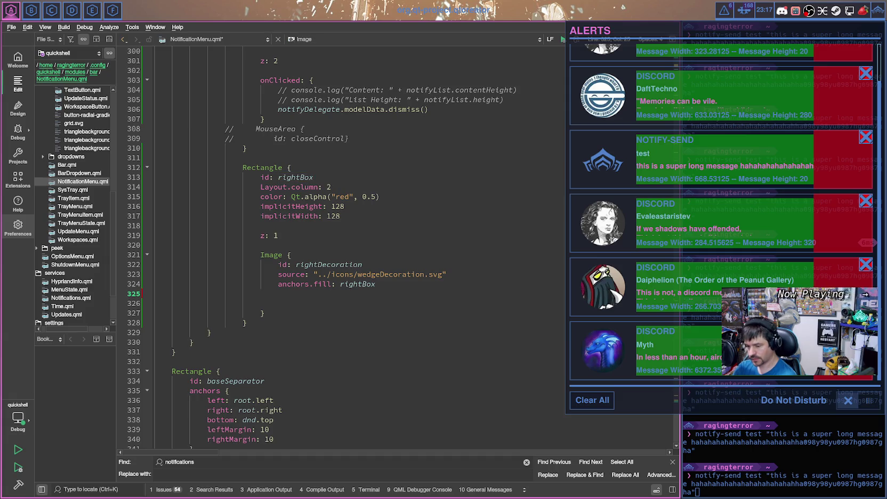
key(Tab)
text(fi)
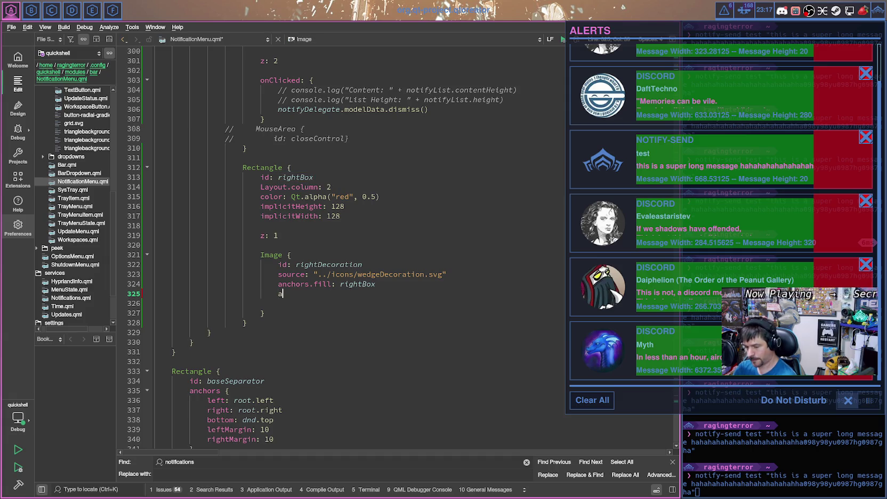
text(llmode)
key(BackSpace)
key(BackSpace)
key(BackSpace)
key(BackSpace)
key(BackSpace)
key(BackSpace)
key(BackSpace)
key(BackSpace)
text(anchors.fillm)
text(m)
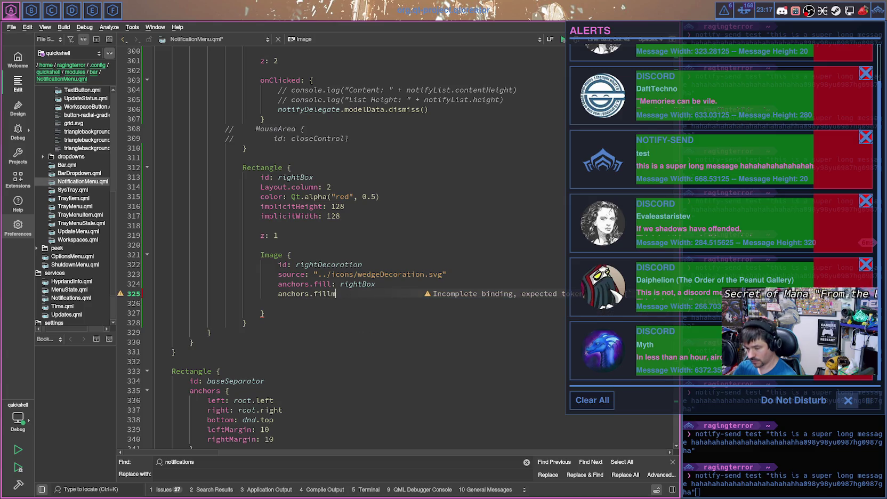
key(BackSpace)
key(BackSpace)
key(BackSpace)
key(BackSpace)
key(BackSpace)
key(BackSpace)
key(BackSpace)
text(image.fi)
key(BackSpace)
key(BackSpace)
key(BackSpace)
key(BackSpace)
key(BackSpace)
key(BackSpace)
key(BackSpace)
key(BackSpace)
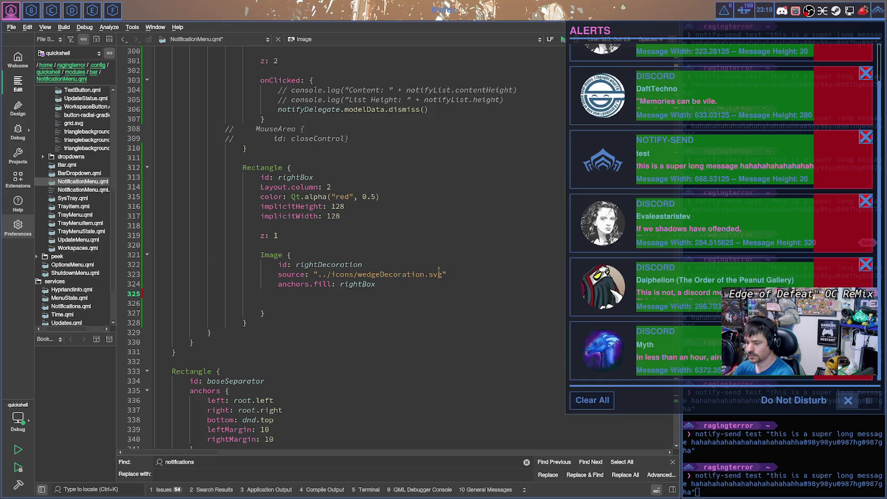
click(388, 285)
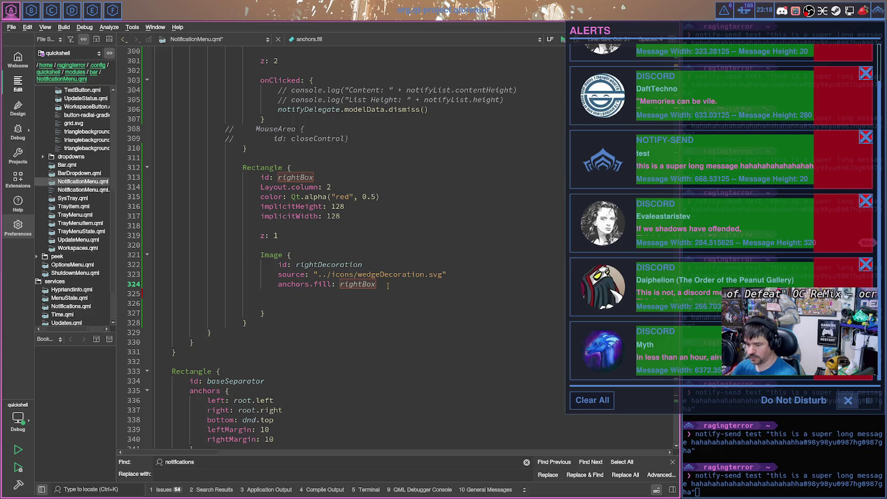
Step: Add sourceSize.width: 128 and sourceSize.height: 128 to the rightDecoration image and save
key(Return)
text(sourceSize.widt)
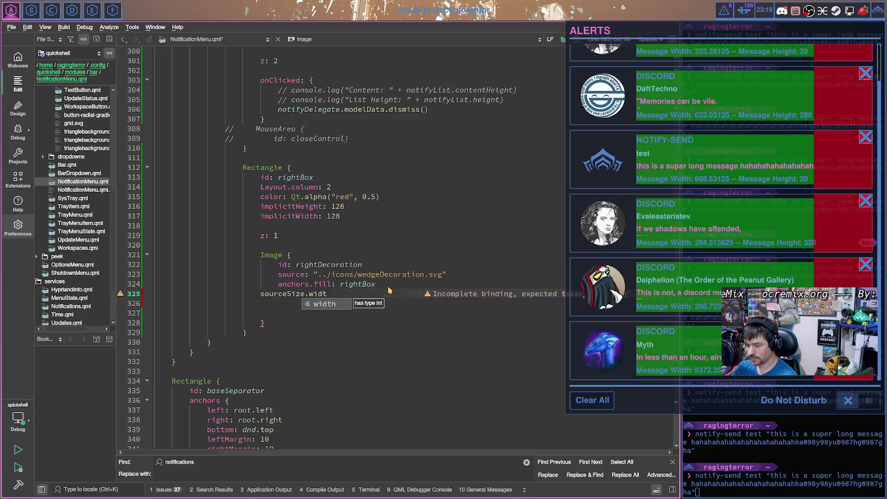
text(h: 128)
key(Return)
text(sourceSize.height)
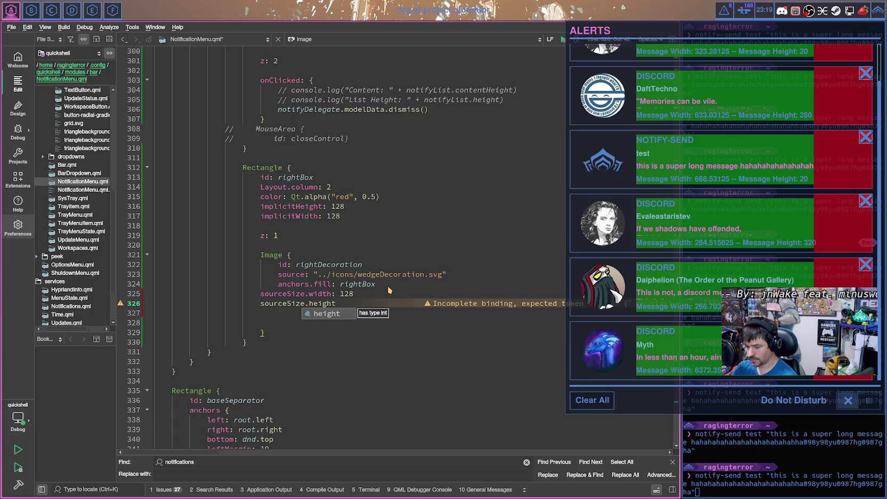
key(Return)
text(1298)
key(Left)
key(BackSpace)
key(Right)
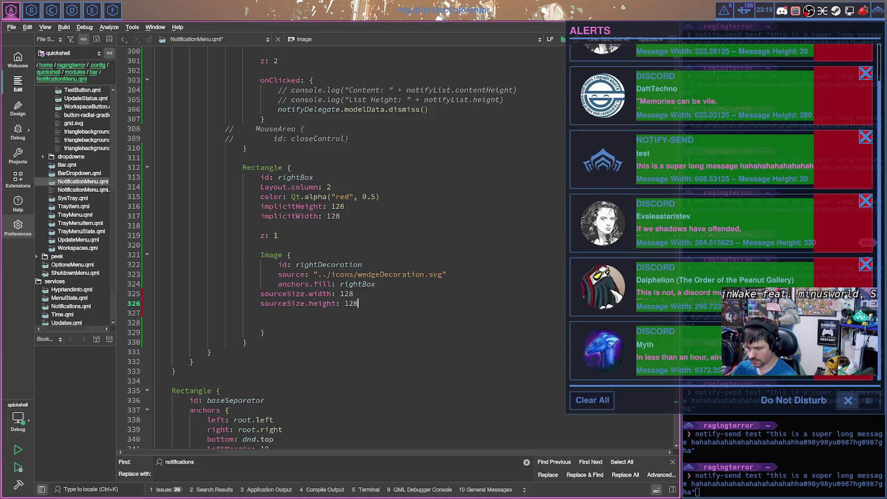
key(ctrl+s)
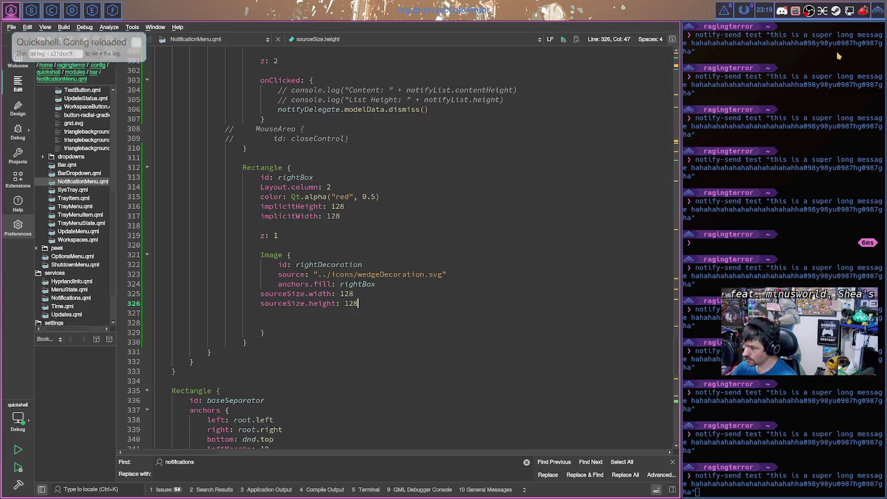
Step: Reopen the alerts panel from the top bar to check the decoration
click(878, 12)
click(878, 11)
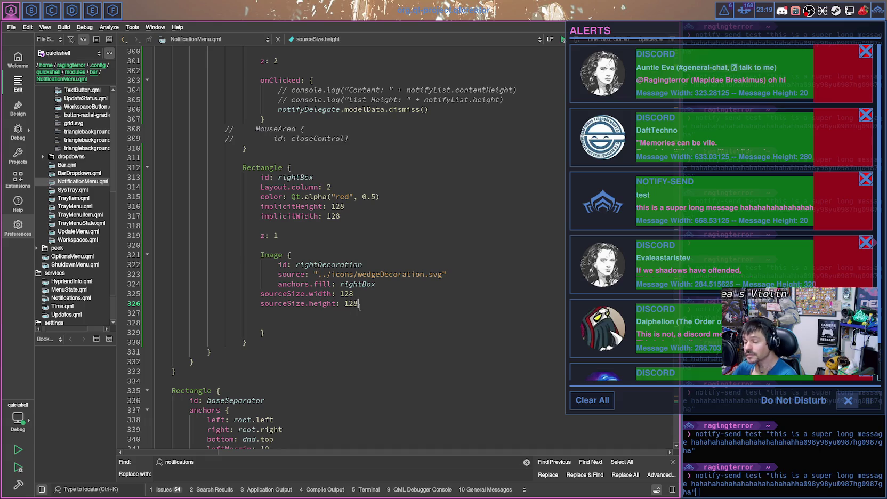
key(Return)
key(Return)
Step: Add z:2 below sourceSize.height and save
text(z:2)
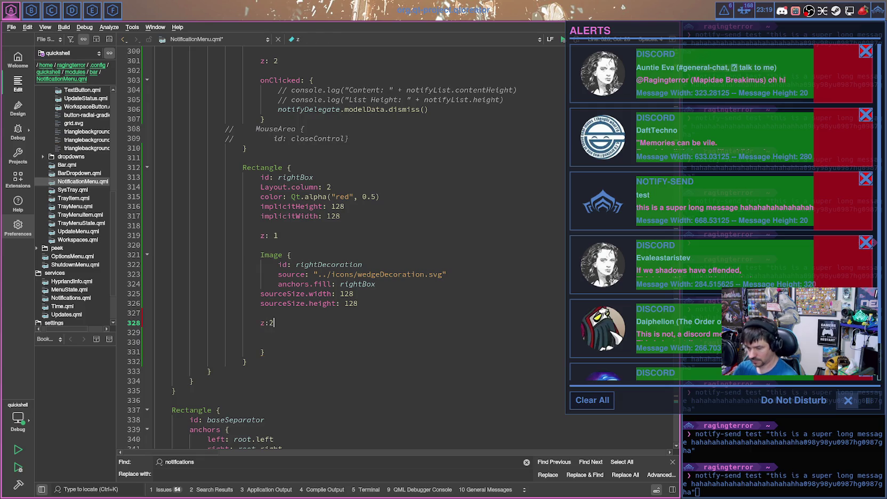
key(ctrl+s)
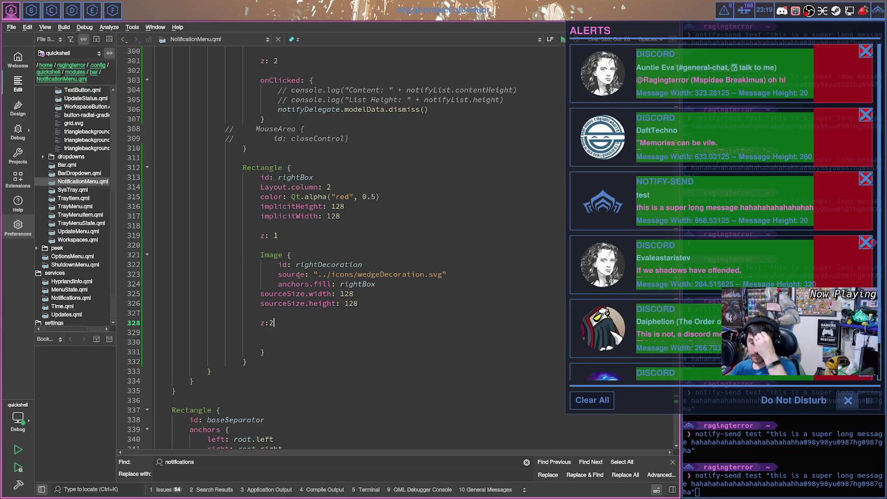
scroll(301, 278, up, 4)
scroll(301, 278, up, 5)
scroll(320, 320, down, 3)
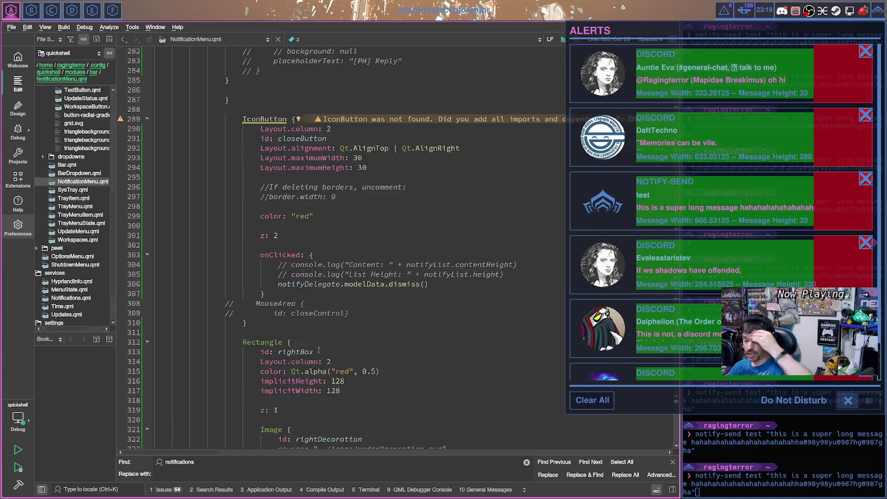
scroll(328, 354, down, 4)
Step: Add 'visible: true' at the top of the Image block, save, and reopen the alerts panel
click(291, 313)
key(Return)
text(visible: true)
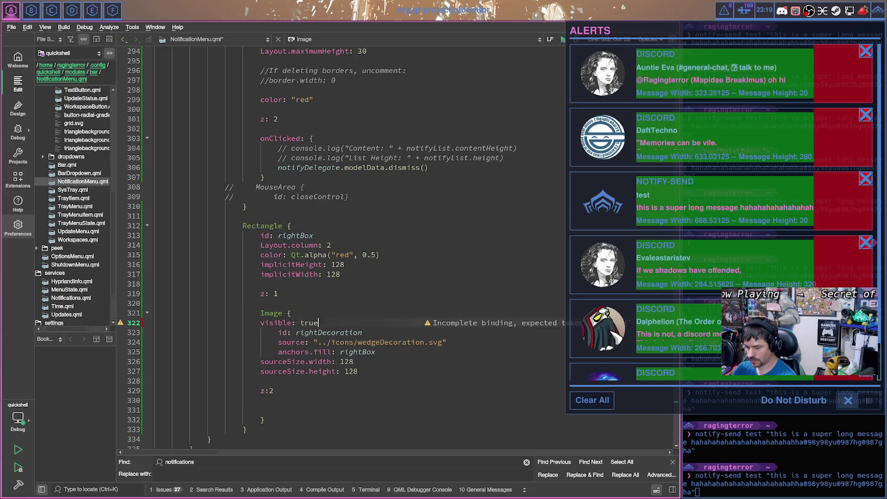
key(ctrl+s)
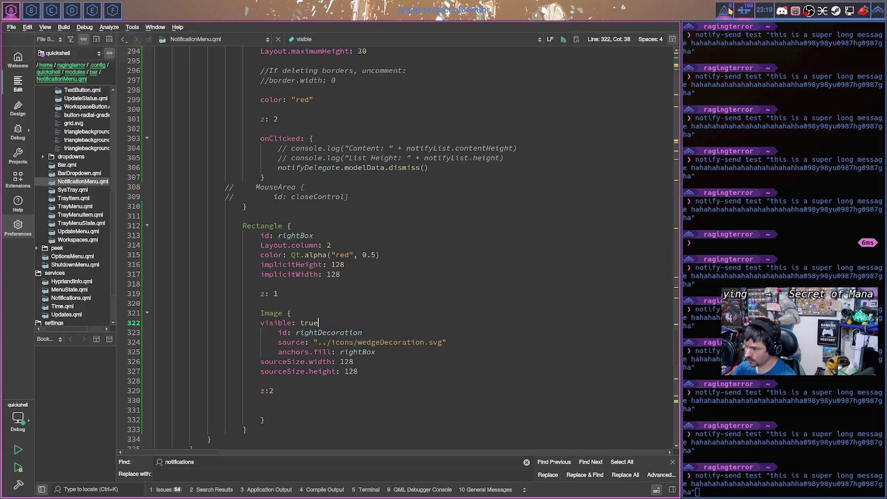
click(725, 10)
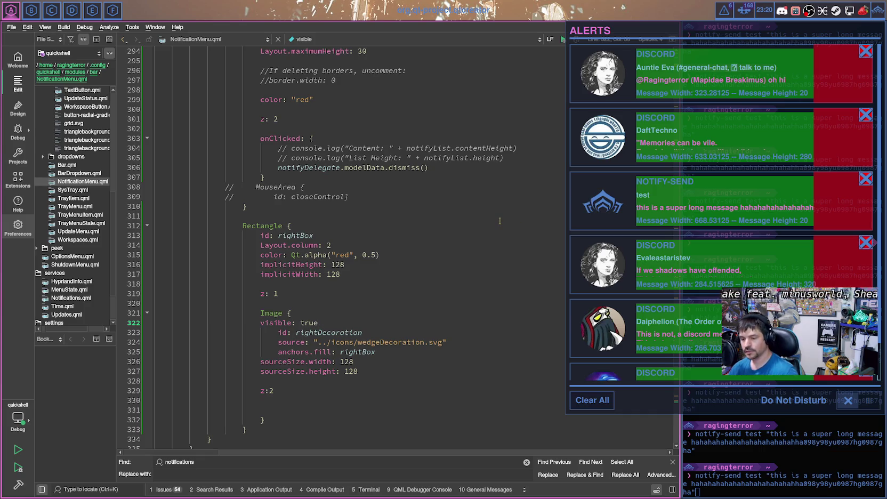
scroll(318, 321, up, 3)
scroll(83, 192, up, 3)
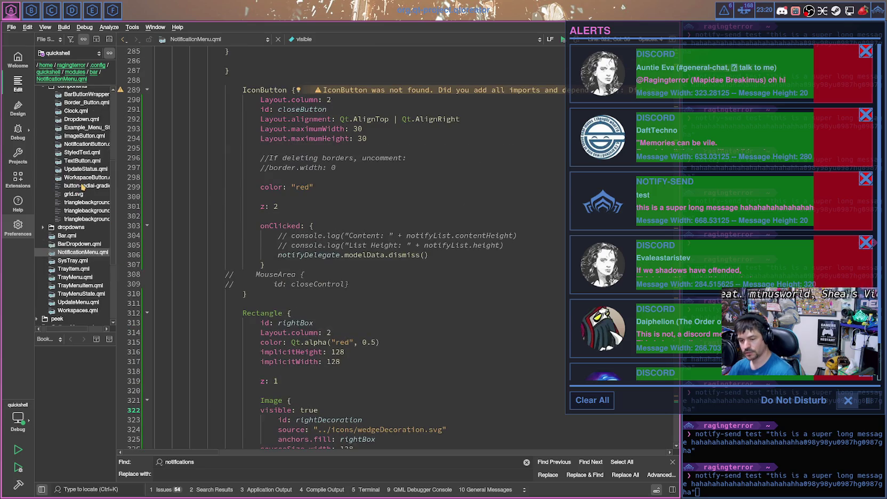
scroll(83, 185, up, 1)
scroll(401, 434, up, 7)
scroll(384, 384, up, 9)
scroll(368, 331, up, 9)
scroll(345, 279, up, 8)
scroll(345, 279, up, 13)
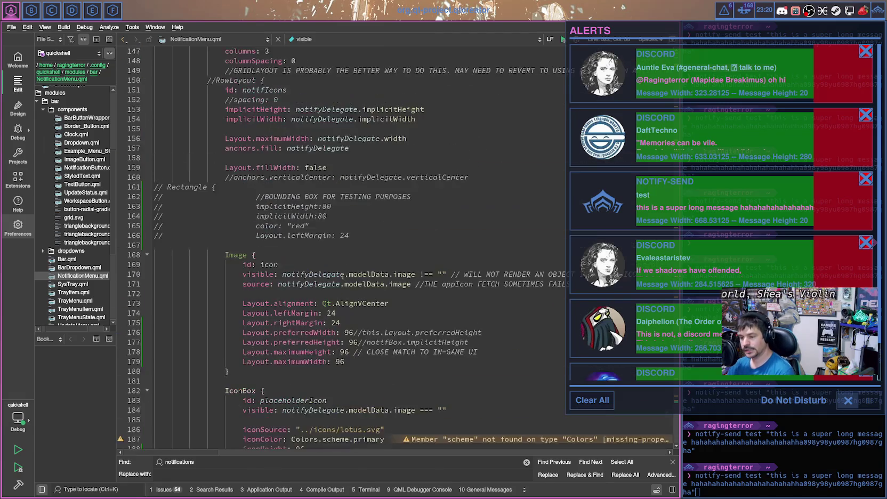
scroll(314, 255, up, 12)
scroll(303, 204, up, 2)
scroll(303, 204, up, 1)
scroll(299, 234, down, 7)
scroll(291, 278, down, 20)
scroll(291, 279, down, 10)
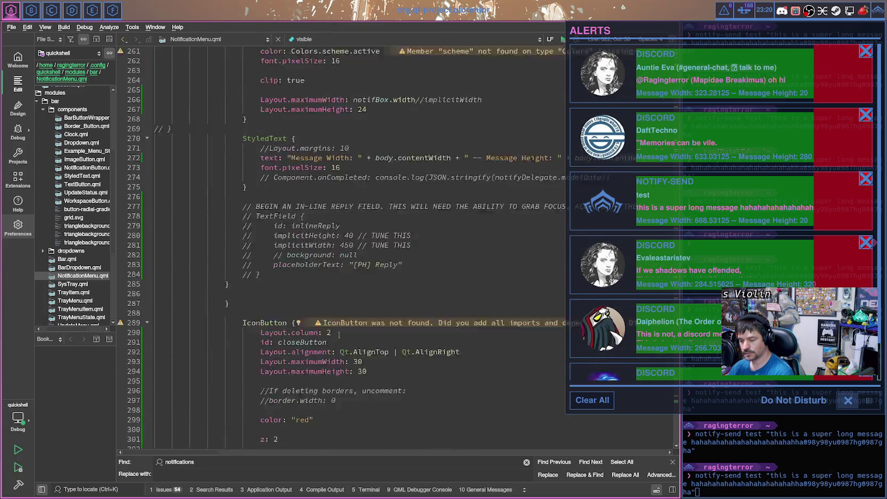
scroll(319, 245, down, 17)
scroll(353, 212, down, 8)
scroll(350, 209, down, 4)
scroll(339, 256, down, 2)
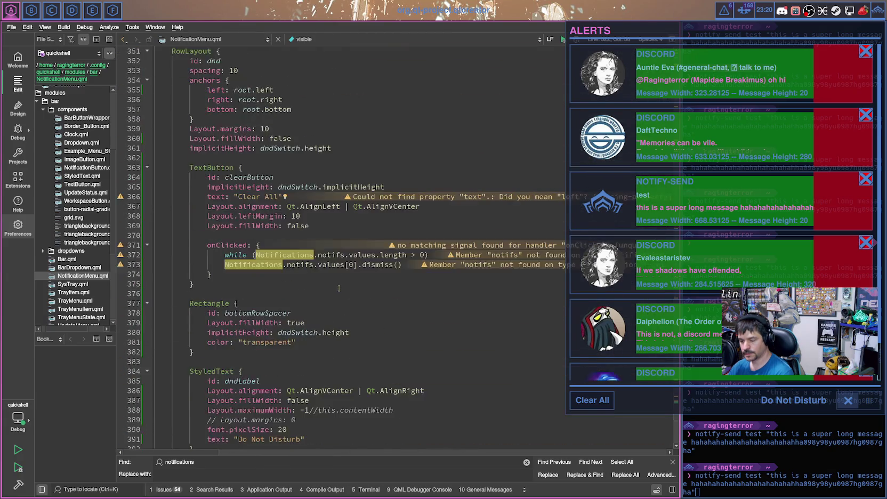
scroll(320, 246, up, 12)
scroll(266, 224, up, 12)
scroll(213, 203, up, 11)
scroll(160, 186, up, 2)
scroll(109, 172, up, 1)
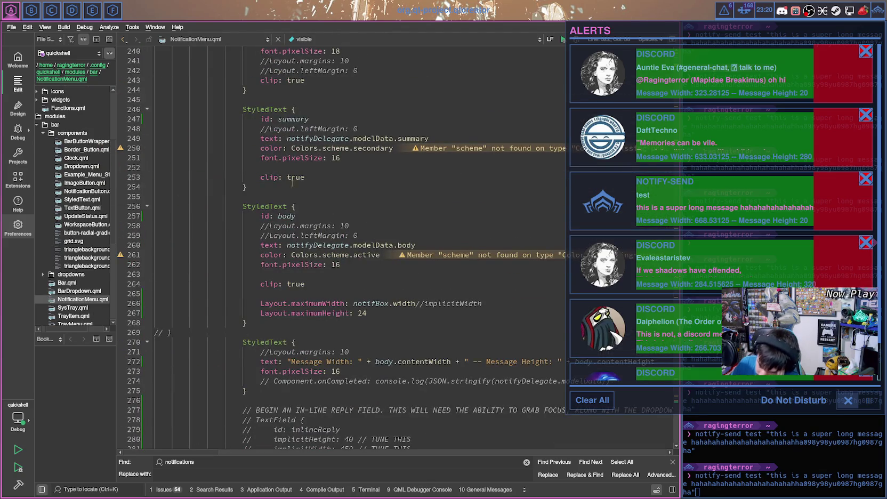
scroll(352, 234, up, 8)
scroll(347, 234, up, 8)
scroll(335, 233, up, 7)
scroll(326, 233, up, 1)
scroll(323, 229, up, 4)
scroll(315, 210, down, 5)
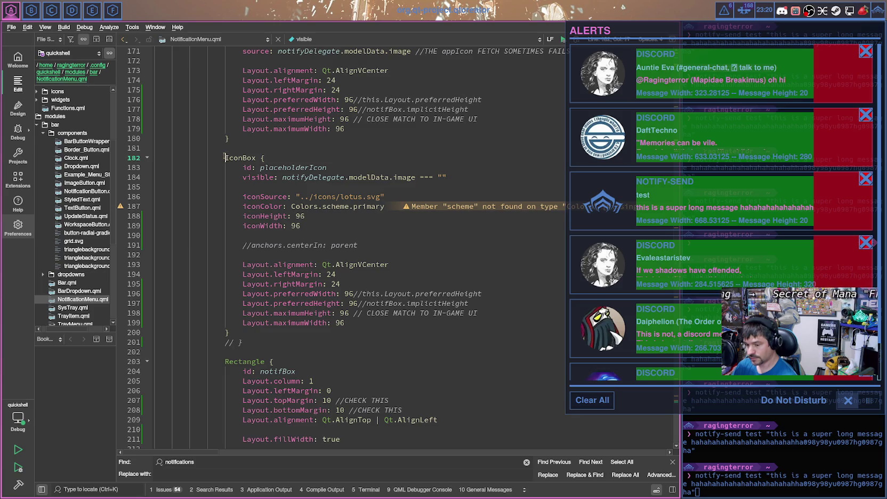
drag(224, 158, 257, 157)
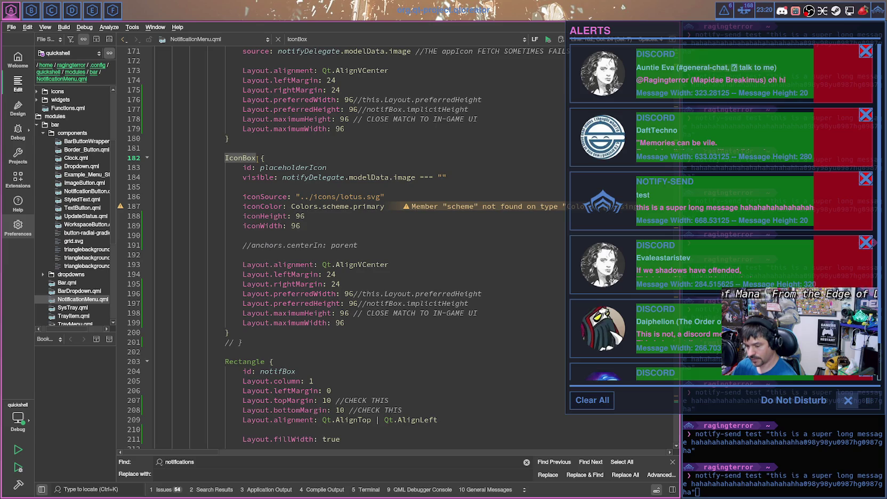
key(Right)
key(Right)
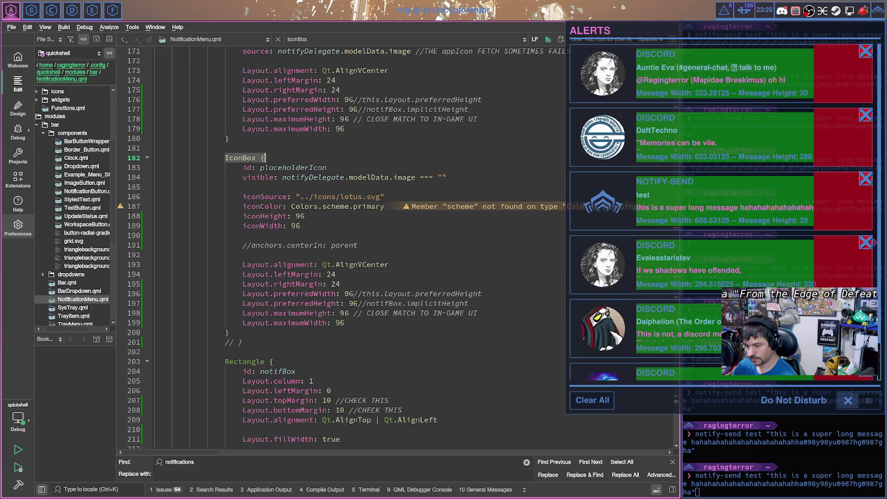
key(Left)
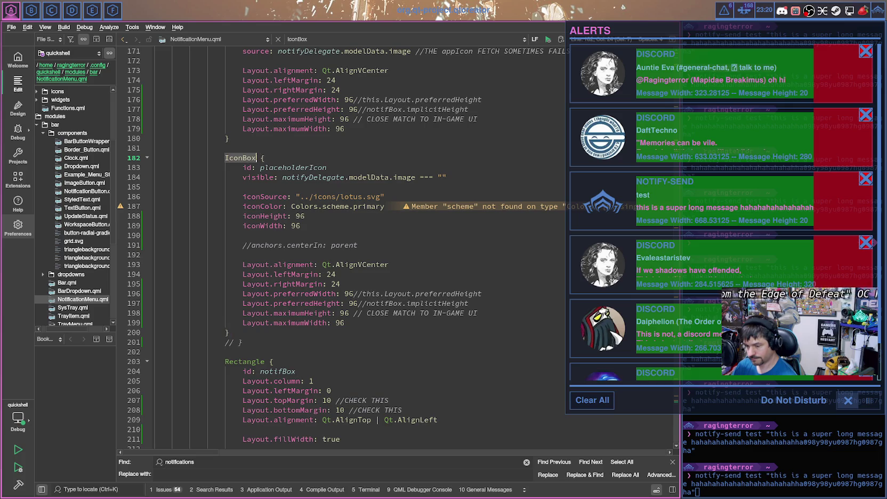
scroll(205, 303, down, 15)
scroll(205, 303, down, 17)
scroll(205, 303, down, 14)
scroll(205, 302, down, 8)
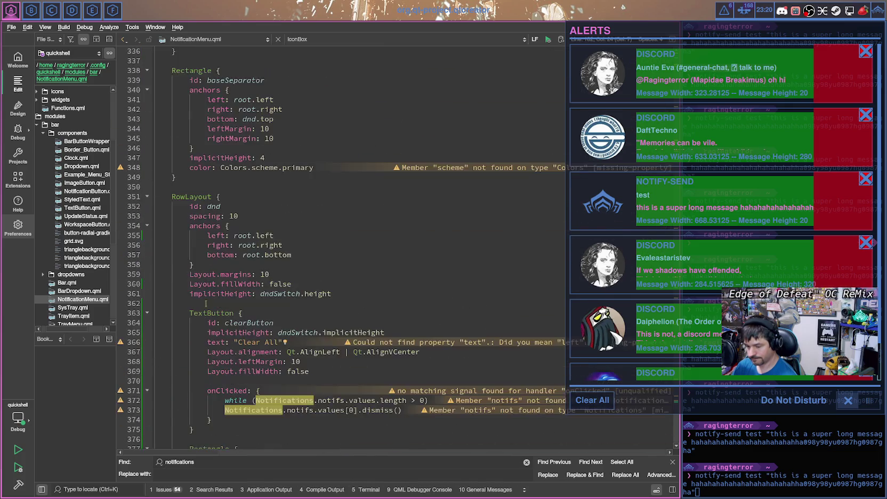
scroll(266, 342, down, 9)
scroll(256, 320, down, 4)
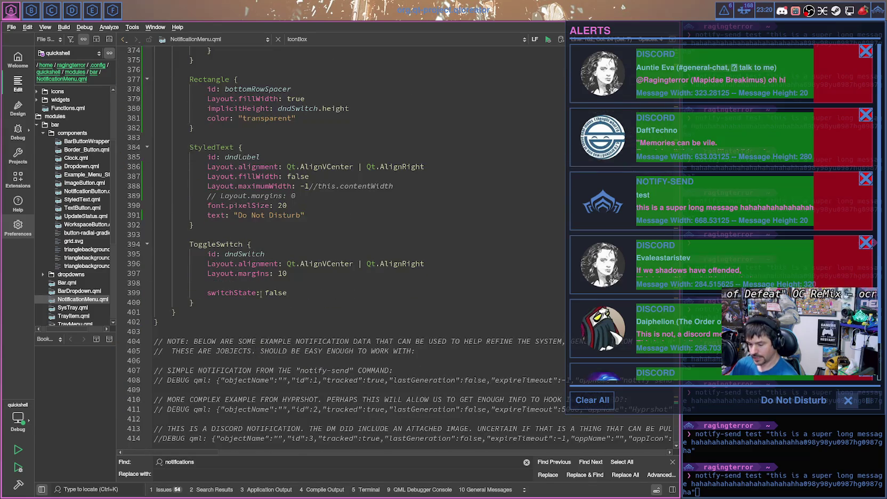
scroll(253, 303, up, 7)
scroll(253, 307, up, 6)
scroll(256, 312, up, 2)
scroll(257, 317, up, 3)
scroll(259, 322, up, 2)
scroll(262, 342, down, 19)
scroll(264, 362, down, 2)
scroll(268, 392, up, 8)
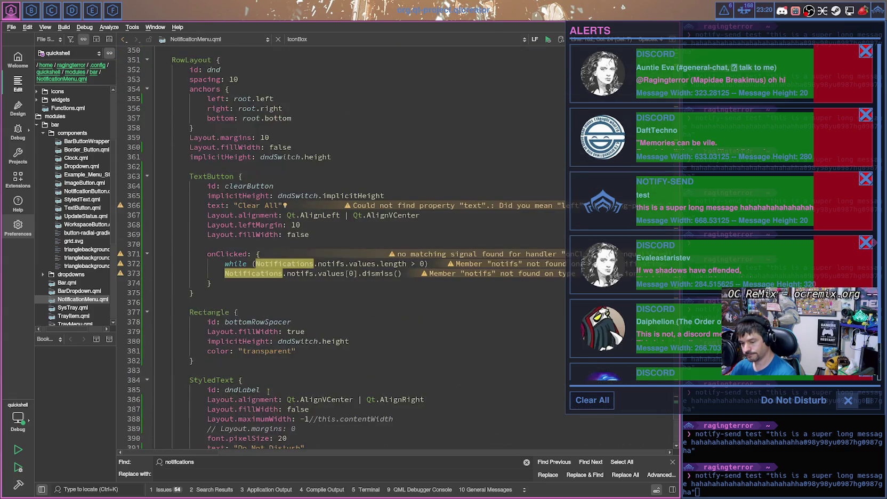
scroll(268, 392, up, 4)
scroll(268, 391, up, 8)
scroll(268, 390, up, 8)
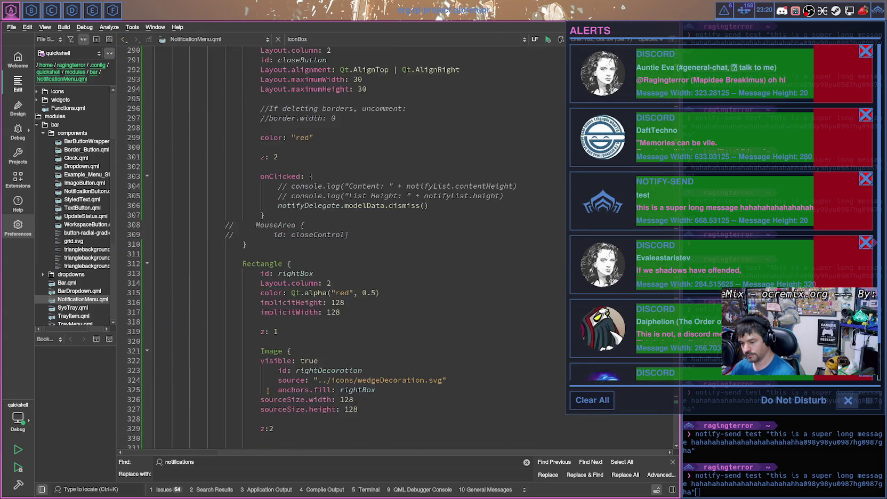
click(280, 351)
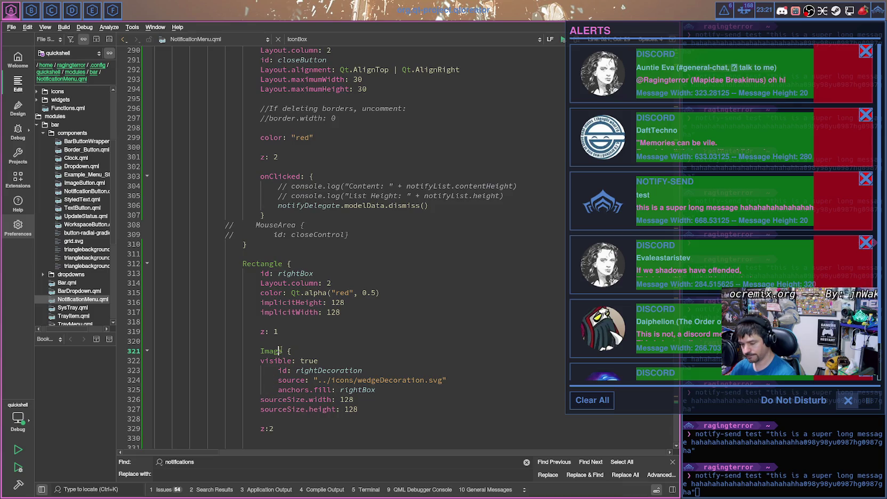
Step: Delete the visible: true line and rename the Image element to IconBox
click(259, 361)
key(shift+End)
key(Delete)
key(Up)
double_click(269, 351)
text(IconBox)
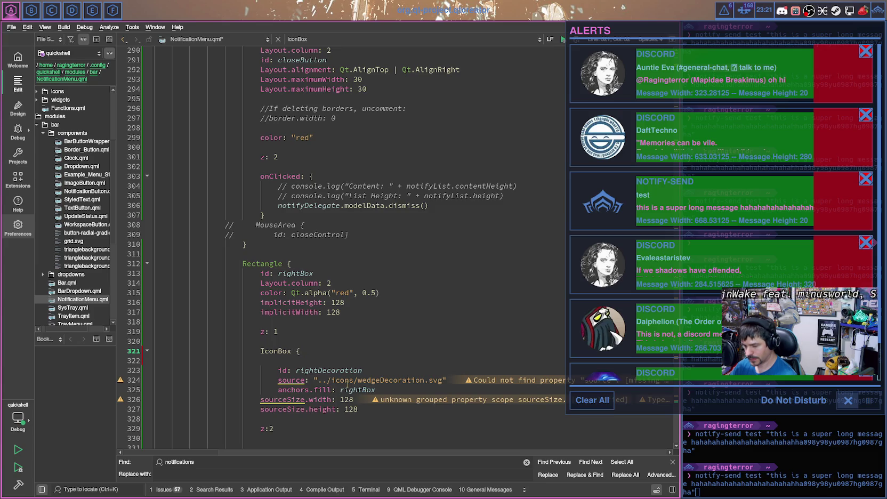
Step: Comment out the two sourceSize lines of the decoration
click(278, 389)
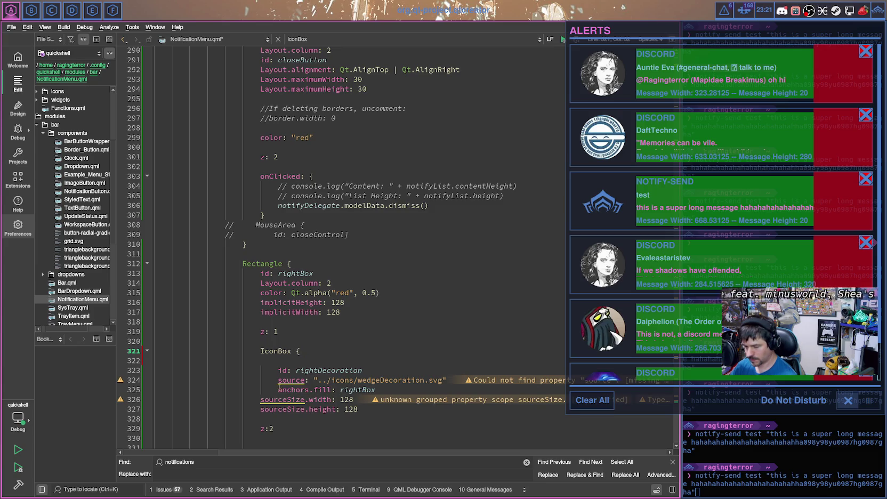
drag(278, 390, 375, 390)
drag(259, 400, 356, 409)
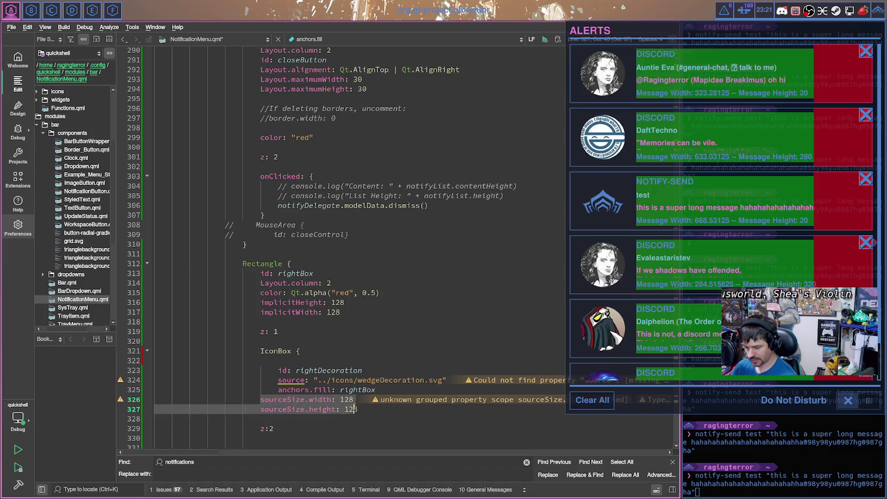
key(ctrl+slash)
scroll(359, 326, up, 7)
scroll(359, 325, up, 9)
scroll(358, 325, up, 8)
scroll(358, 326, up, 7)
scroll(358, 326, up, 7)
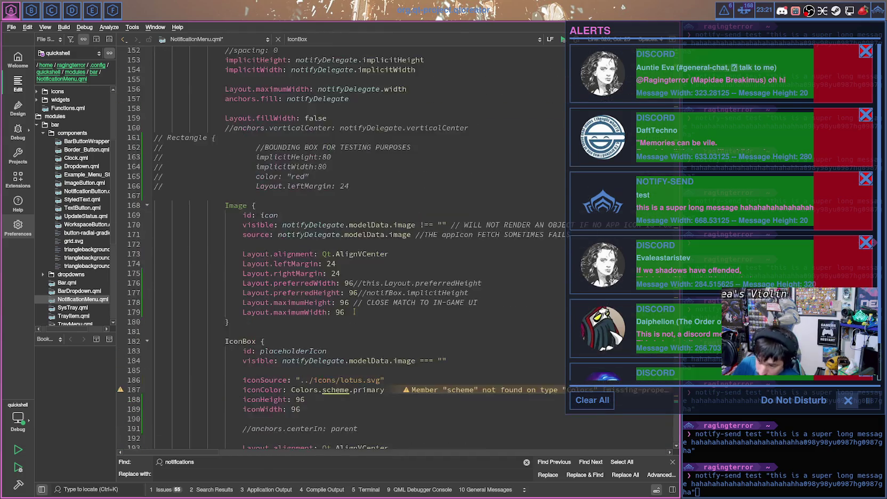
scroll(344, 303, up, 2)
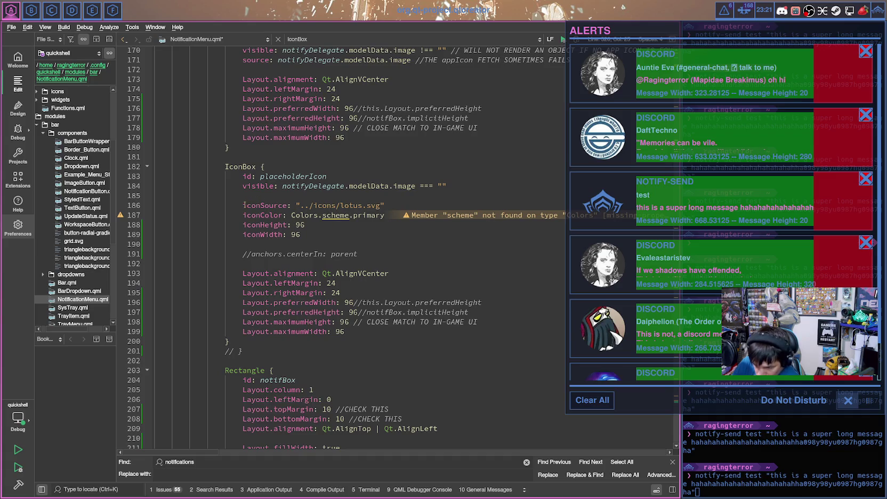
Step: Copy the placeholder icon's iconSource-to-iconWidth properties over the anchors.fill: rightBox line
drag(242, 200, 318, 232)
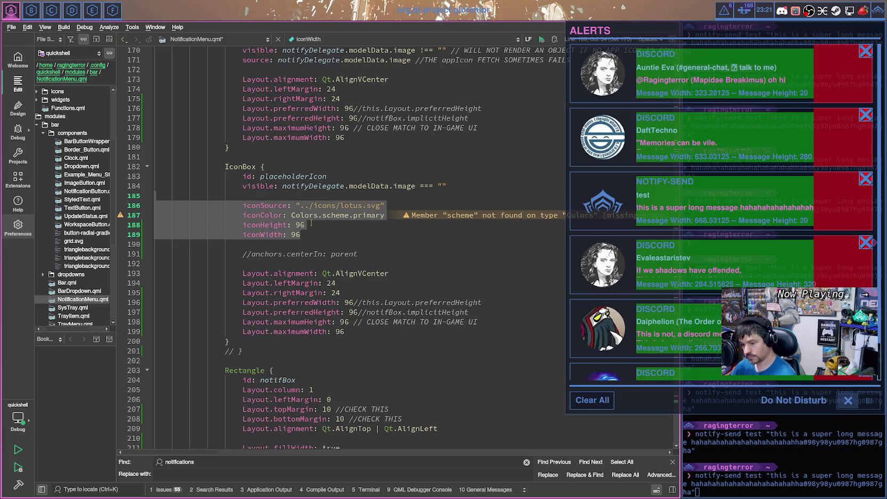
scroll(311, 225, down, 10)
scroll(312, 240, down, 11)
scroll(312, 277, down, 11)
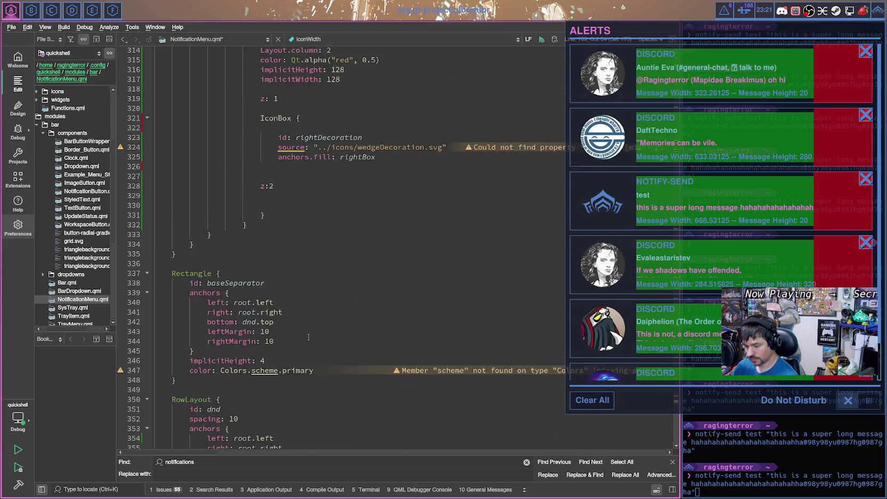
scroll(312, 322, down, 11)
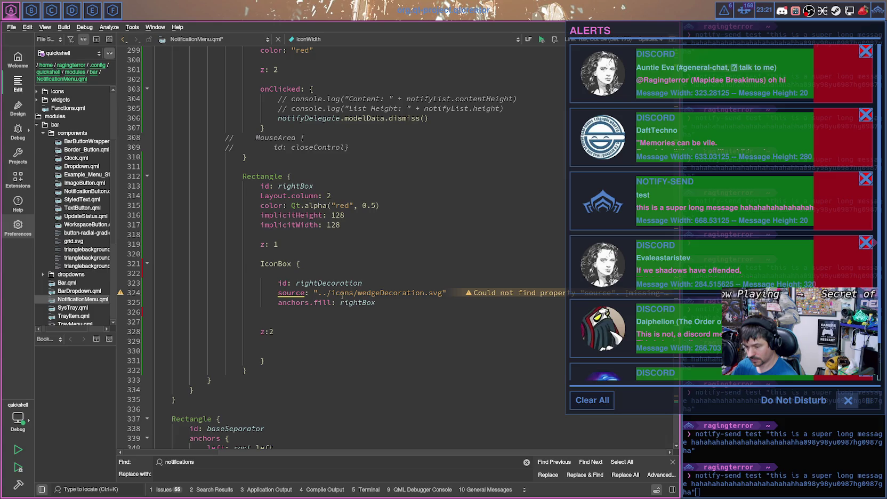
click(372, 281)
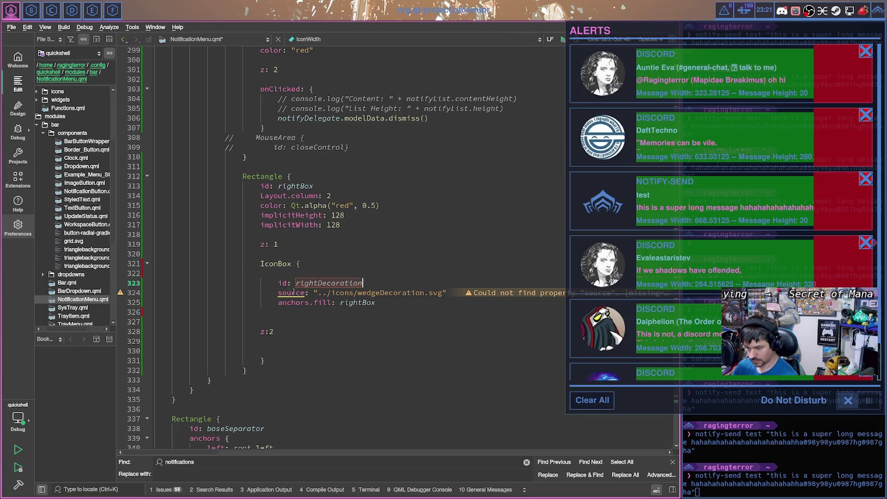
drag(376, 302, 287, 302)
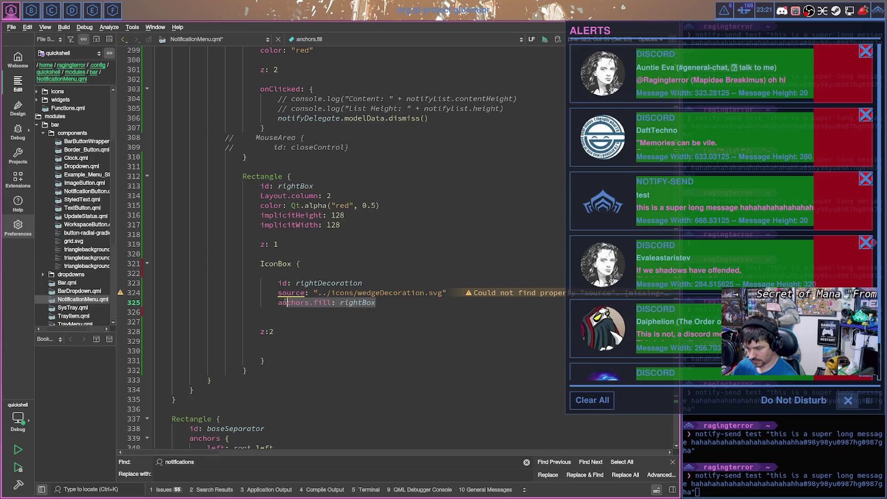
key(ctrl+v)
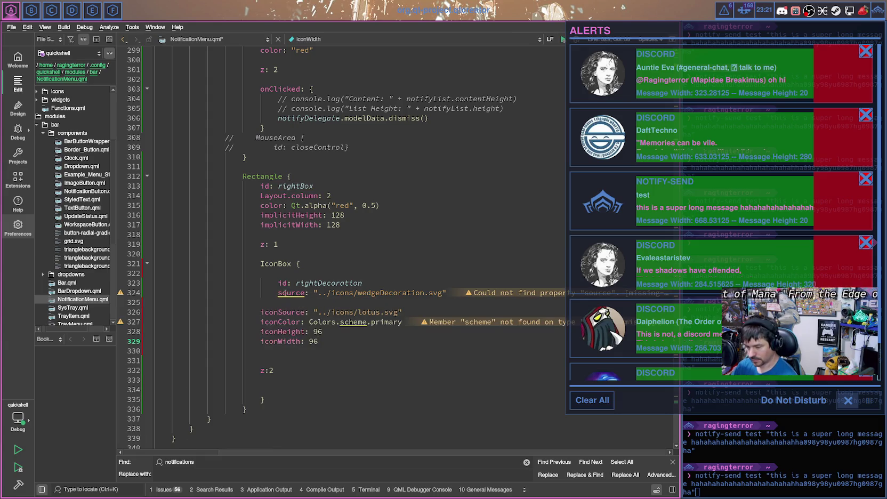
Step: Swap the pasted lotus.svg path for the wedgeDecoration.svg path and remove the old source label
drag(315, 293, 451, 293)
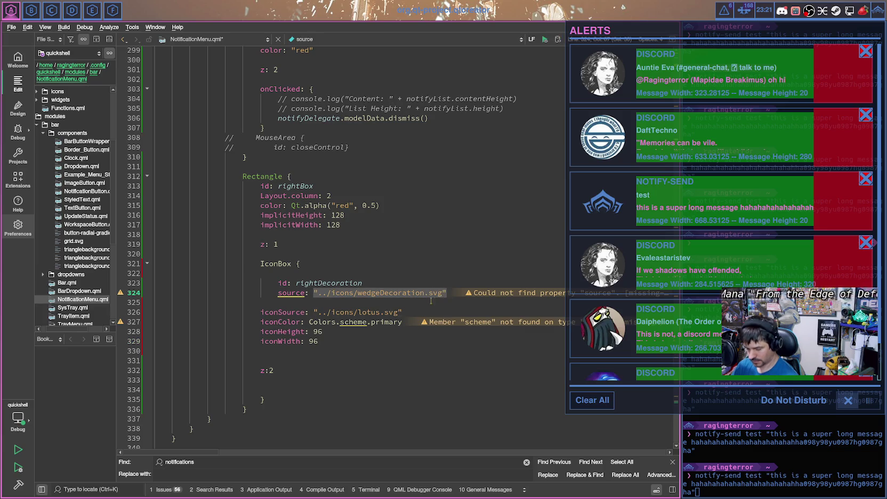
key(ctrl+x)
drag(314, 312, 403, 312)
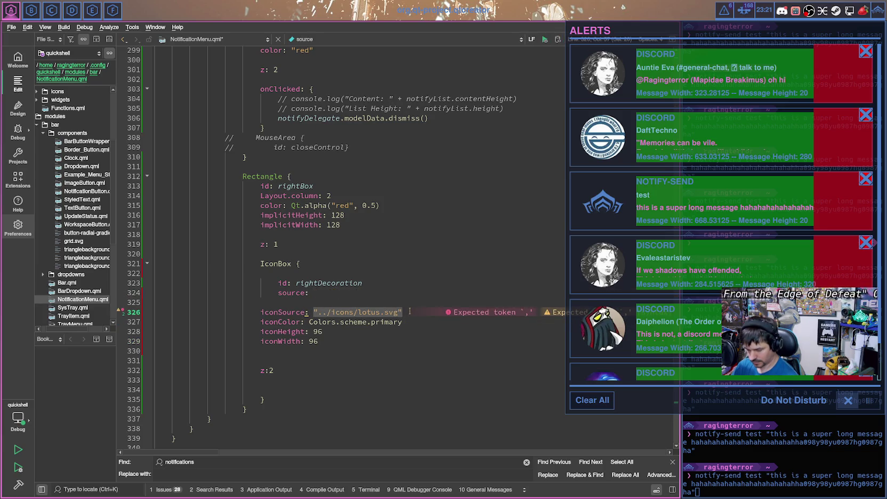
key(ctrl+v)
drag(315, 292, 280, 293)
key(BackSpace)
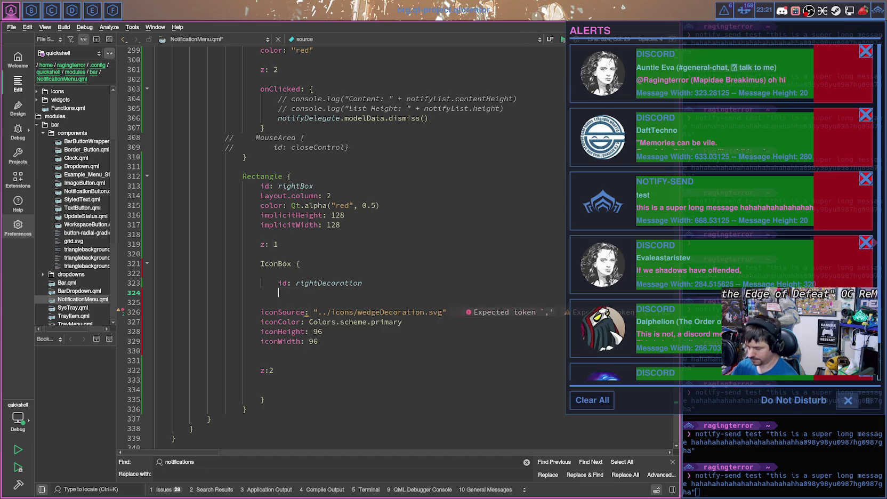
Step: Comment out z:2 and indent the four pasted icon property lines
click(260, 371)
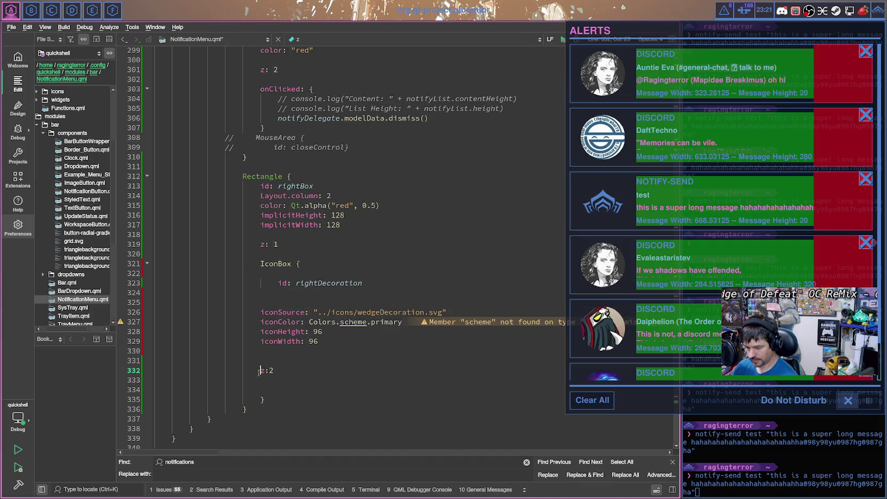
key(ctrl+slash)
key(Up)
key(Up)
key(Up)
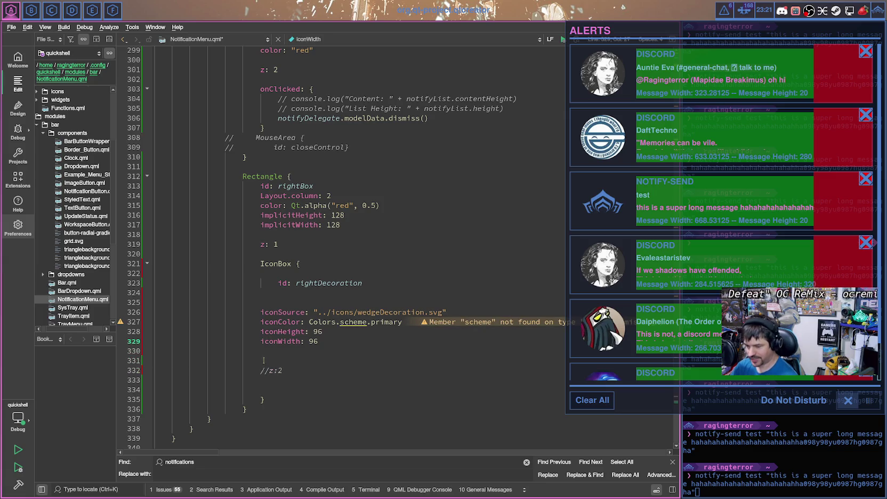
drag(255, 313, 260, 351)
key(Tab)
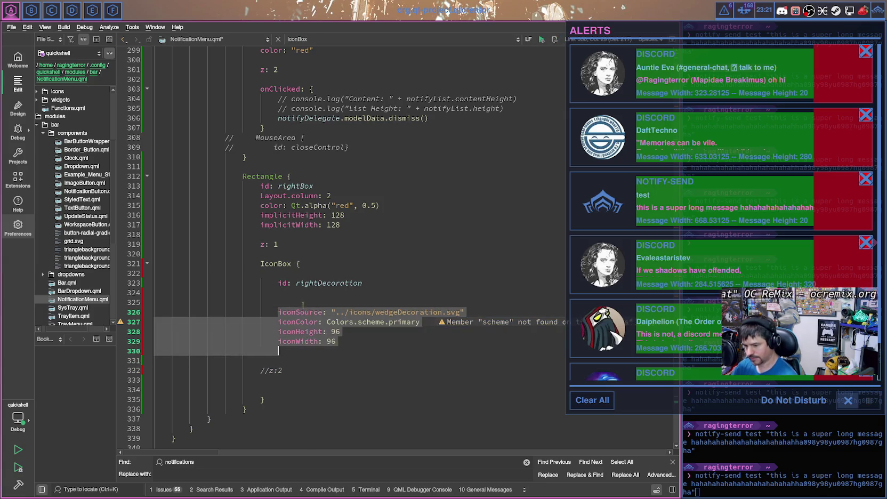
Step: Remove the extra blank lines around rightDecoration's id and reopen the alerts panel
click(283, 283)
key(Delete)
key(Return)
key(Up)
key(Delete)
key(Down)
key(Down)
key(Up)
key(Delete)
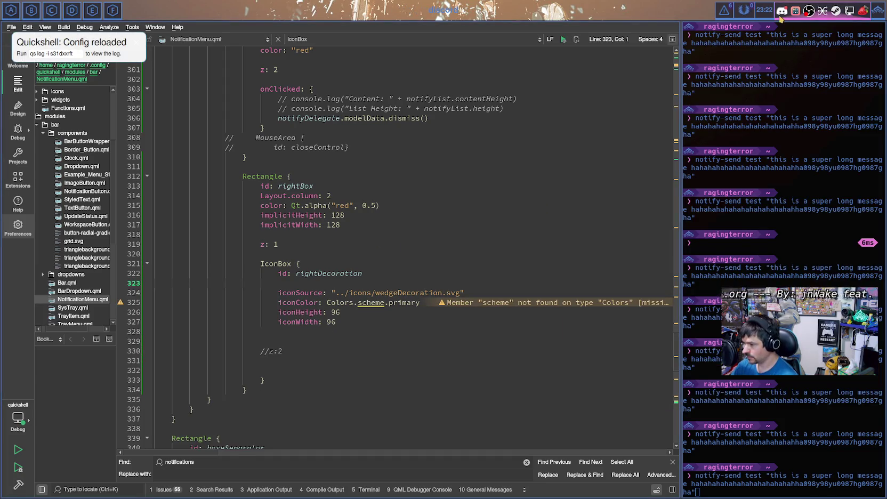
click(723, 12)
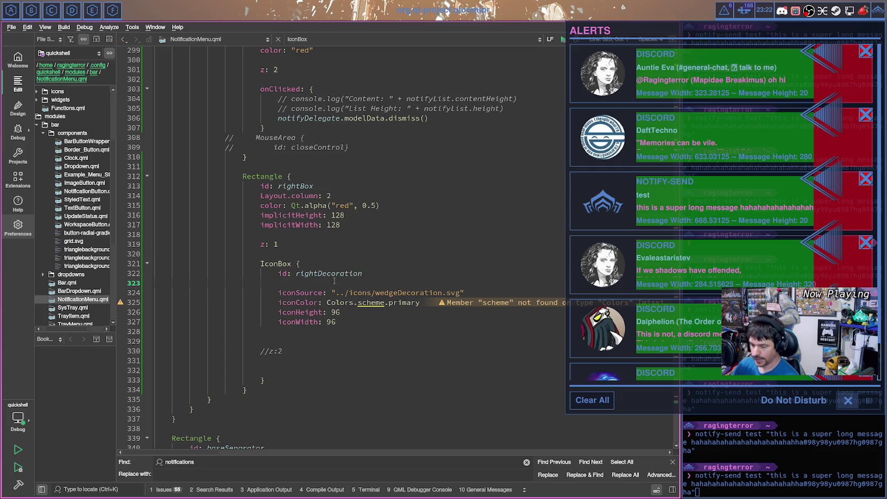
Step: Add an anchors.fill: parent line below the icon size and save
click(341, 322)
key(Return)
key(Return)
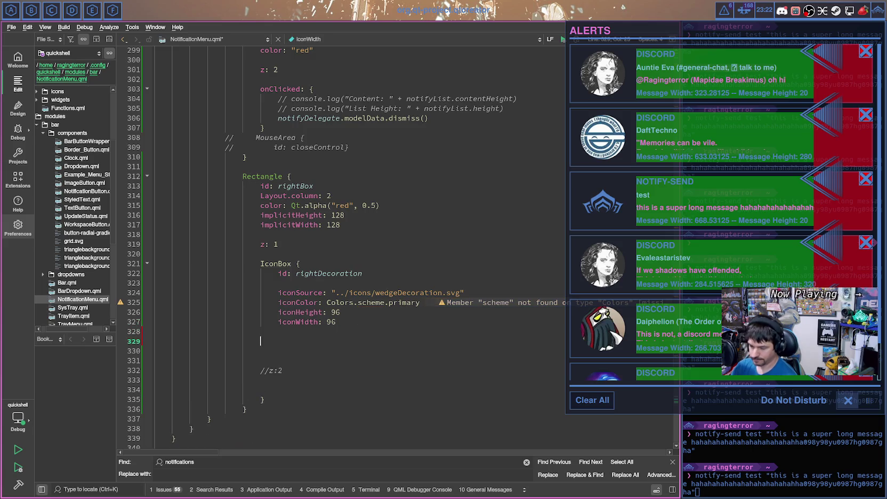
text(anchors.fill: pa)
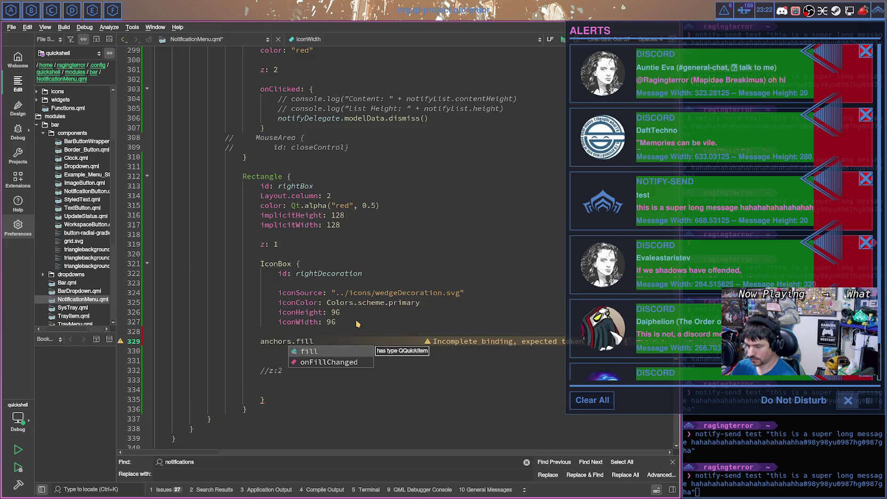
text(rent)
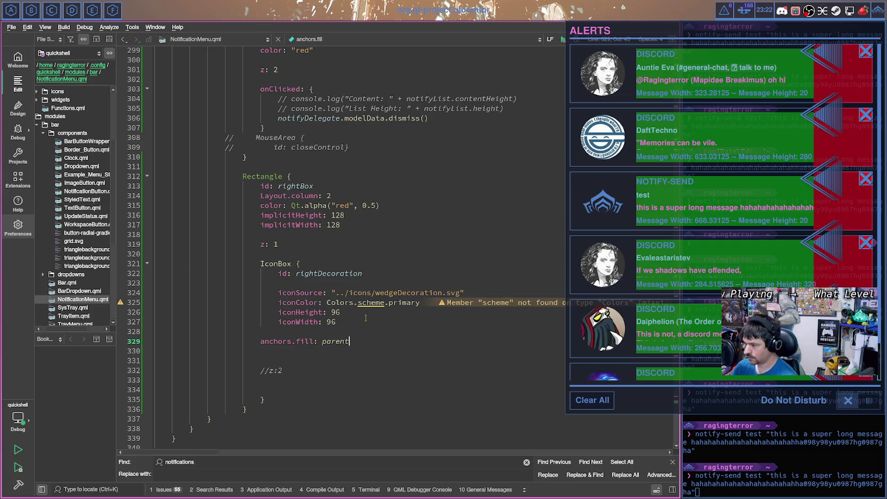
key(Return)
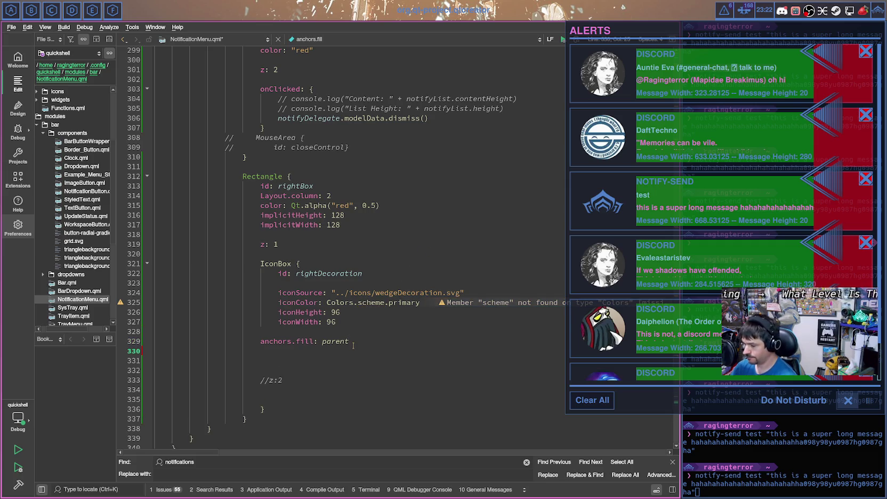
key(ctrl+s)
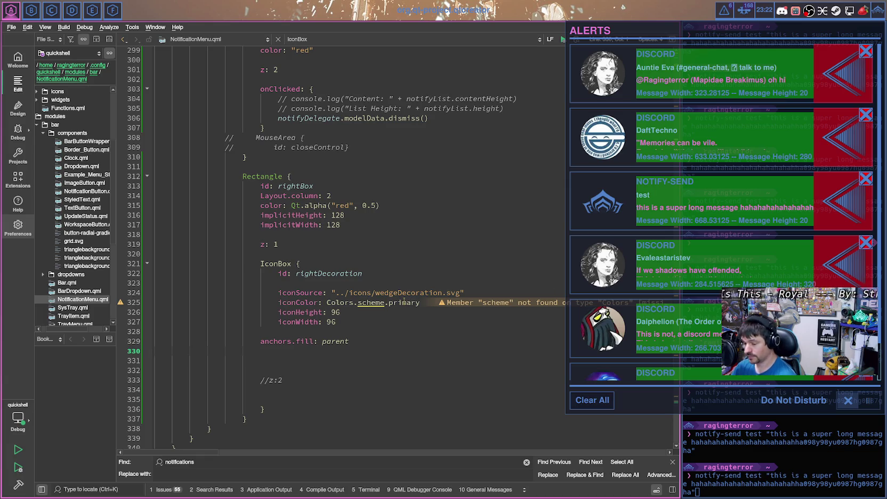
Step: Change iconHeight and iconWidth from 96 to 128 and save
click(360, 312)
key(BackSpace)
key(BackSpace)
text(128)
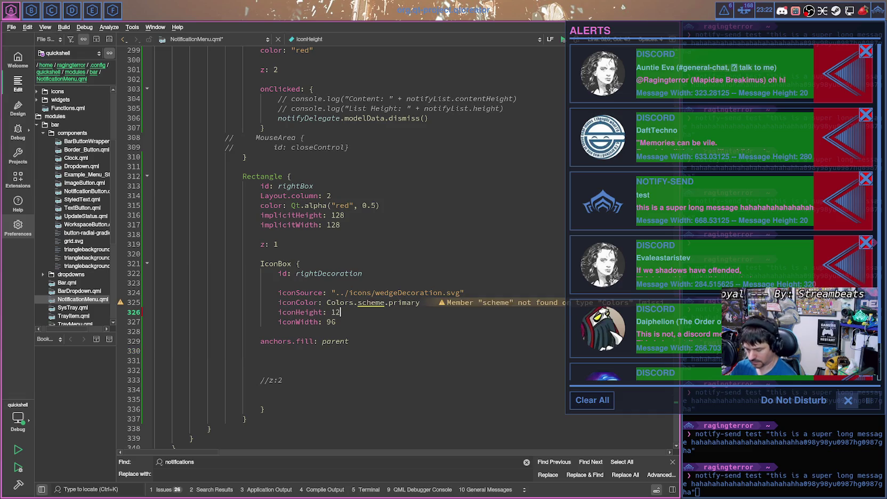
key(Down)
key(BackSpace)
key(BackSpace)
text(128)
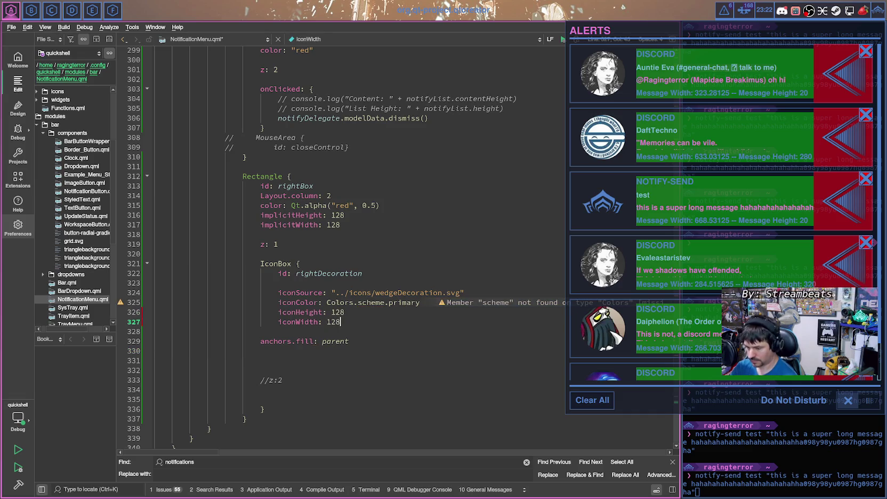
key(ctrl+s)
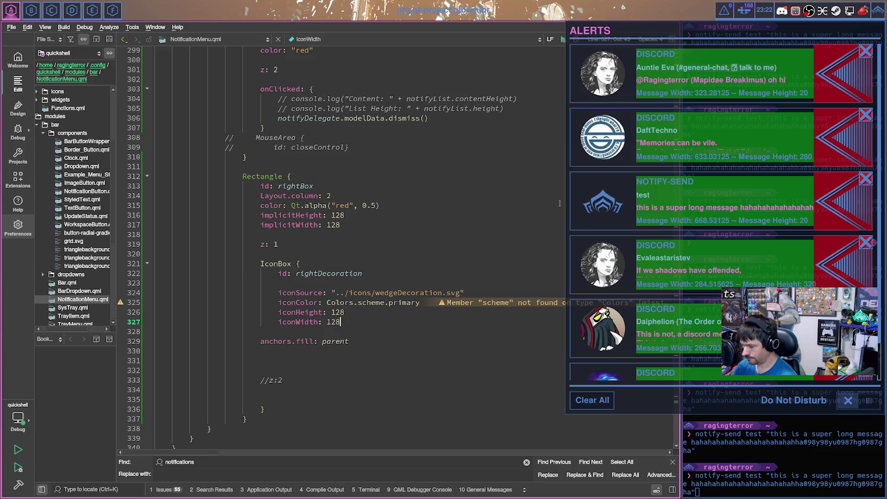
Step: Add 'opacity: 0.8' below iconWidth, save, and reopen the alerts panel
key(Return)
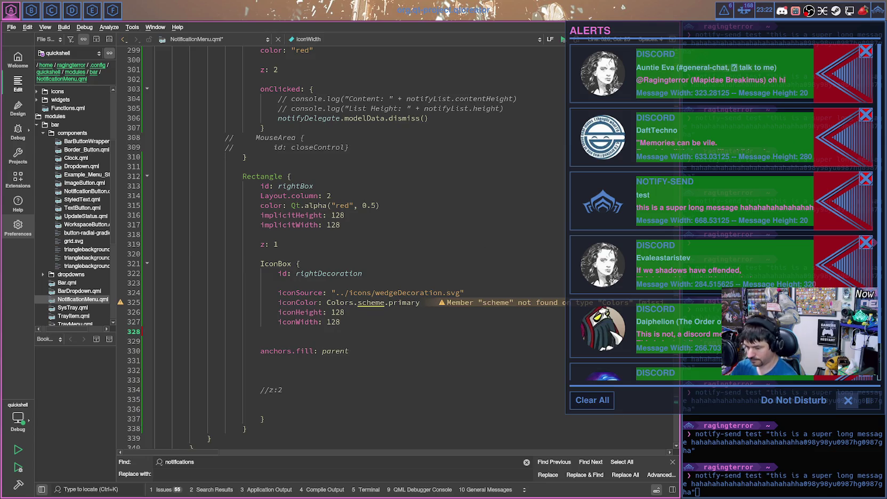
text(opacity: )
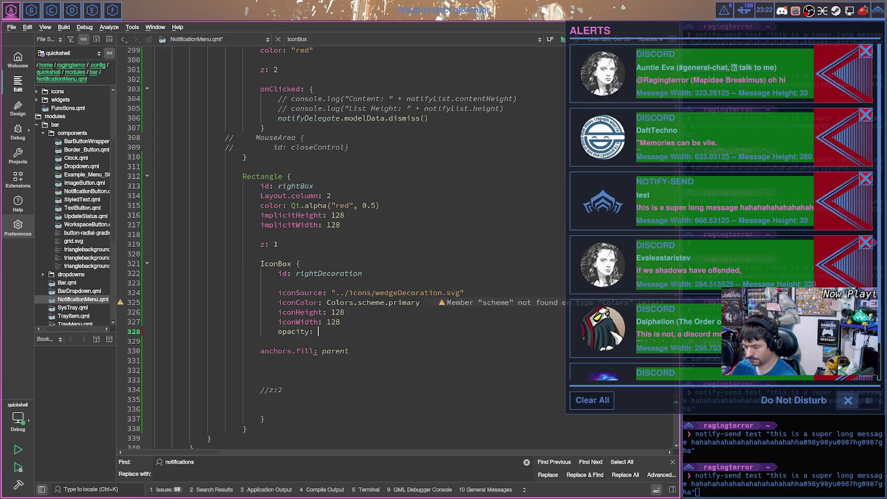
text(0)
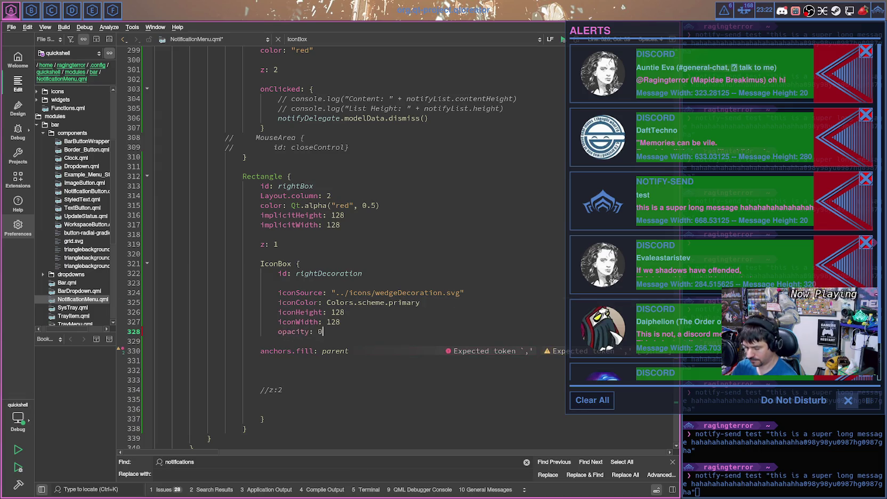
text(.8)
key(ctrl+s)
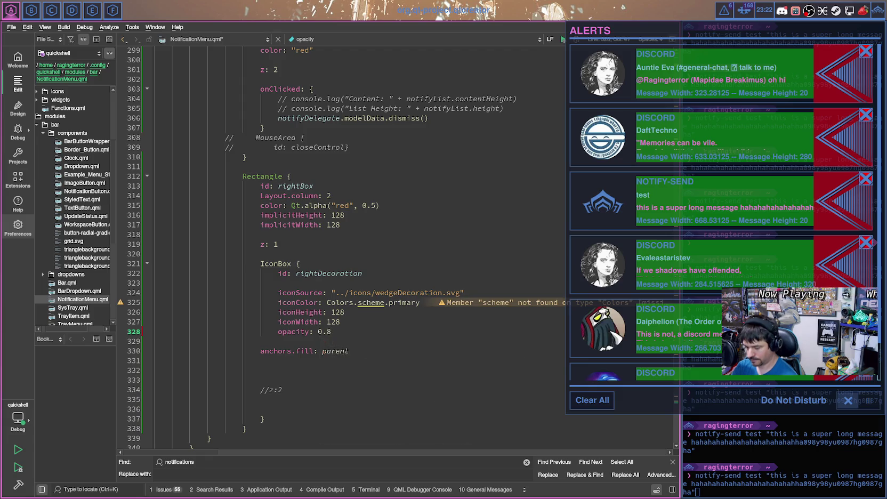
click(724, 11)
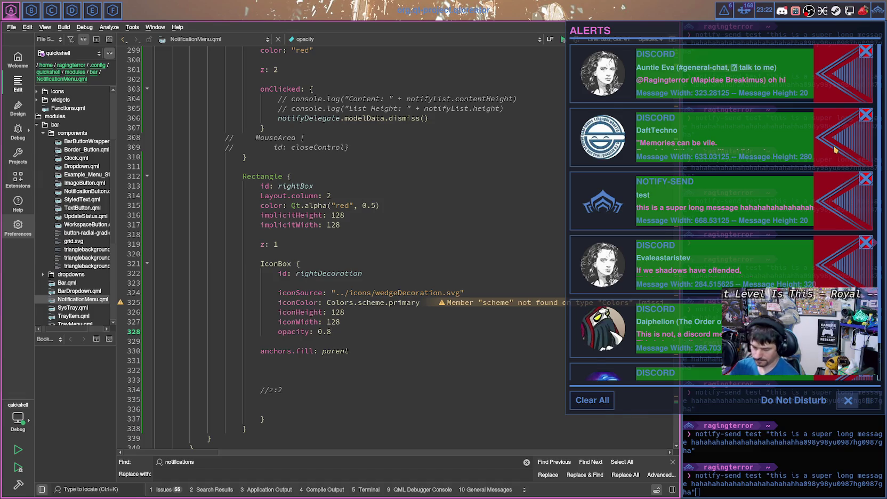
Step: Lower the decoration's opacity from 0.8 to 0.5 and save
key(super+2)
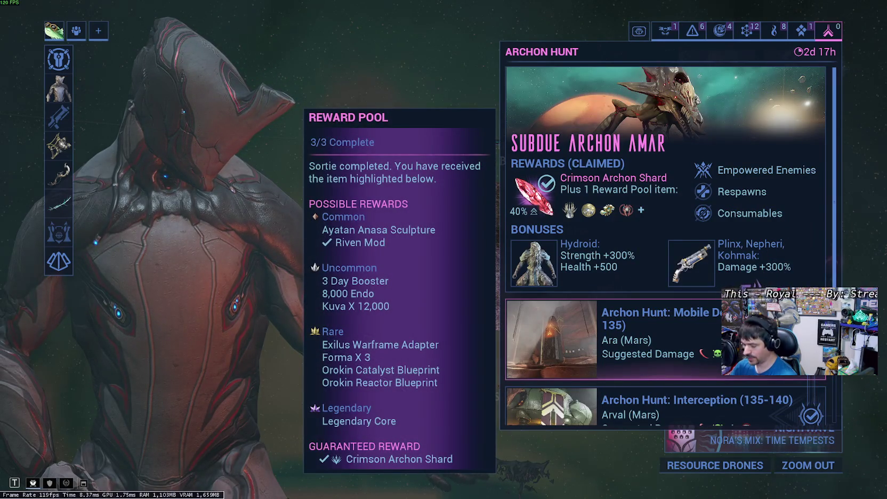
key(super+1)
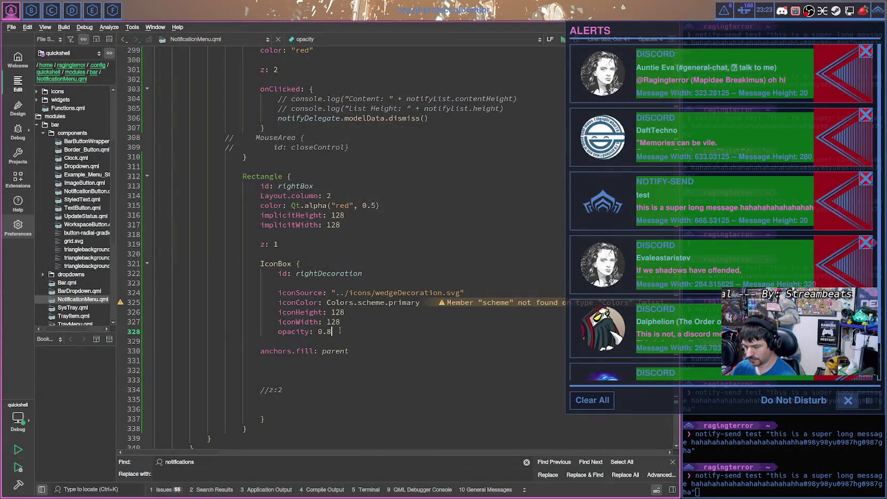
key(Delete)
key(BackSpace)
key(ctrl+s)
text(5)
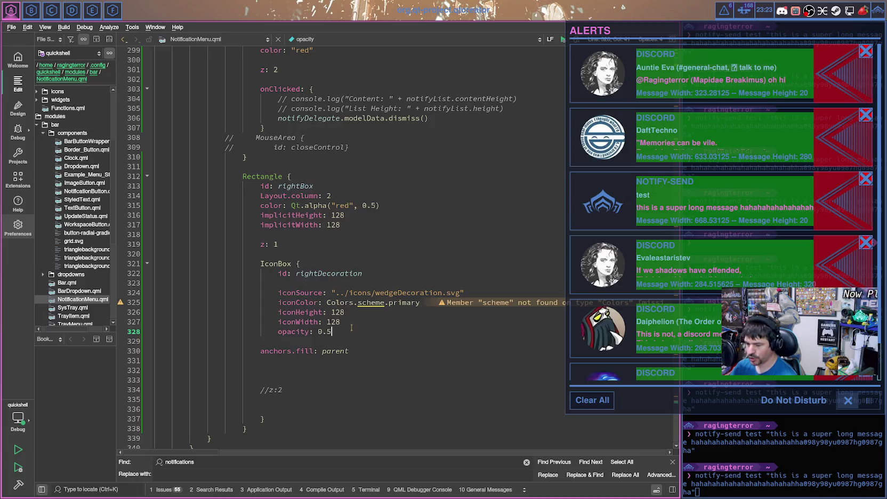
Step: Open IconBox.qml from the open documents and locate its shadowOn property
click(202, 39)
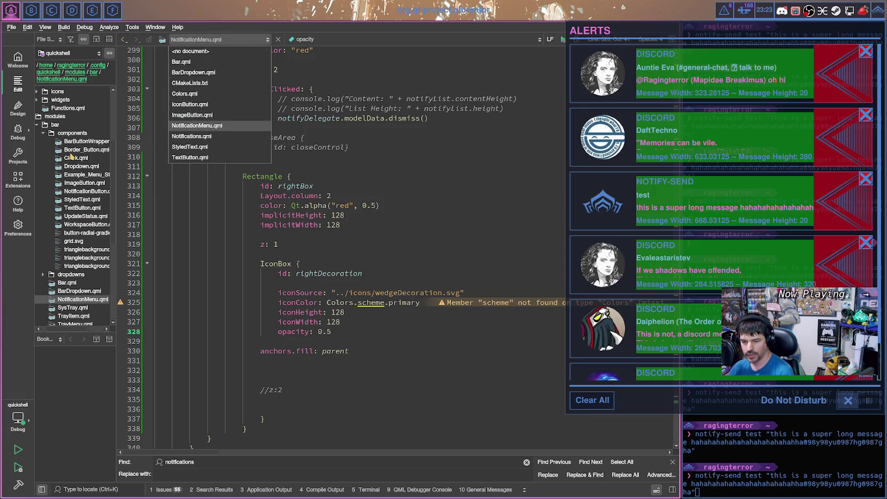
scroll(84, 179, up, 1)
scroll(82, 171, up, 1)
scroll(80, 160, up, 2)
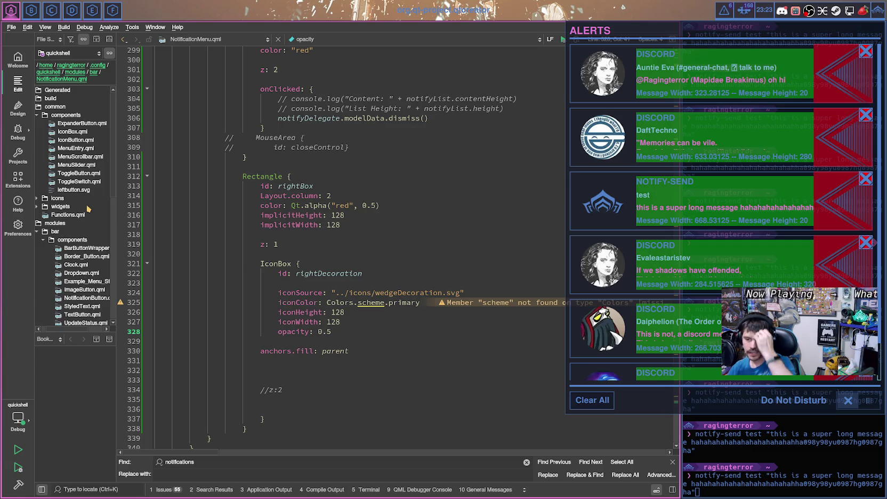
click(79, 132)
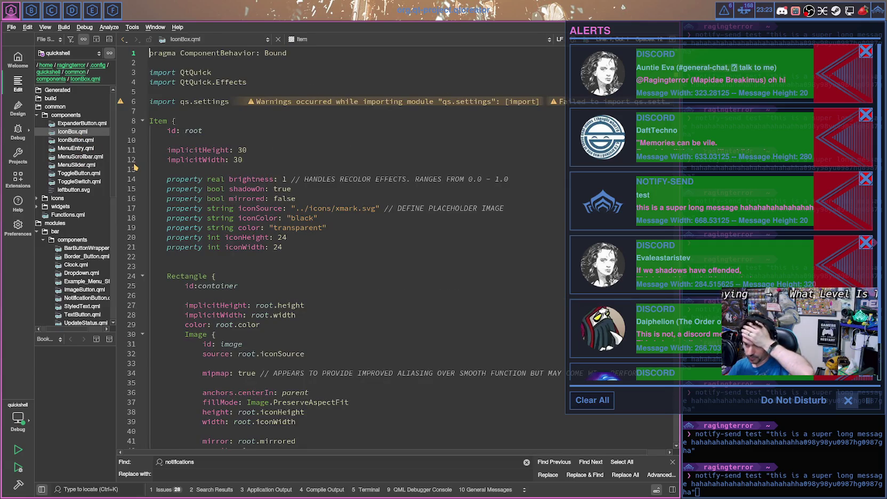
drag(231, 189, 267, 189)
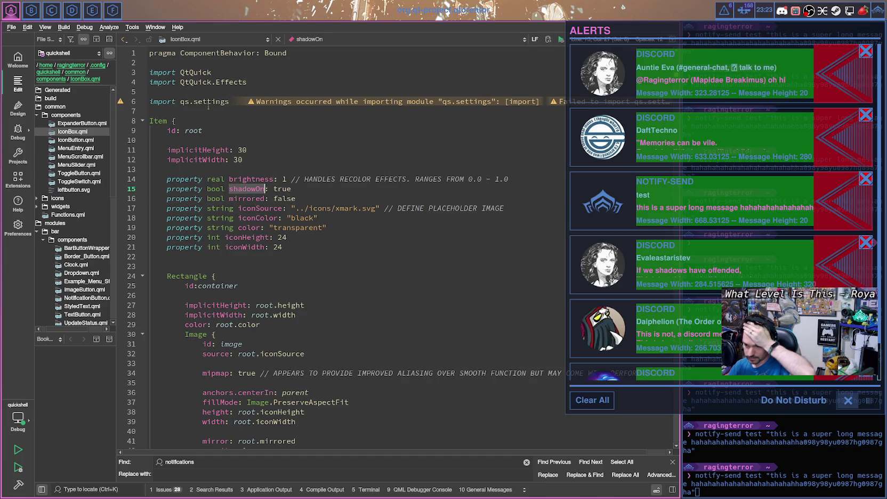
Step: Back in NotificationMenu.qml, add 'shadowOn: false' above opacity, save, and reopen the alerts panel
click(200, 40)
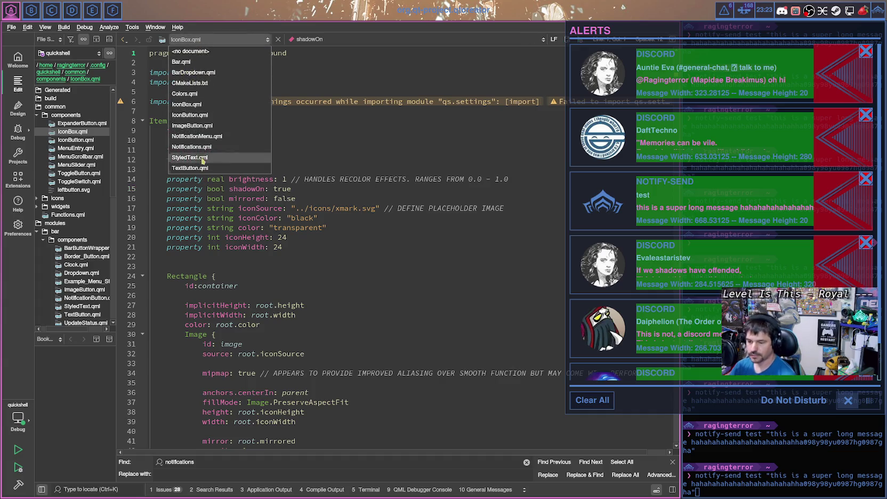
click(202, 136)
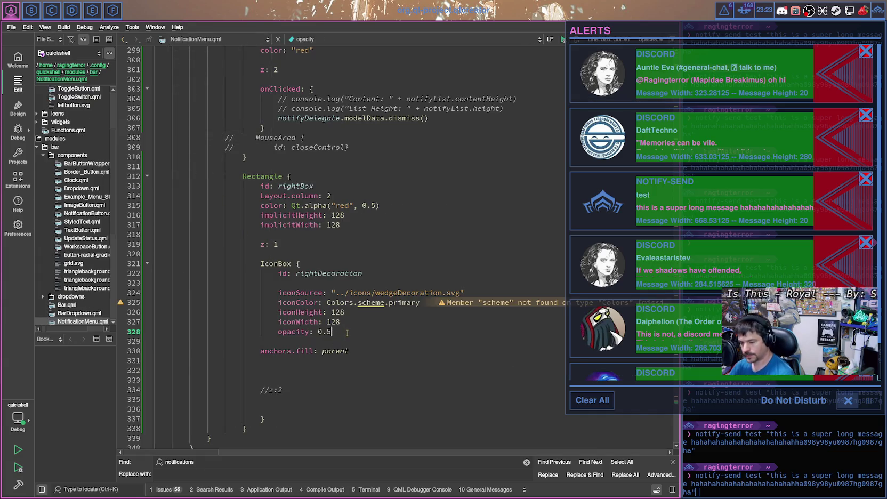
key(ctrl+shift+Return)
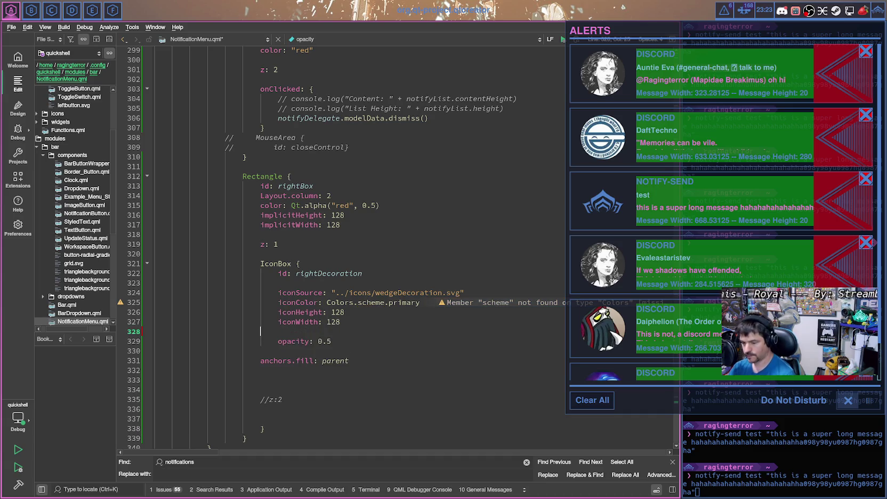
text(shadowOn: false)
key(ctrl+s)
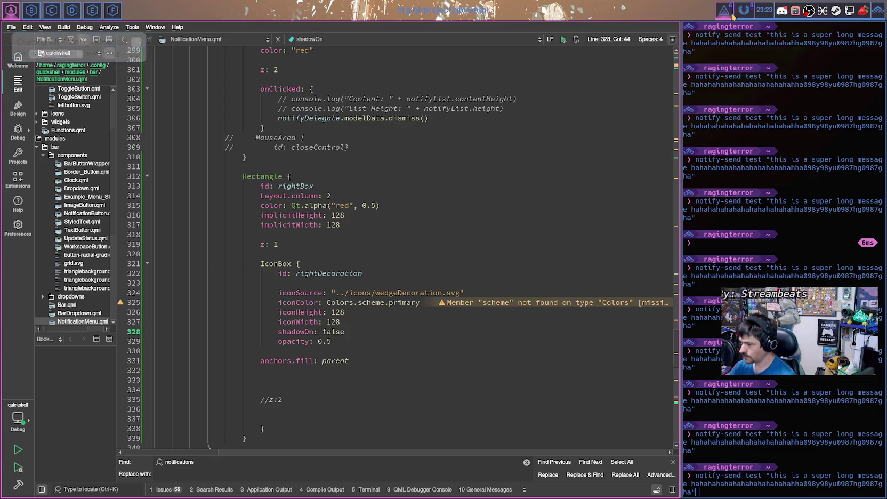
click(732, 13)
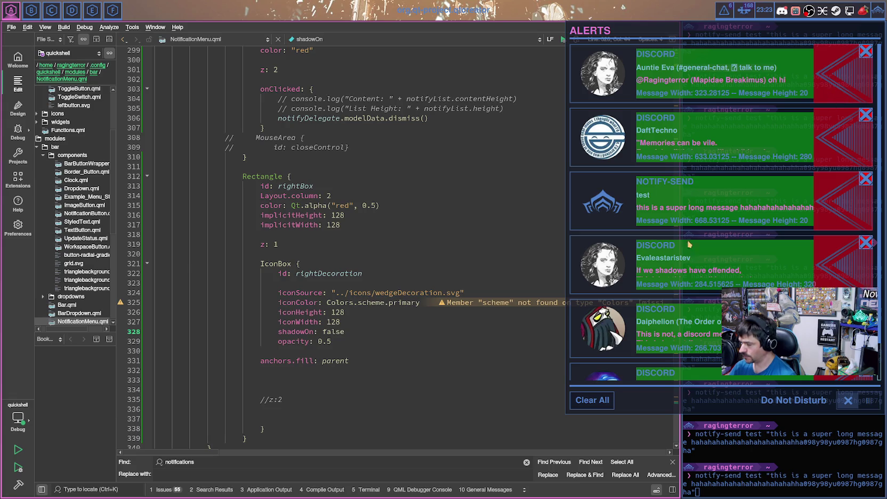
Step: Switch workspaces over to the Warframe game
key(super+2)
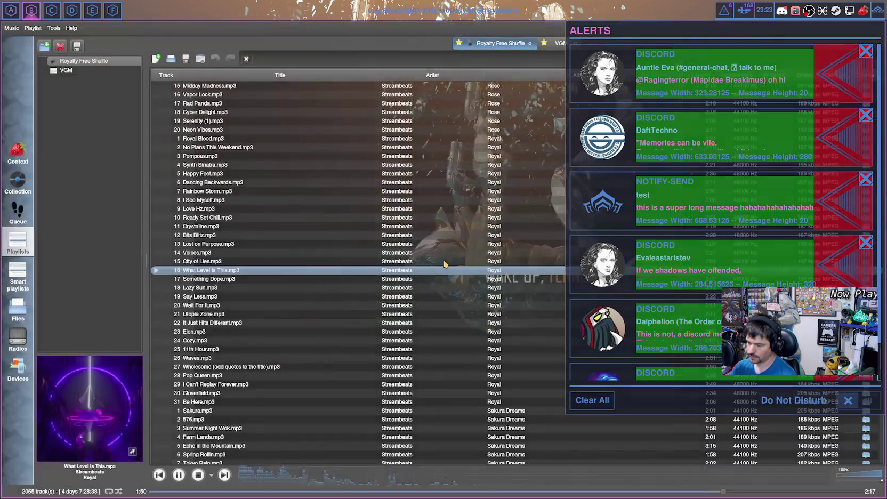
key(super+1)
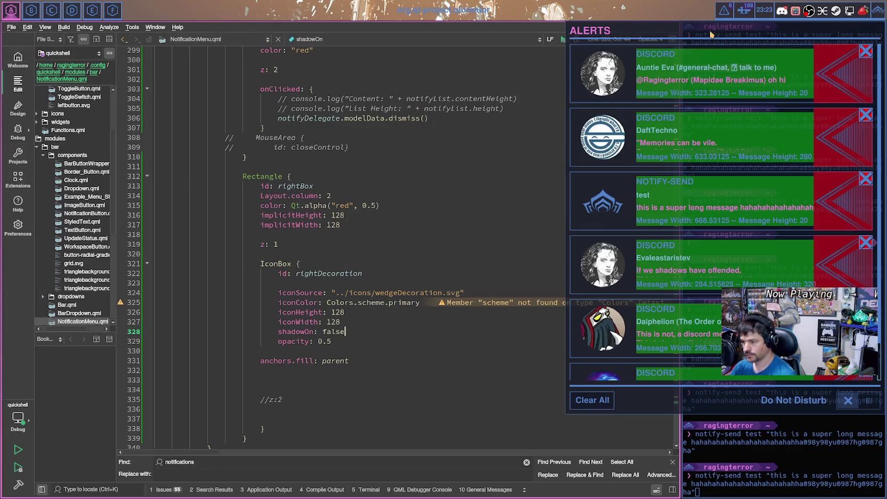
key(super+3)
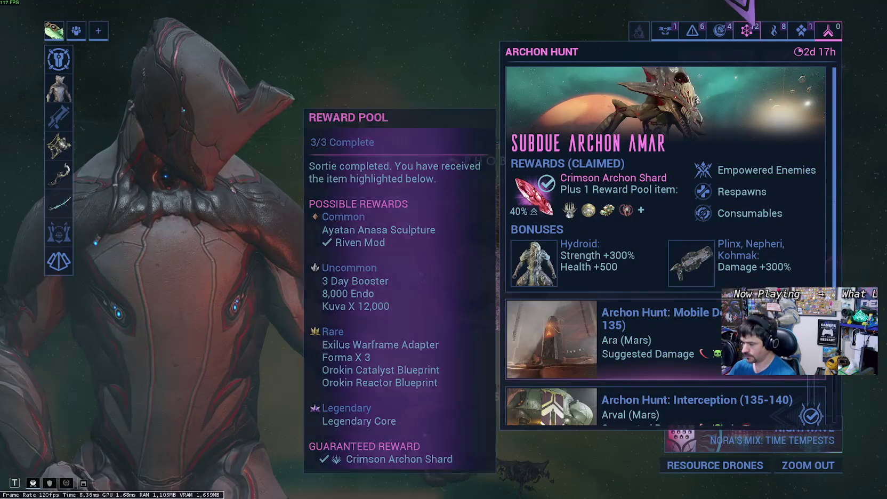
Step: Scroll the Warframe Archon Hunt panel, then return to the Qt Creator workspace
scroll(692, 160, down, 1)
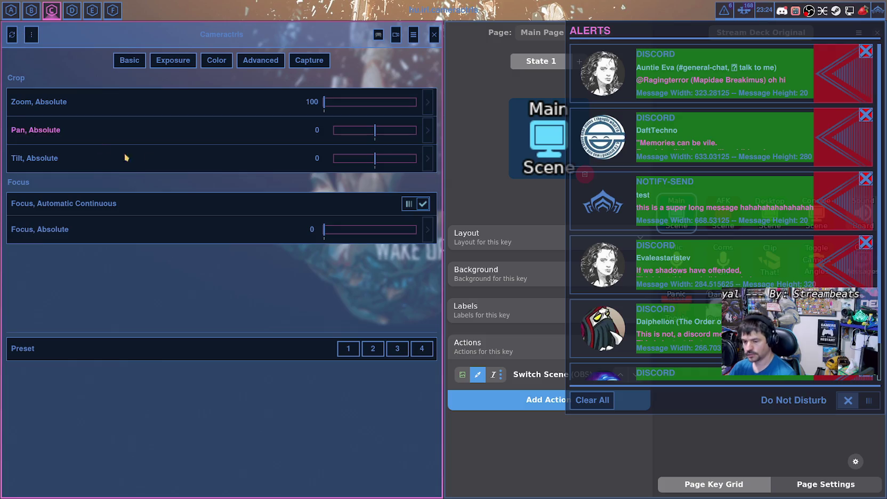
key(super+1)
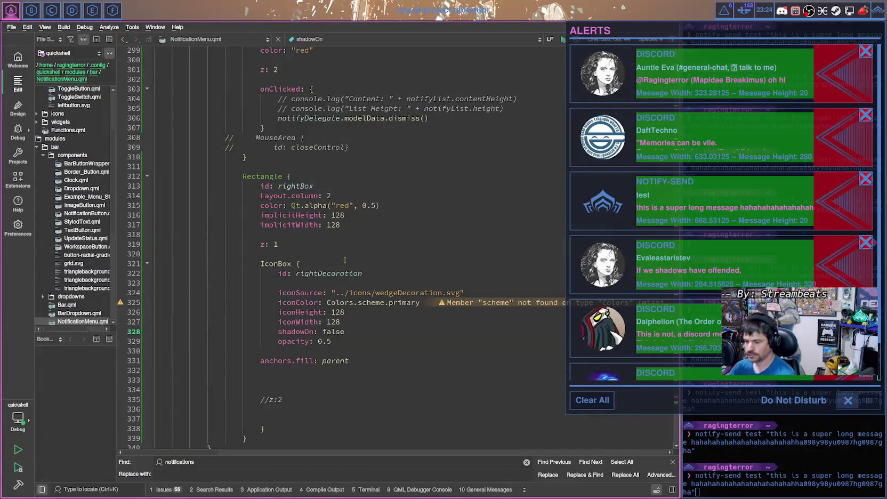
Step: Lower the rightDecoration IconBox opacity from 0.5 to 0.4 and save
click(339, 342)
key(BackSpace)
text(4)
key(ctrl+s)
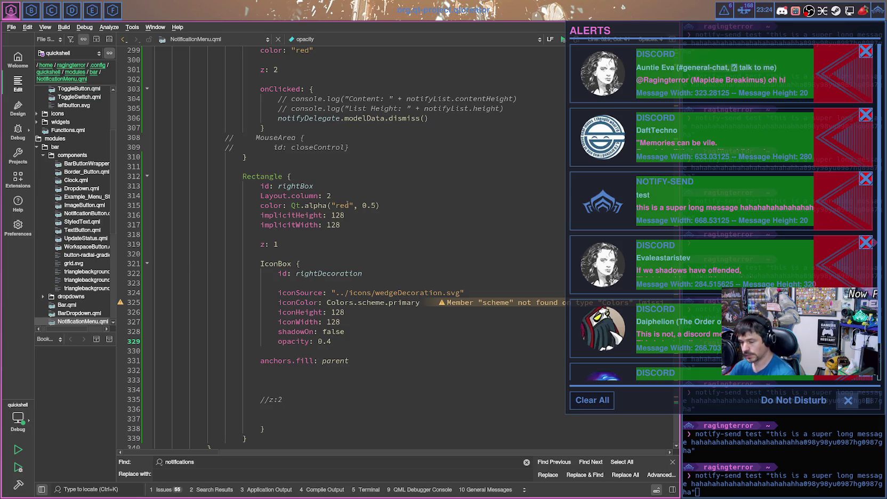
Step: Comment out the rightBox color, set it to "transparent", and save
click(261, 207)
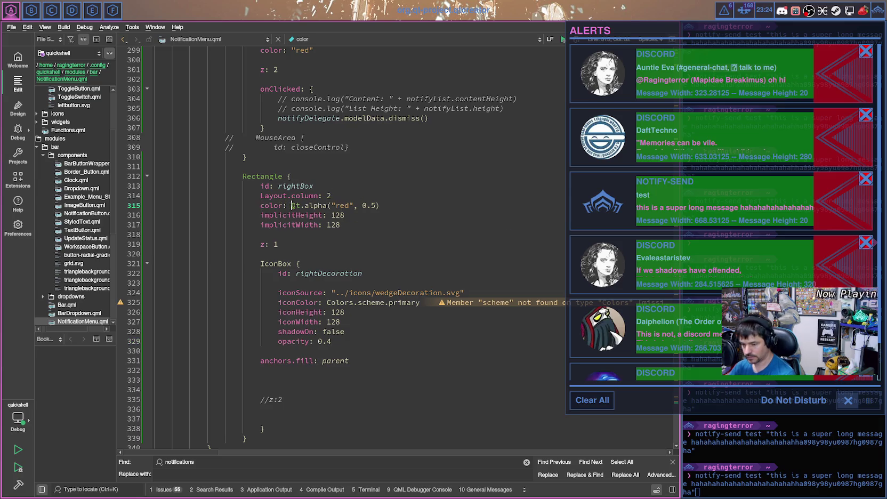
text(//)
key(Left)
key(Left)
text("transparent")
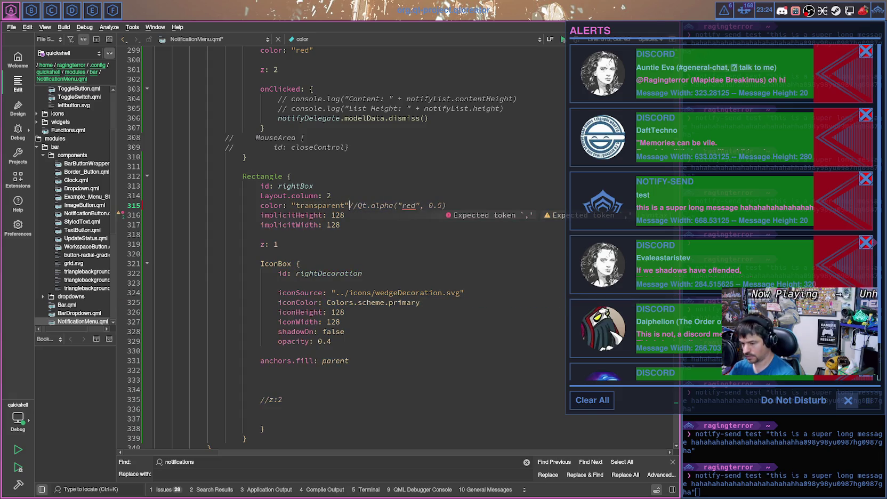
key(ctrl+s)
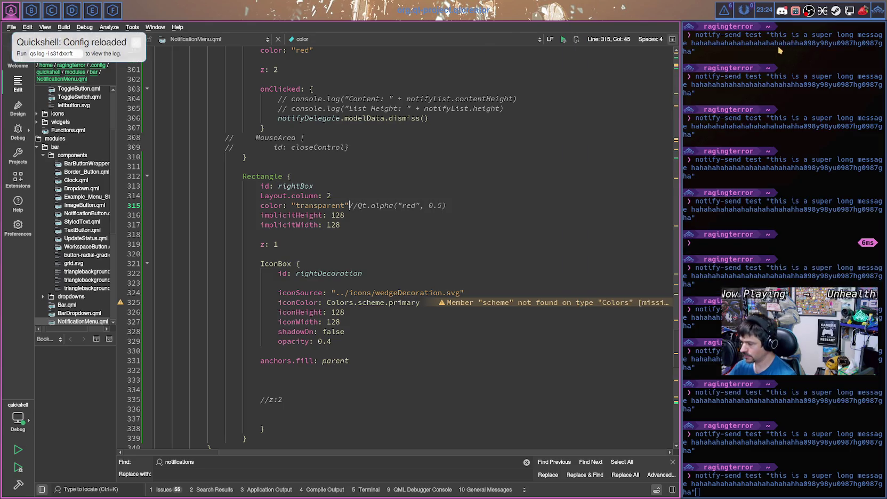
Step: After checking the alerts, delete the opacity's 4 digit and save again
click(725, 10)
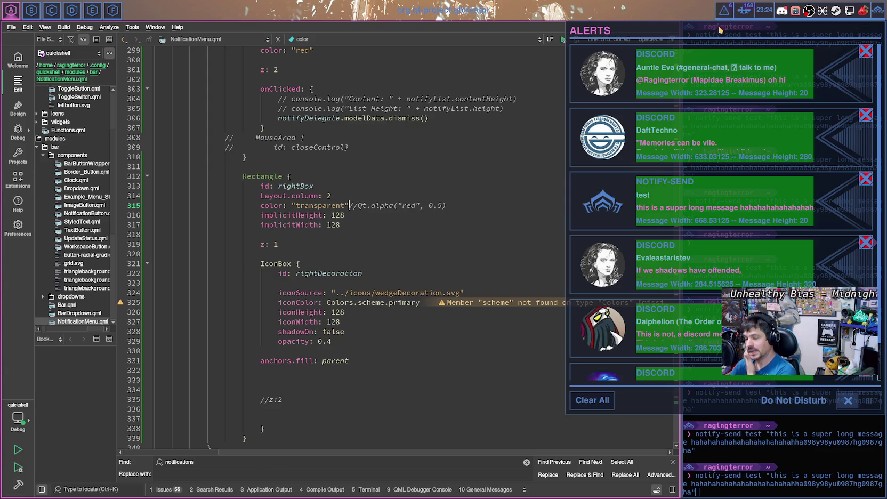
double_click(330, 312)
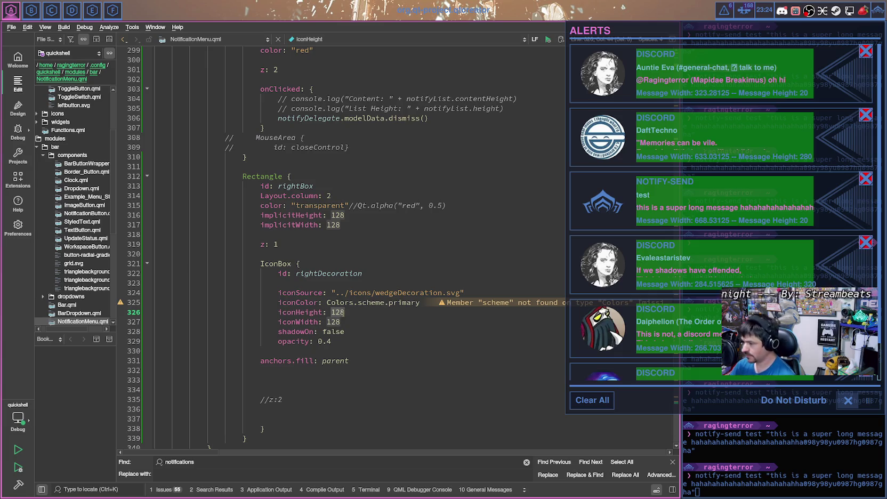
click(331, 342)
key(BackSpace)
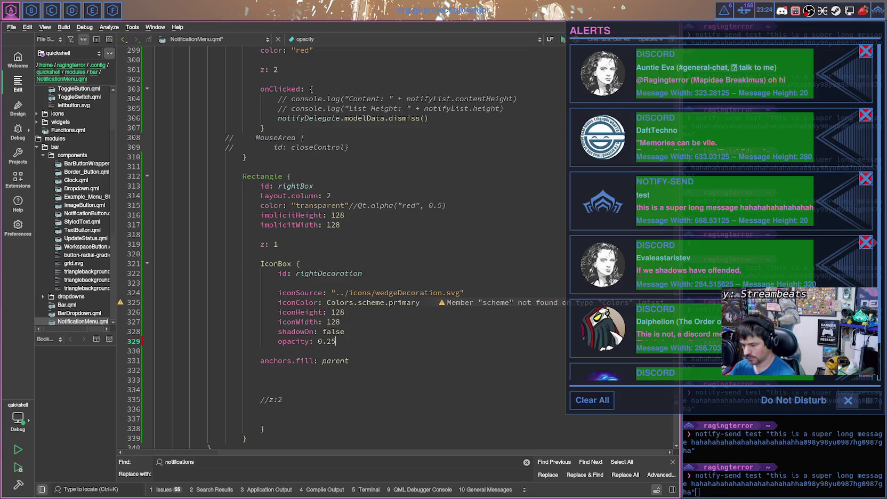
key(ctrl+s)
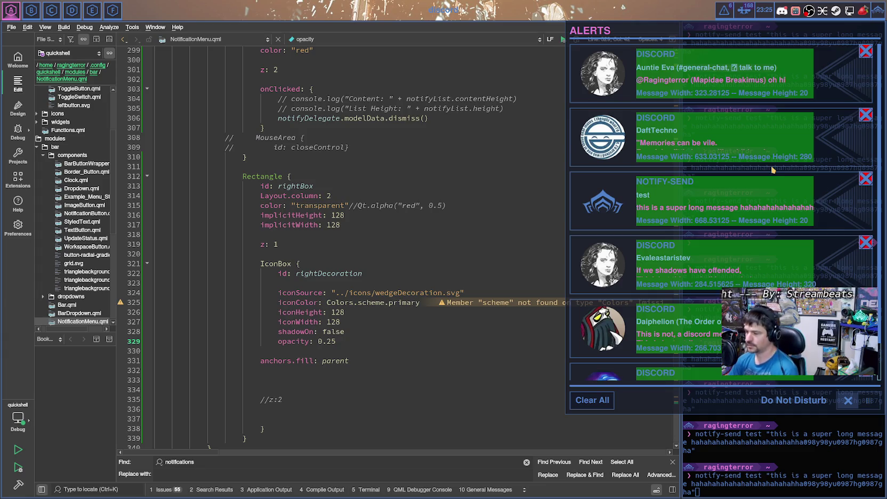
Step: Close the browser's merge-paths search results and return to the Inkscape wedge drawing
key(super+Right)
key(super+Right)
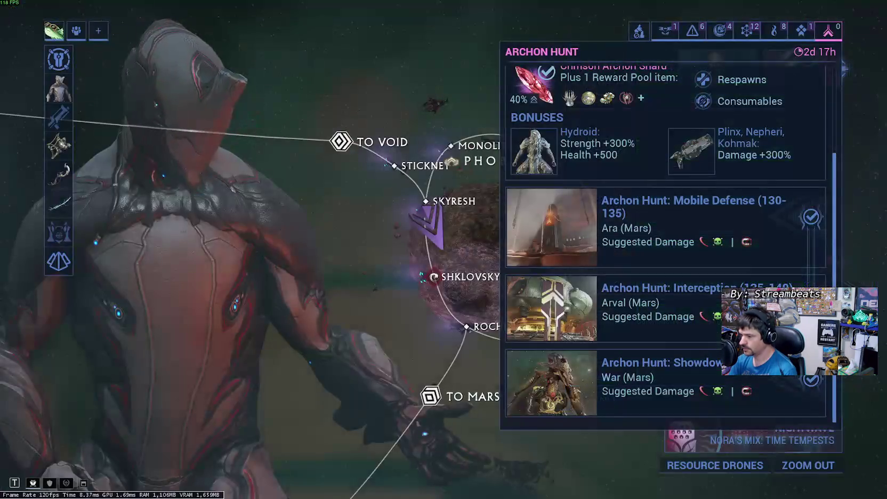
key(super+Right)
key(super+Left)
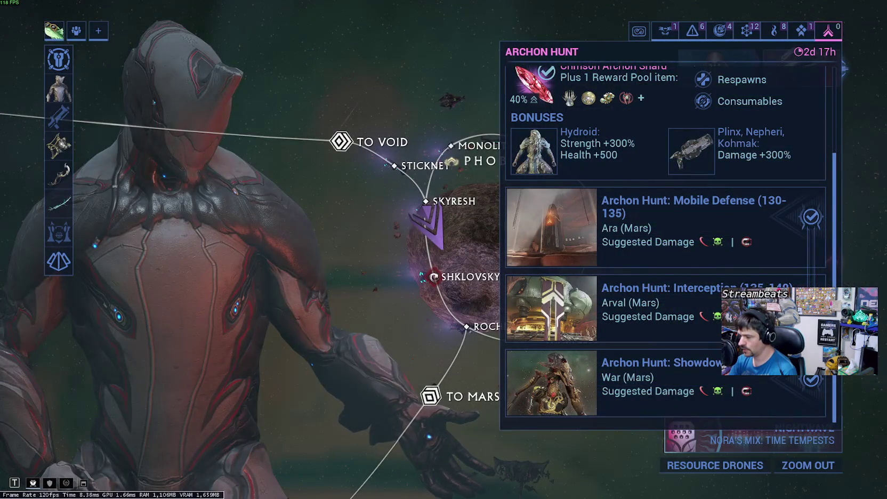
key(super+Right)
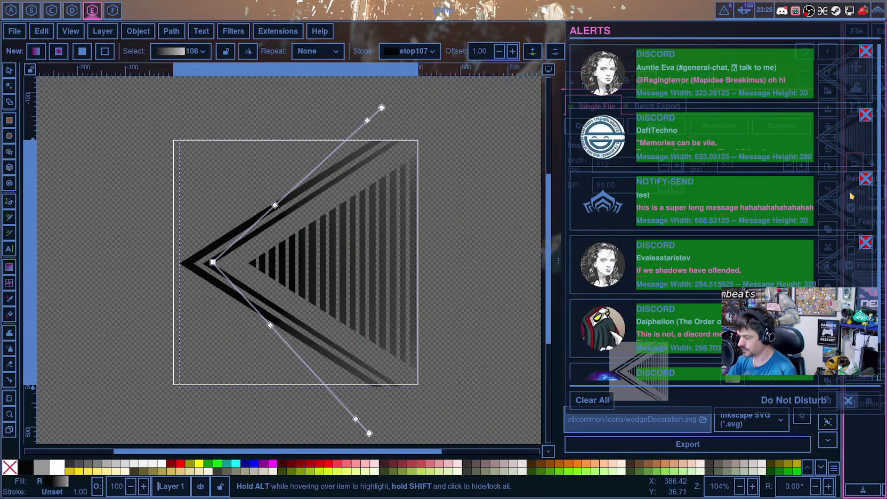
key(super+Right)
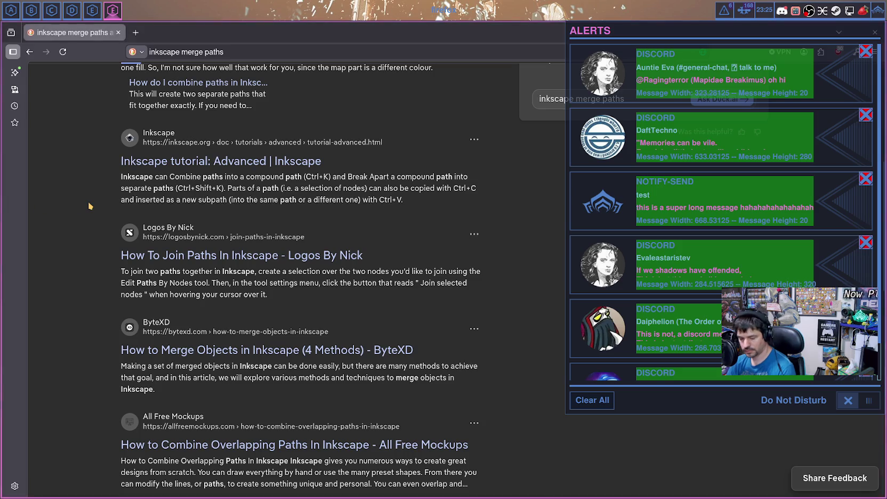
key(ctrl+w)
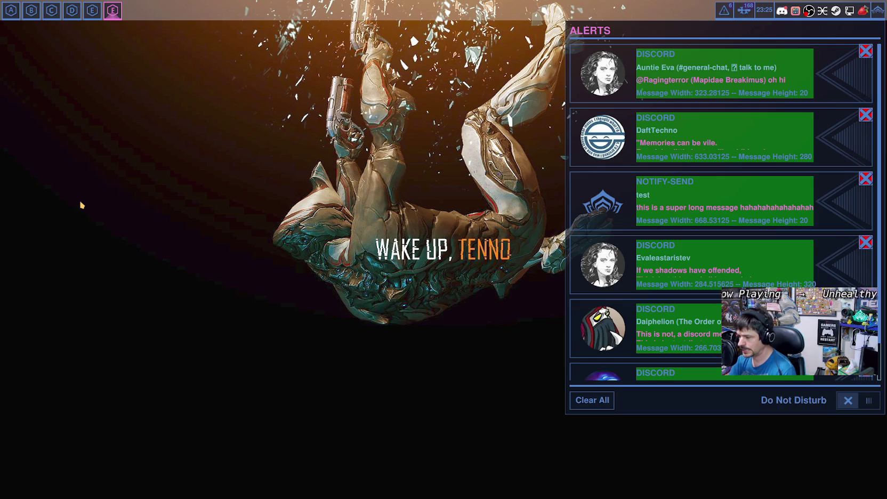
key(super+5)
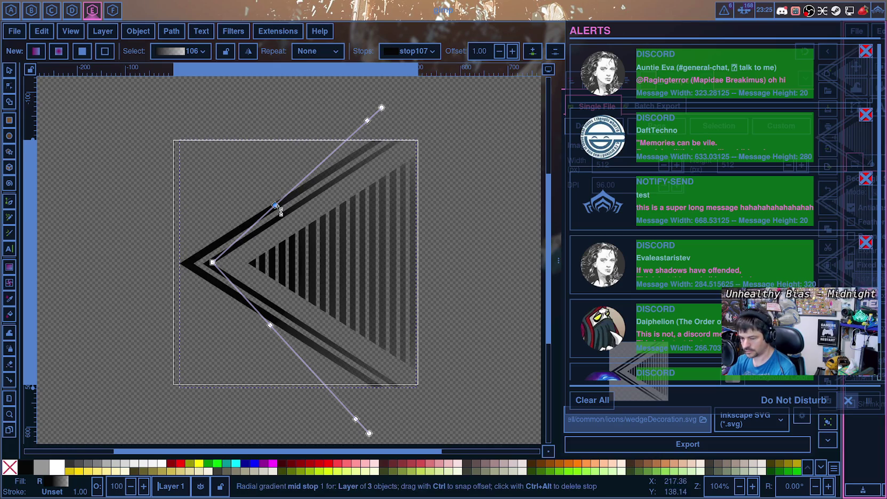
Step: Drag both gradient mid stops toward the wedge tip and re-export, replacing wedgeDecoration.svg
mouse_move(275, 206)
mouse_down()
mouse_move(254, 226)
mouse_move(260, 219)
mouse_up()
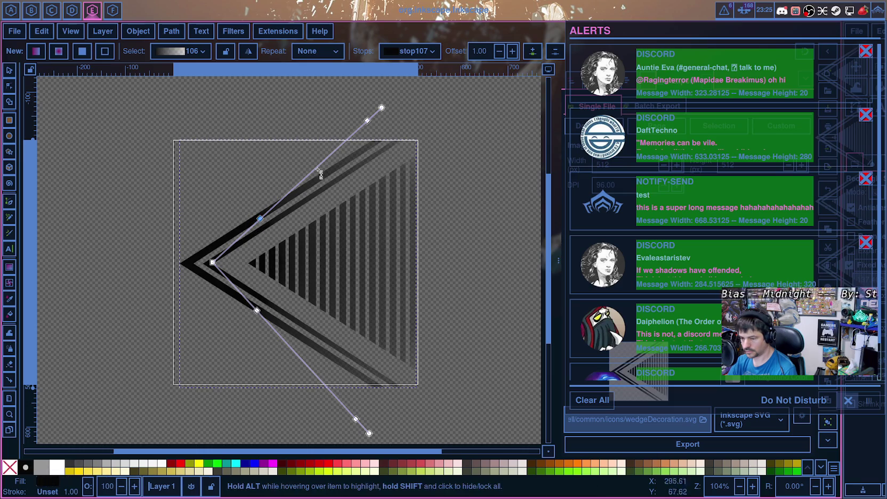
drag(368, 121, 360, 129)
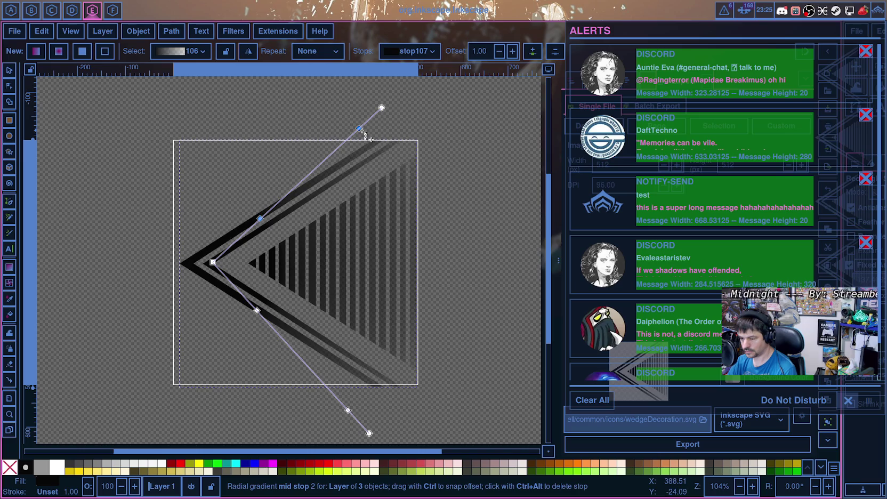
click(741, 444)
click(461, 296)
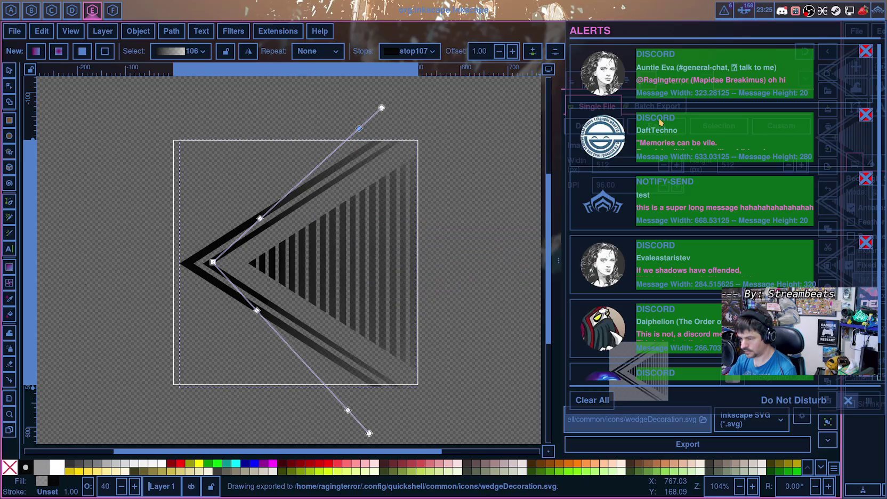
Step: Open the alerts to check the wedge, then return to Qt Creator on workspace 1
click(724, 10)
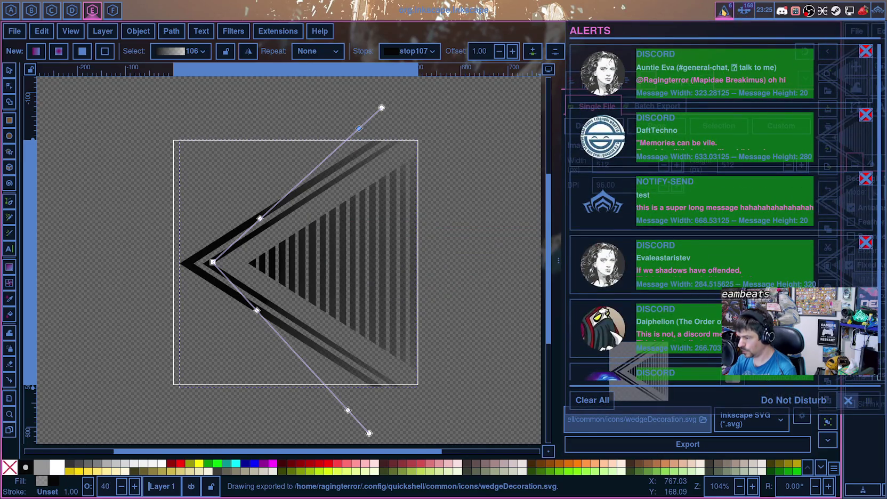
key(super+6)
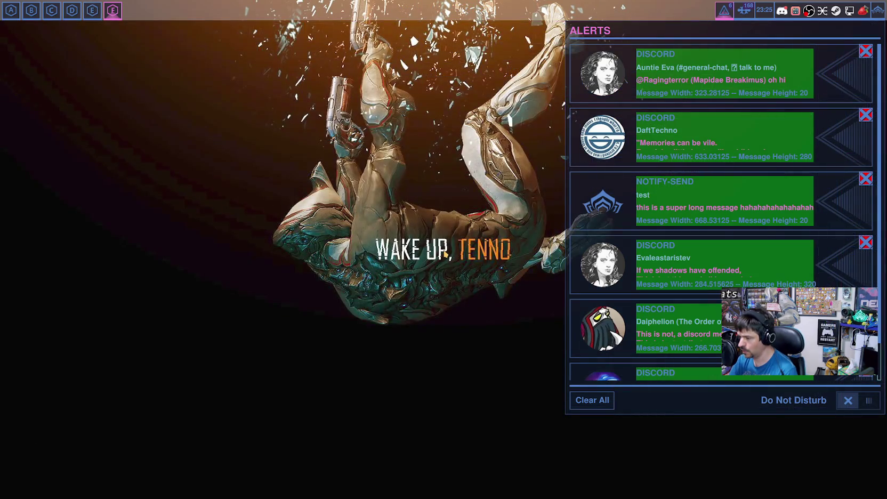
key(super+5)
key(super+4)
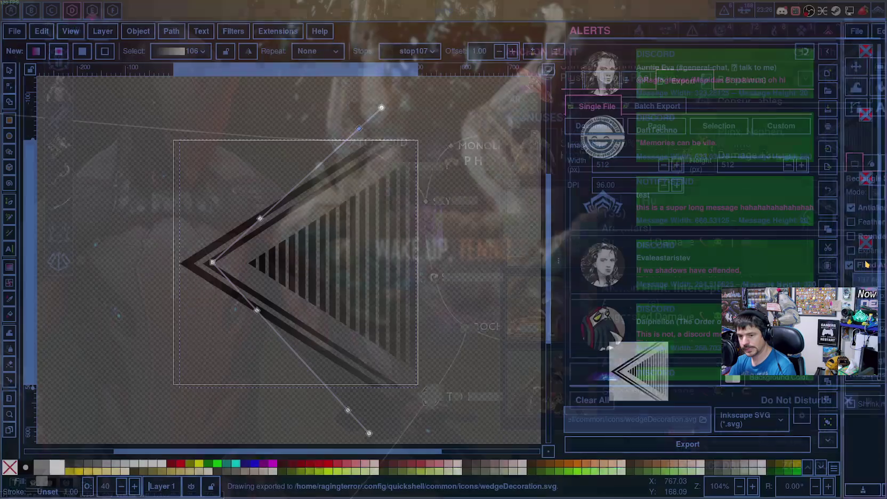
key(super+3)
key(super+2)
key(super+1)
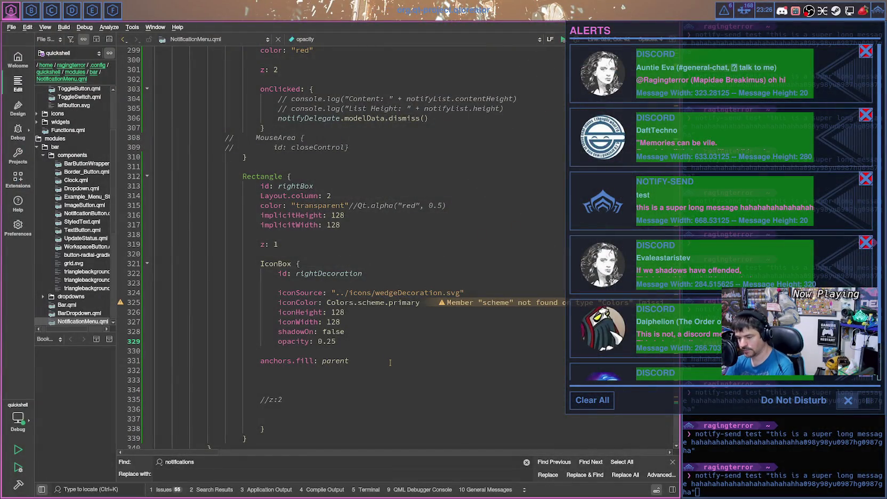
Step: Wrap iconColor in Qt.alpha(..., 0.2), comment out the opacity line, save, and view the alerts
click(327, 303)
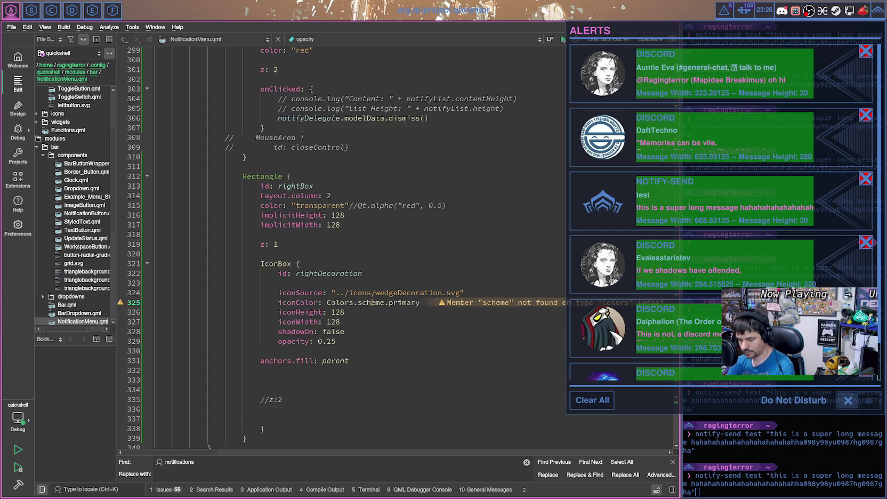
text(Qt.alpha)
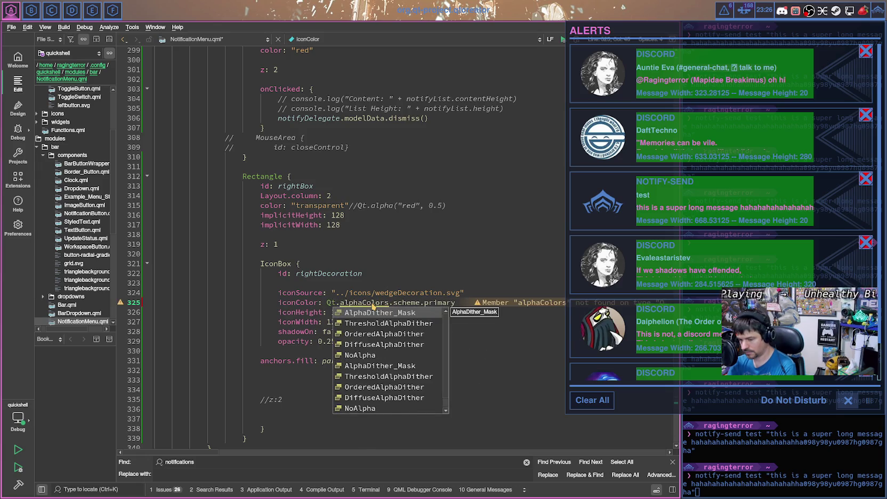
text(()
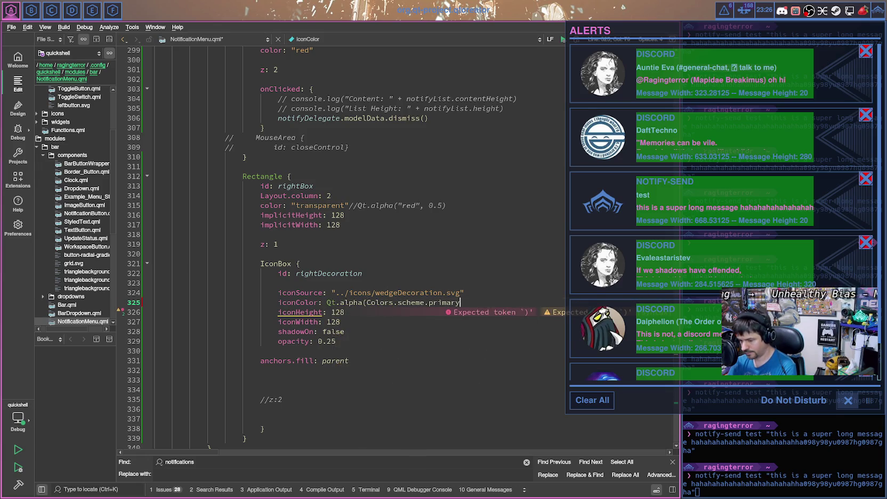
text(, 0.2))
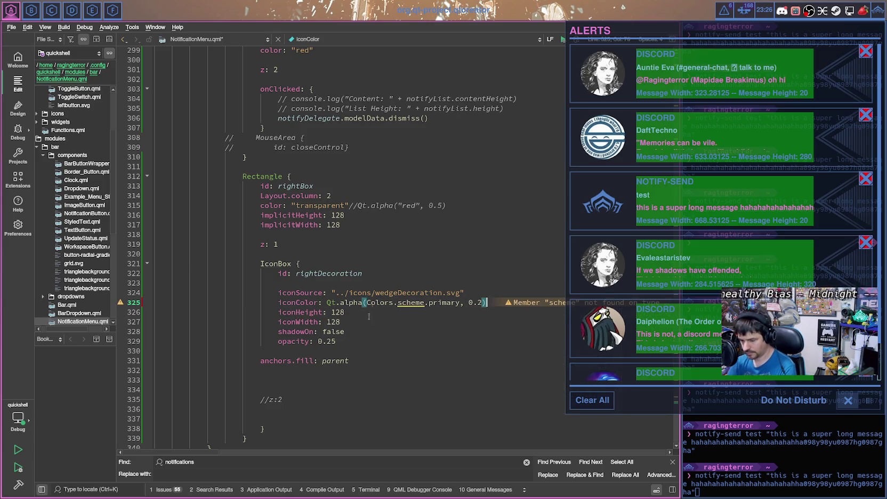
click(273, 341)
key(ctrl+slash)
key(ctrl+s)
click(725, 12)
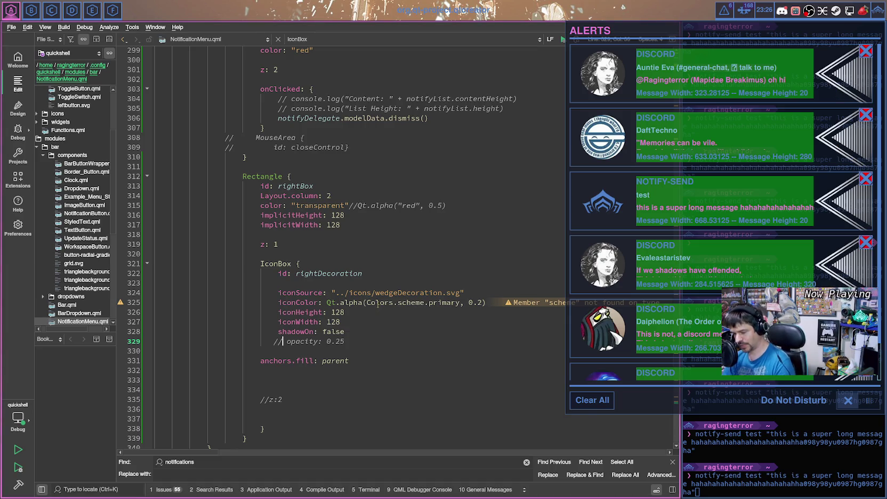
scroll(400, 304, up, 2)
scroll(402, 306, up, 2)
scroll(405, 309, down, 1)
scroll(409, 312, down, 3)
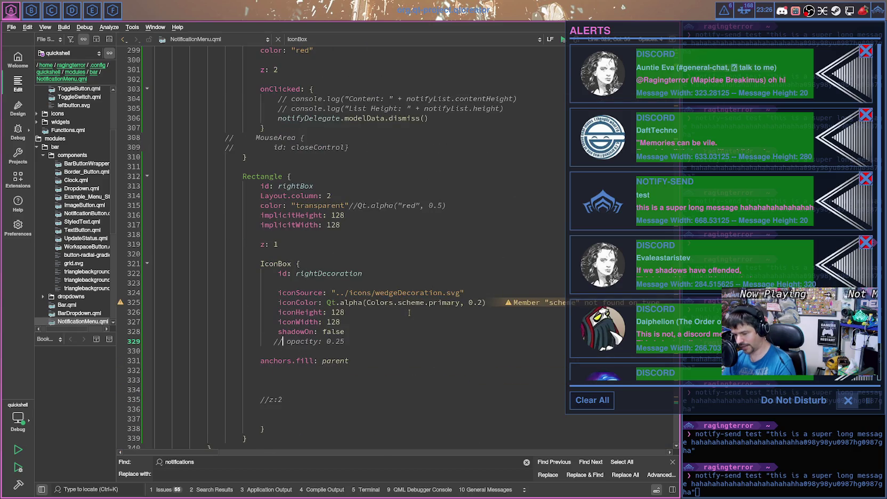
scroll(408, 299, up, 20)
scroll(406, 292, up, 20)
scroll(403, 287, up, 15)
click(404, 287)
key(ctrl+f)
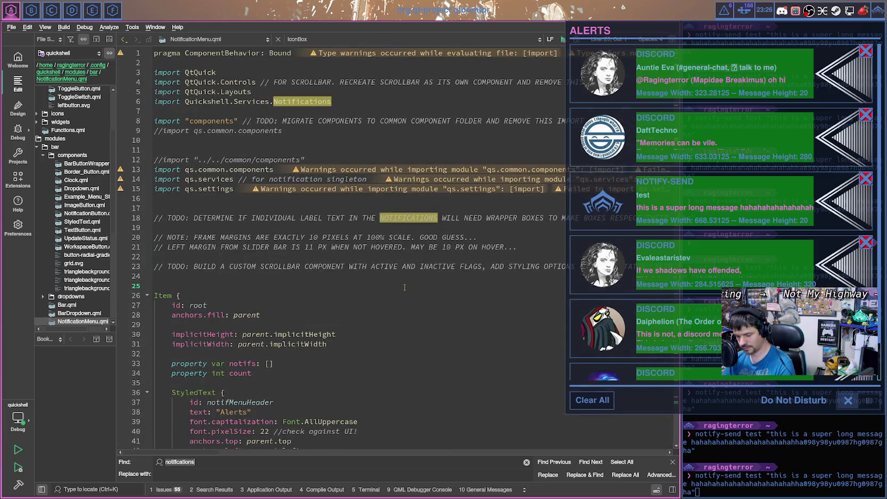
text(colors)
key(Return)
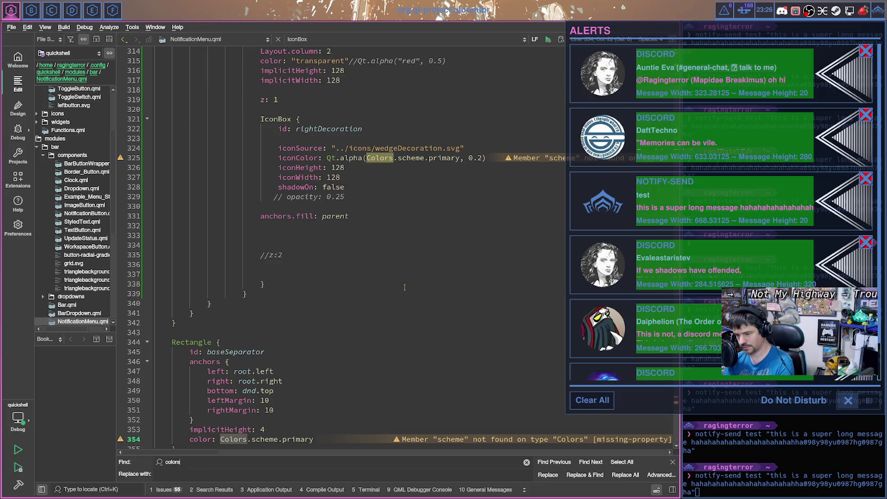
key(Return)
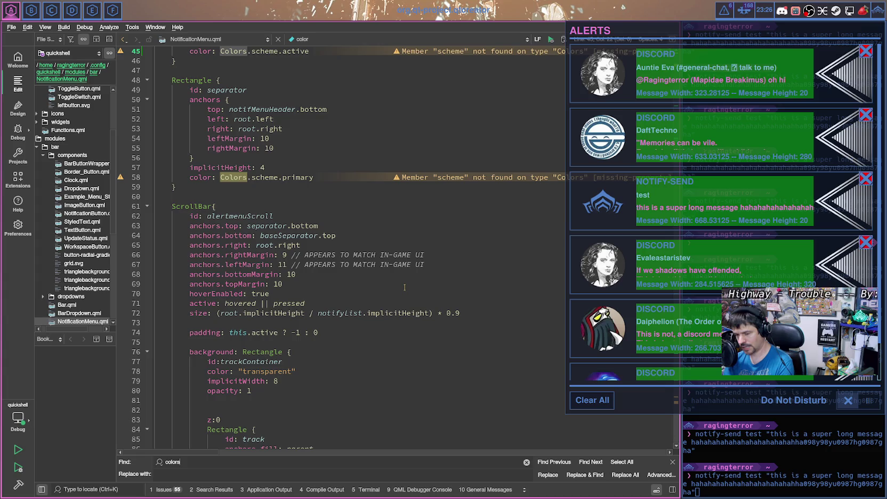
key(Return)
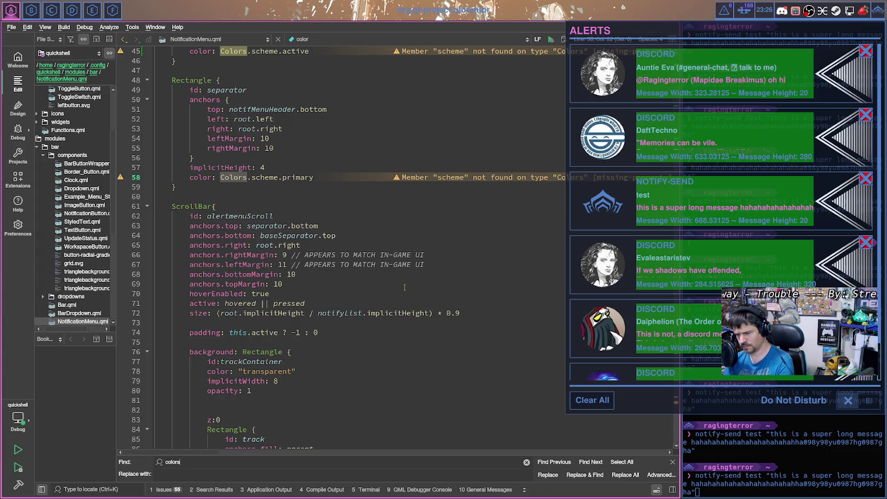
key(Return)
key(Return)
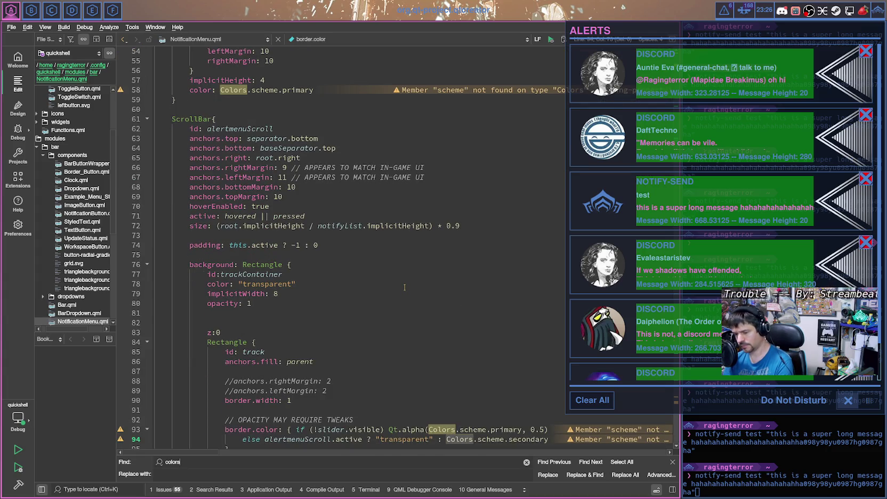
key(Return)
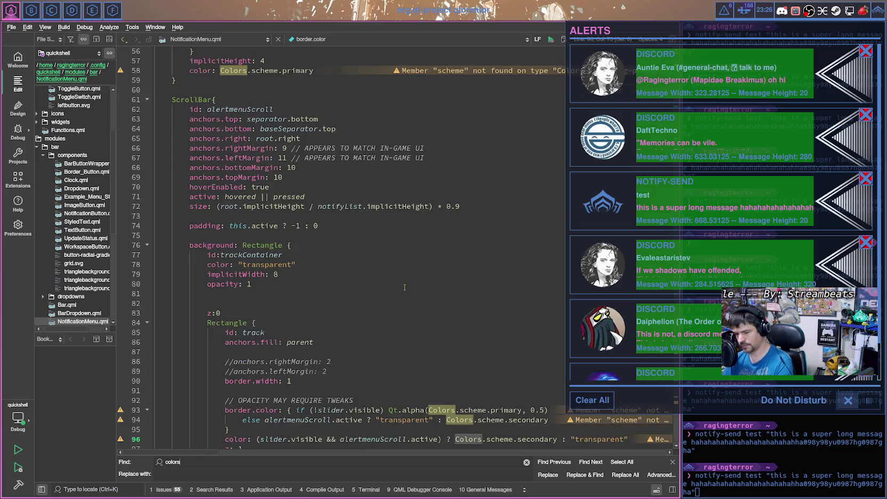
key(Return)
scroll(422, 298, down, 20)
scroll(423, 293, down, 20)
scroll(424, 290, down, 20)
scroll(425, 284, down, 20)
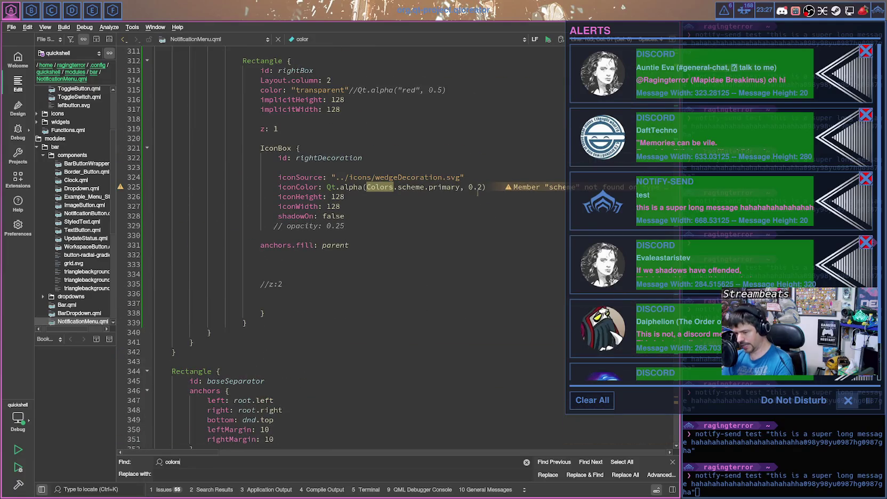
Step: Strip the Qt.alpha(..., 0.2) wrapper so iconColor is plain Colors.scheme.primary
double_click(378, 188)
key(Left)
key(BackSpace)
key(BackSpace)
key(BackSpace)
key(BackSpace)
key(BackSpace)
key(BackSpace)
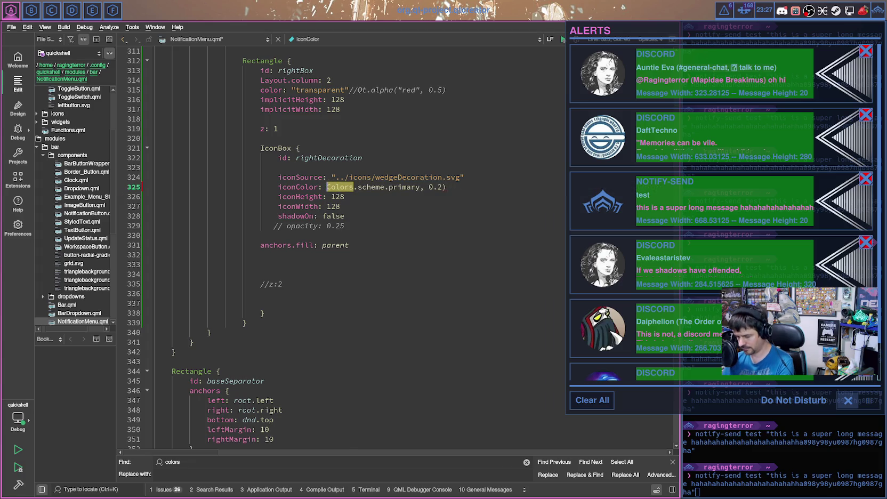
key(End)
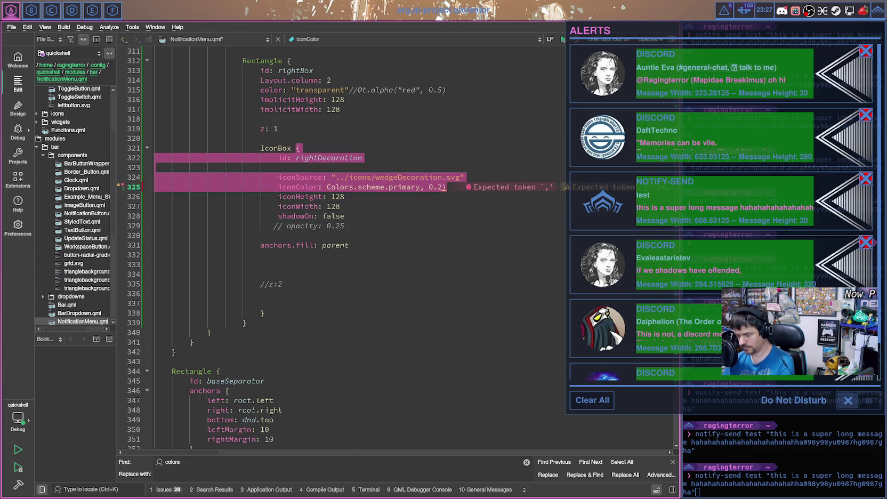
key(Up)
click(459, 189)
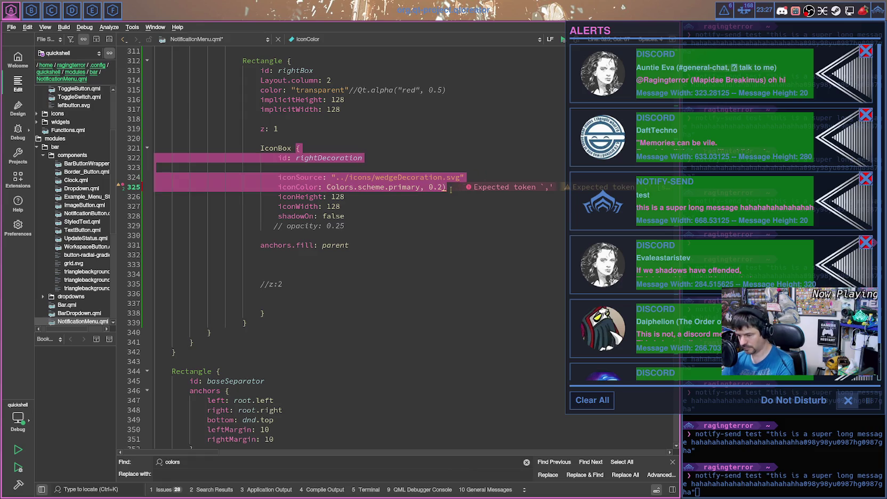
key(BackSpace)
key(BackSpace)
key(BackSpace)
key(BackSpace)
key(BackSpace)
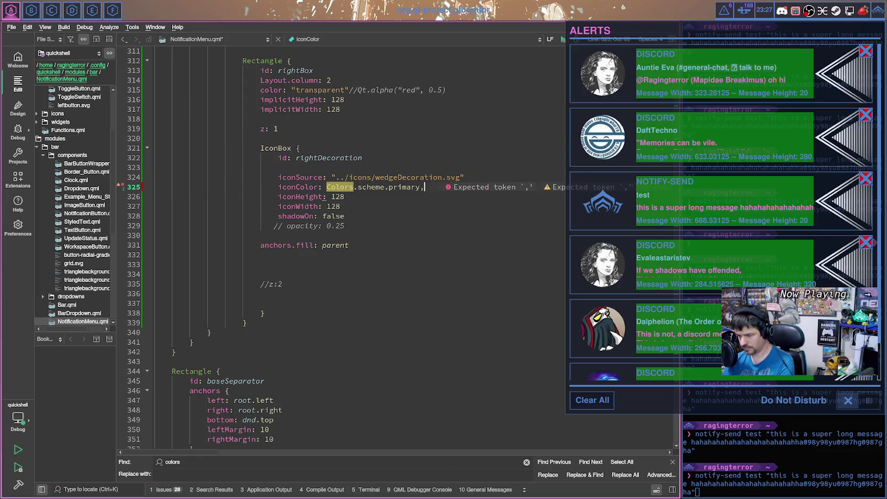
Step: Uncomment opacity: 0.25, align its indentation with the other properties, and save
click(293, 226)
key(ctrl+slash)
key(Home)
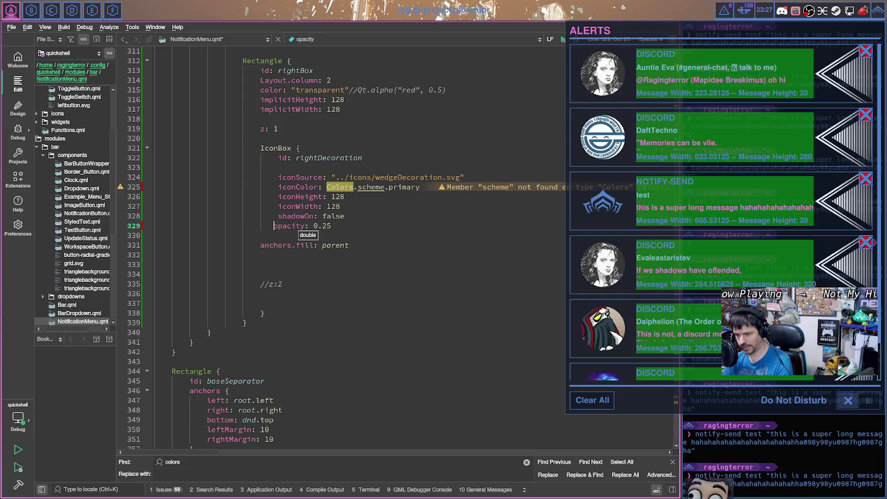
key(BackSpace)
key(BackSpace)
key(BackSpace)
key(Tab)
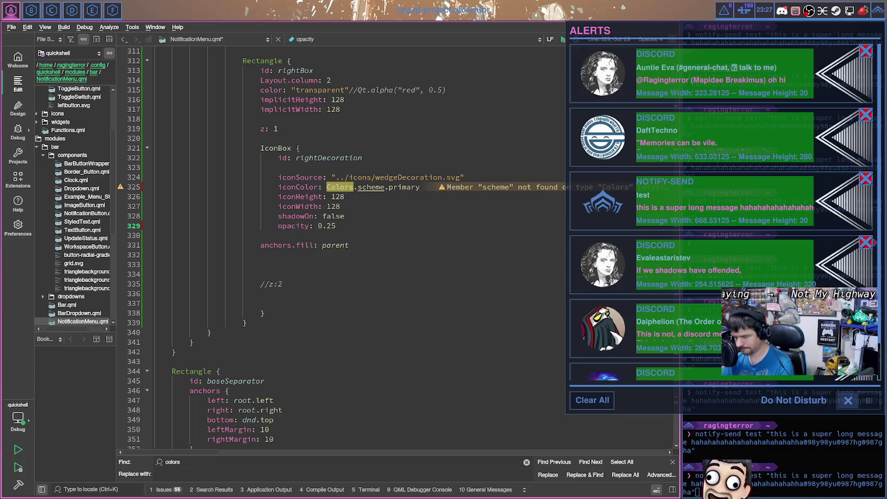
key(ctrl+s)
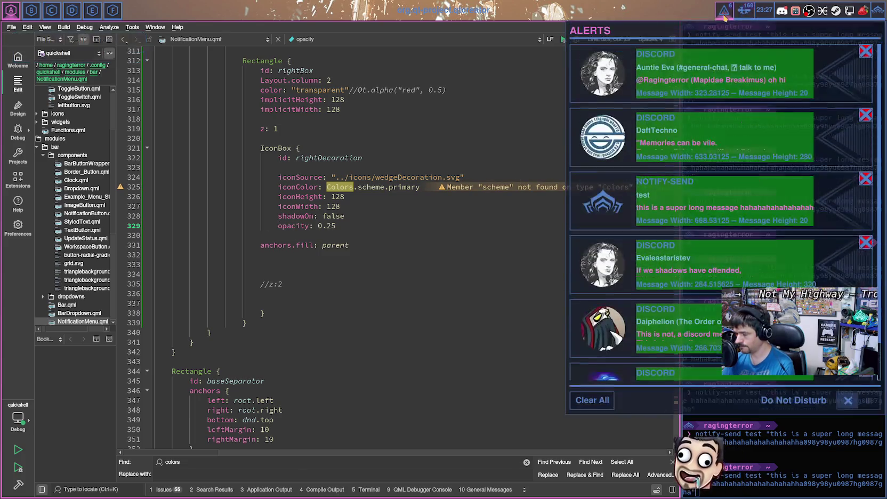
key(super+Right)
key(super+Right)
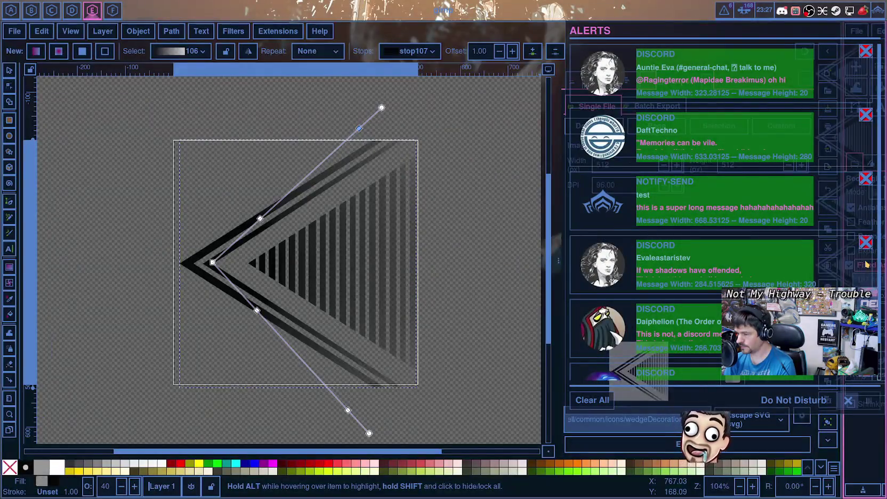
key(super+Right)
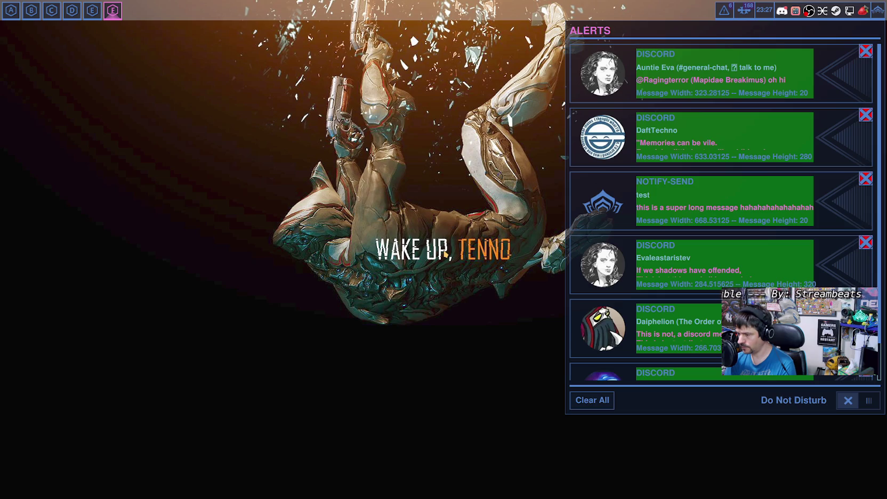
key(super+Left)
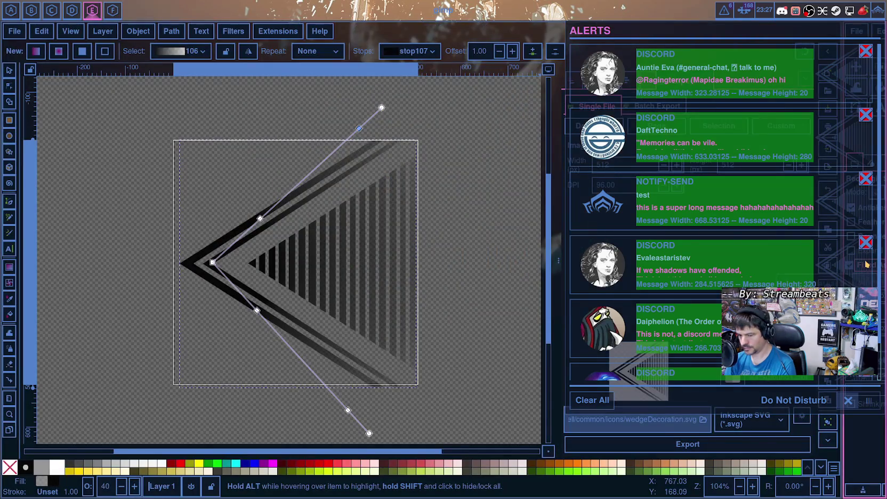
key(super+Left)
key(super+Left)
key(super+Left)
key(super+Left)
key(Down)
key(Down)
key(Up)
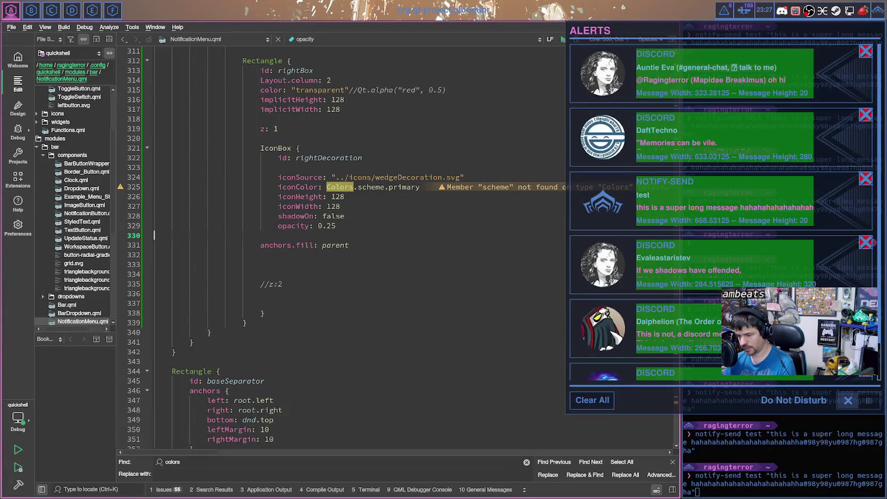
Step: Change the wedge opacity from 0.25 to 0.15, save, and check the alerts panel
key(Up)
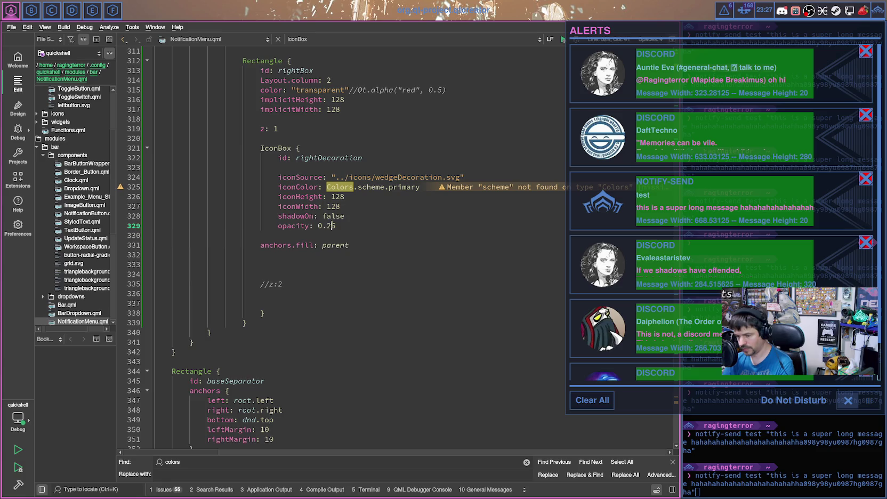
key(End)
key(Left)
key(BackSpace)
text(1)
key(ctrl+s)
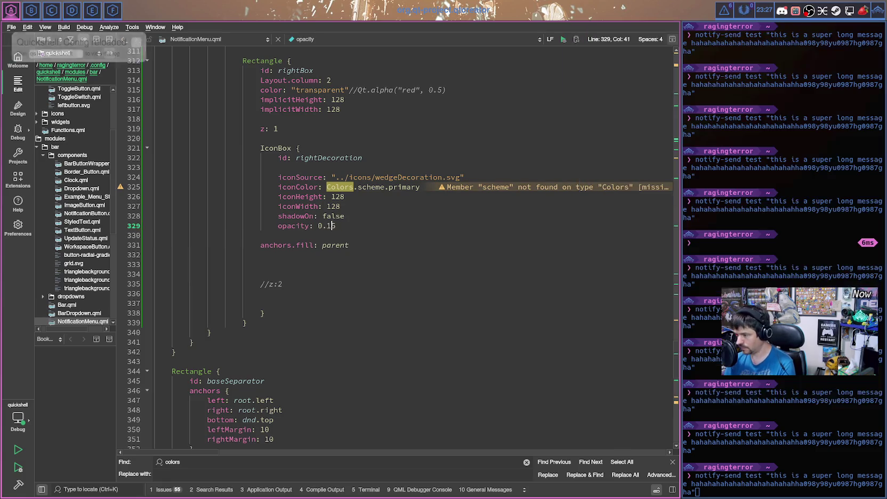
click(725, 11)
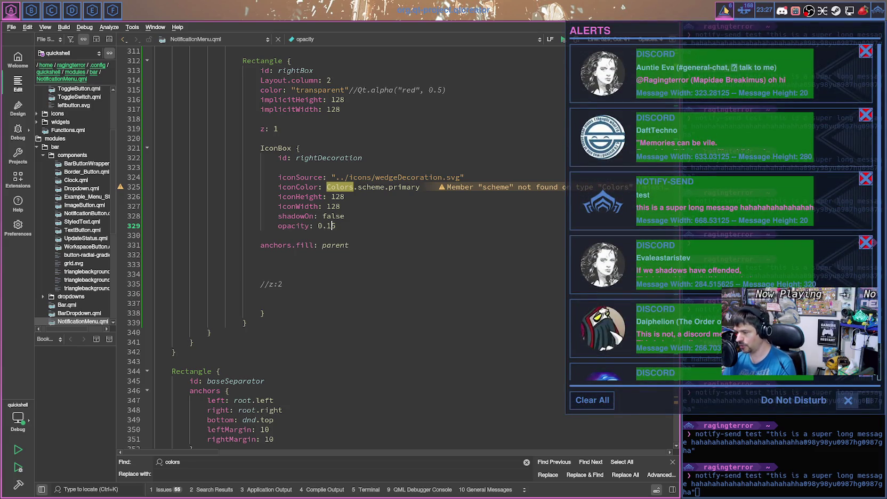
Step: Cycle through the workspaces and switch to the Warframe game
key(super+6)
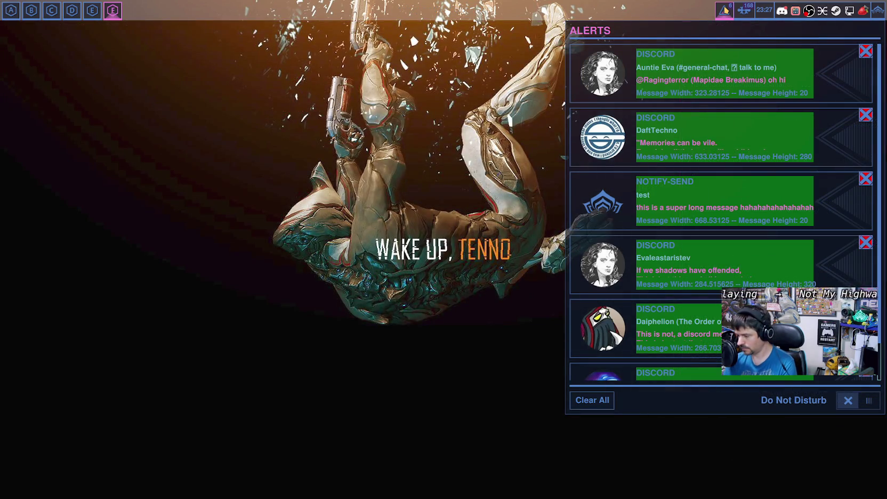
key(super+5)
key(super+6)
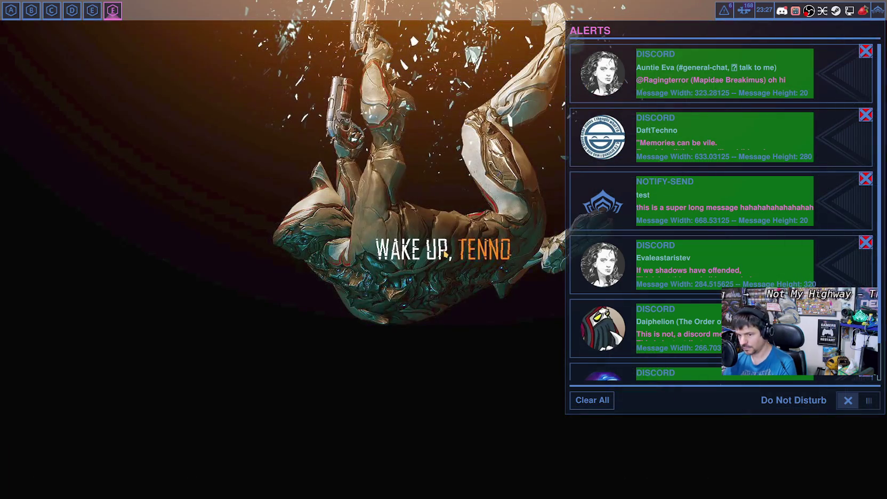
key(super+2)
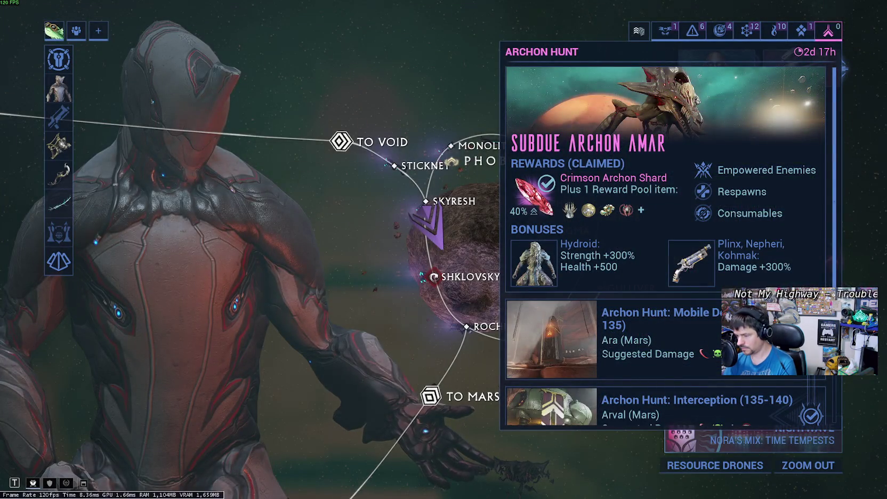
Step: Browse the Archon Hunt missions on Mars: Mobile Defense, Interception and Showdown
scroll(666, 256, down, 3)
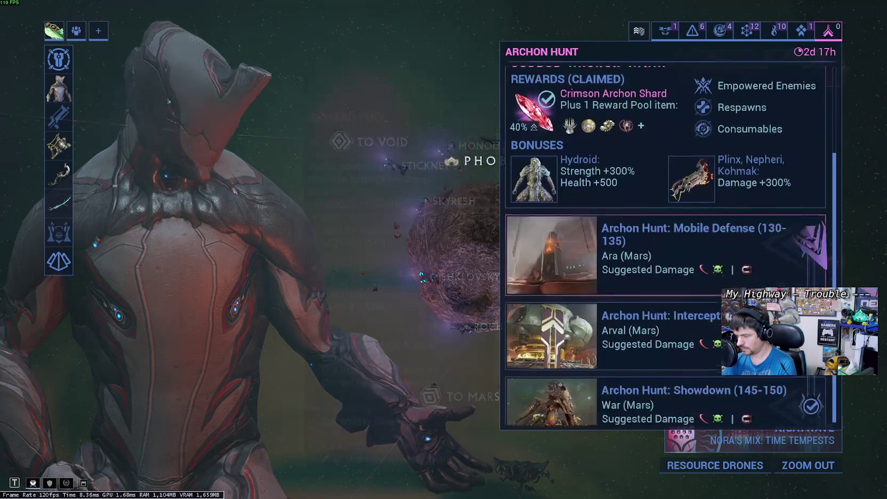
scroll(667, 245, down, 1)
key(Down)
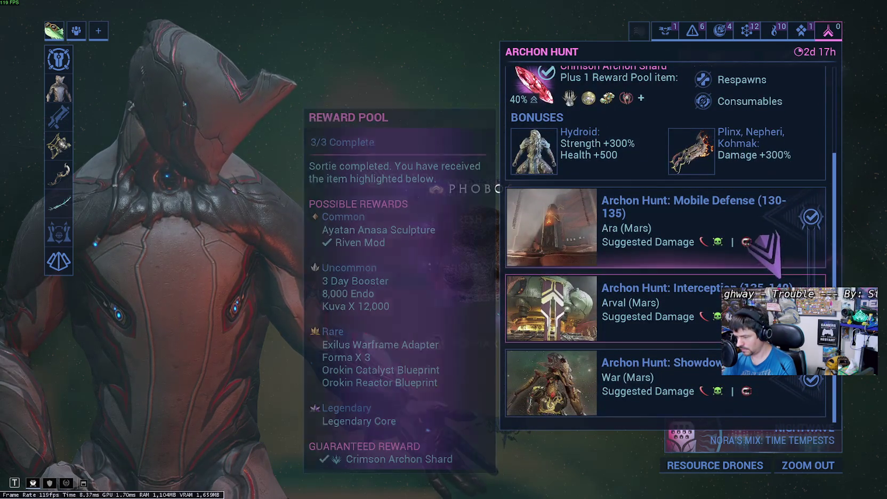
key(Up)
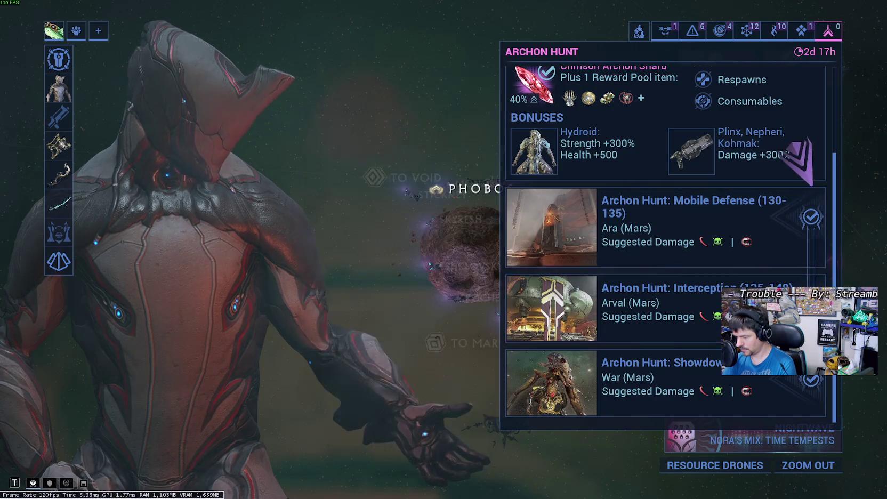
key(Up)
key(Down)
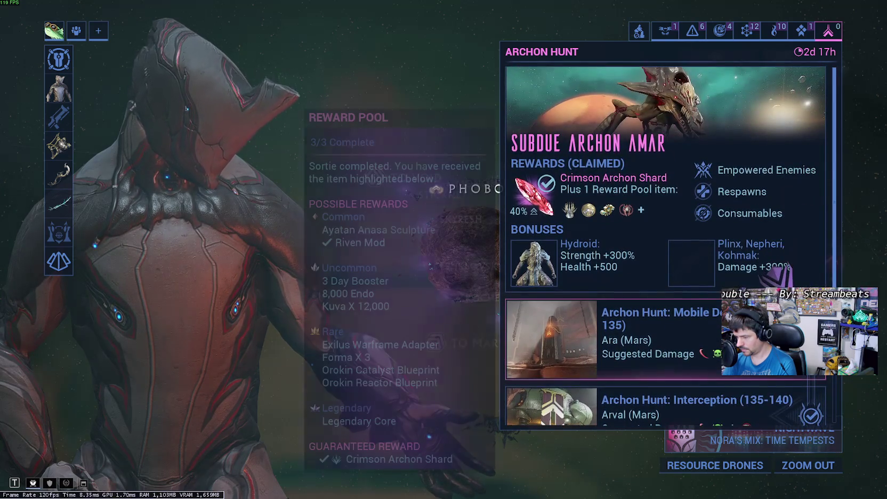
key(Up)
key(Down)
key(Down)
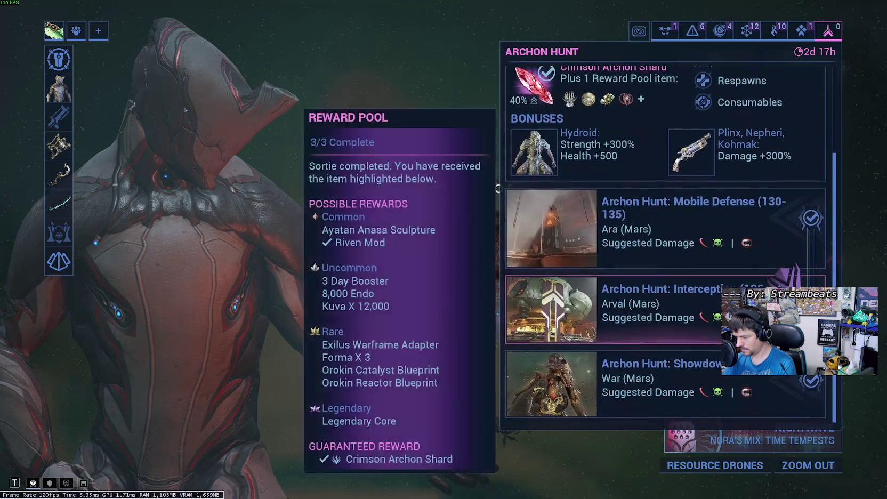
key(Down)
key(Up)
key(Down)
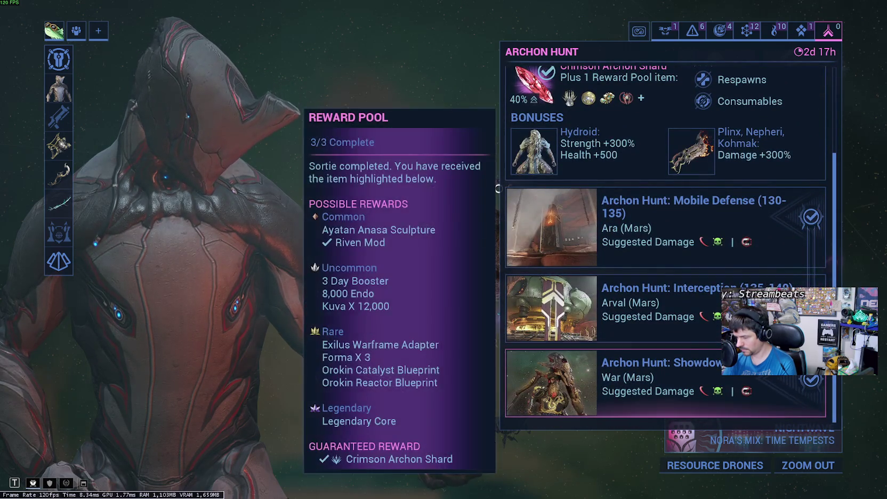
key(Up)
key(Up)
key(Up)
key(Down)
key(Up)
key(Down)
key(Down)
key(Up)
key(Down)
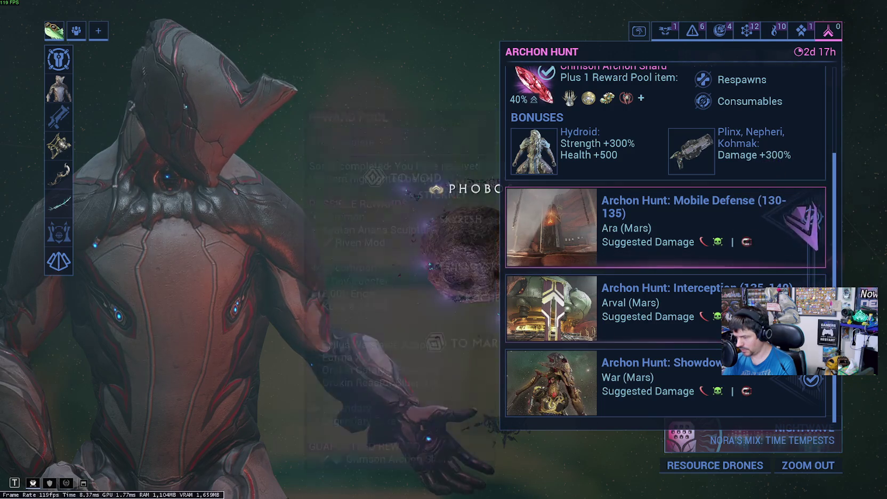
key(Down)
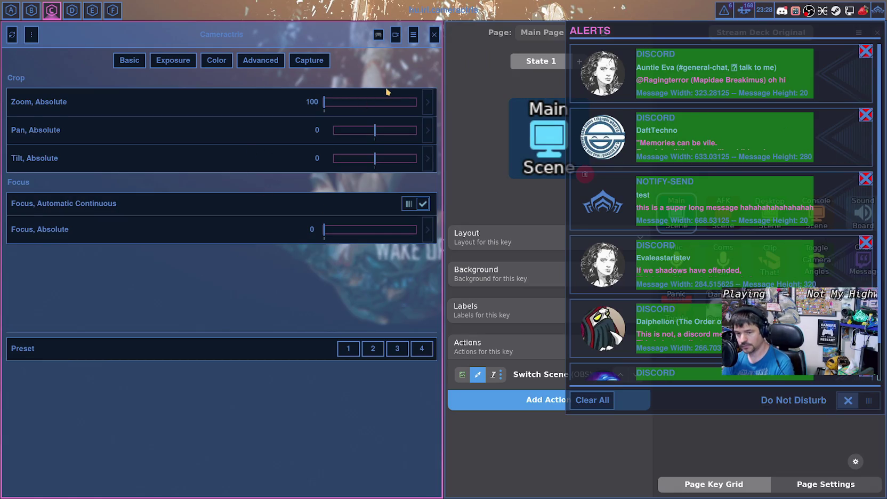
Step: Back in Qt Creator, change the MouseArea's onClicked call from expire() to dismiss()
key(super+1)
scroll(311, 236, up, 9)
scroll(317, 235, up, 9)
scroll(323, 233, up, 9)
scroll(328, 232, up, 8)
scroll(332, 234, up, 8)
scroll(334, 235, up, 8)
scroll(336, 236, up, 8)
scroll(338, 237, up, 9)
scroll(338, 235, down, 1)
scroll(338, 235, down, 1)
scroll(339, 236, up, 1)
scroll(338, 234, down, 1)
scroll(338, 235, down, 2)
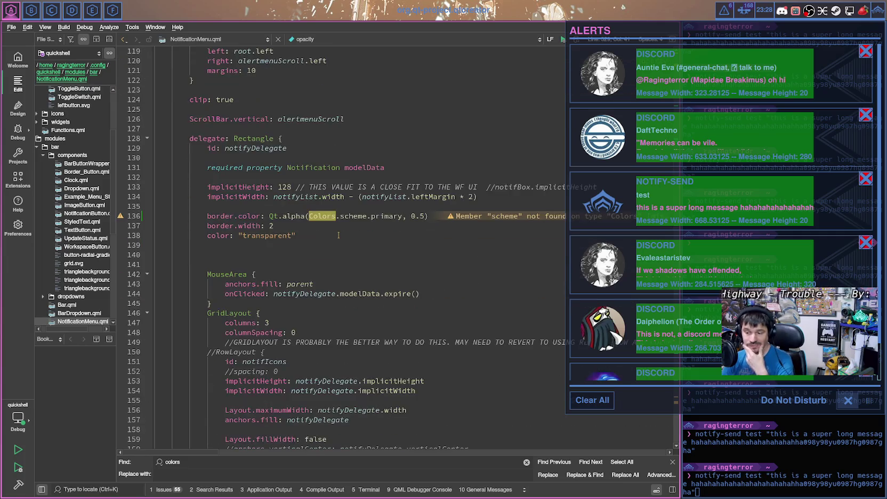
scroll(279, 271, up, 2)
scroll(279, 271, up, 1)
scroll(280, 270, up, 3)
scroll(279, 270, up, 2)
scroll(279, 269, down, 2)
scroll(280, 269, down, 3)
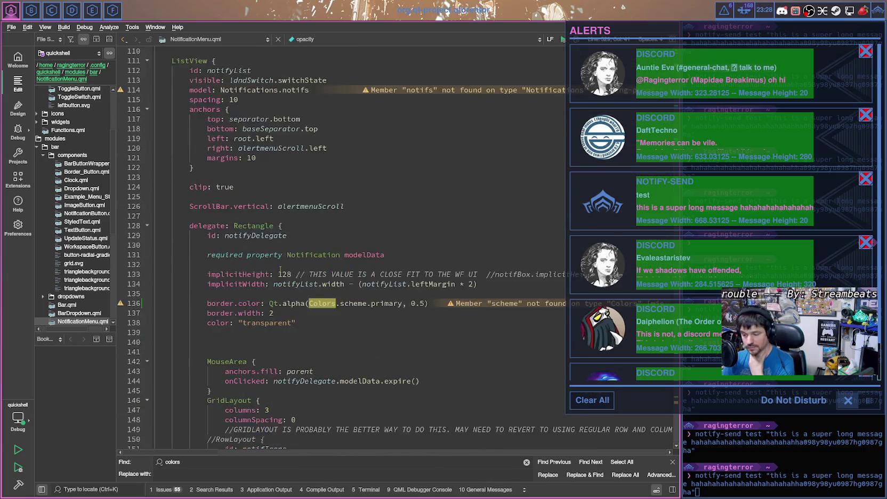
scroll(279, 269, down, 3)
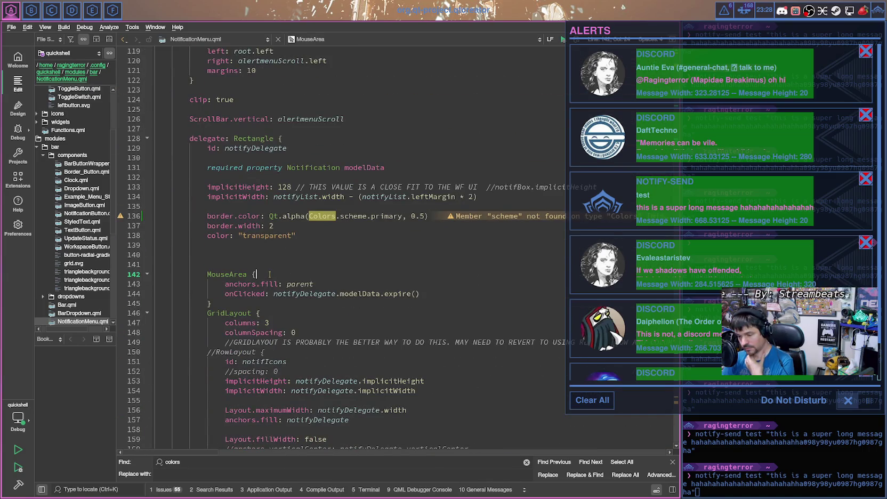
scroll(271, 275, down, 3)
drag(385, 206, 420, 206)
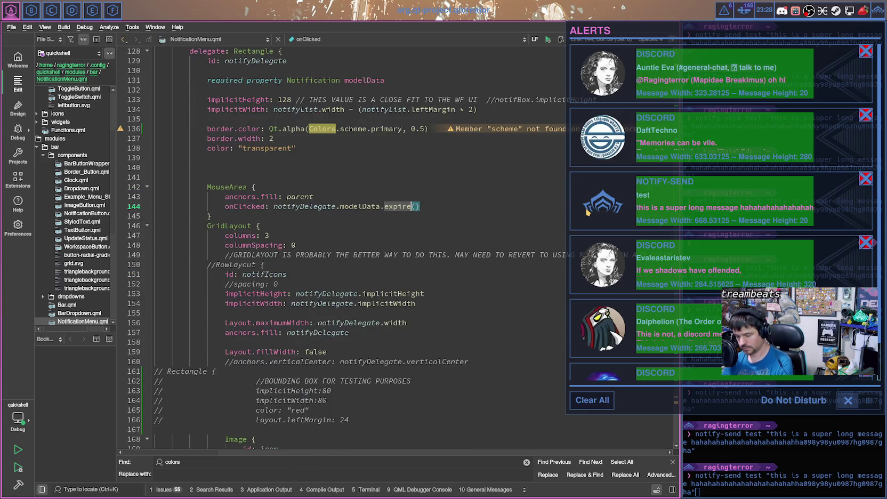
text(dismiss)
Step: Add id: delegateControl on a new line inside the MouseArea
key(Up)
key(Up)
key(Return)
text(id:)
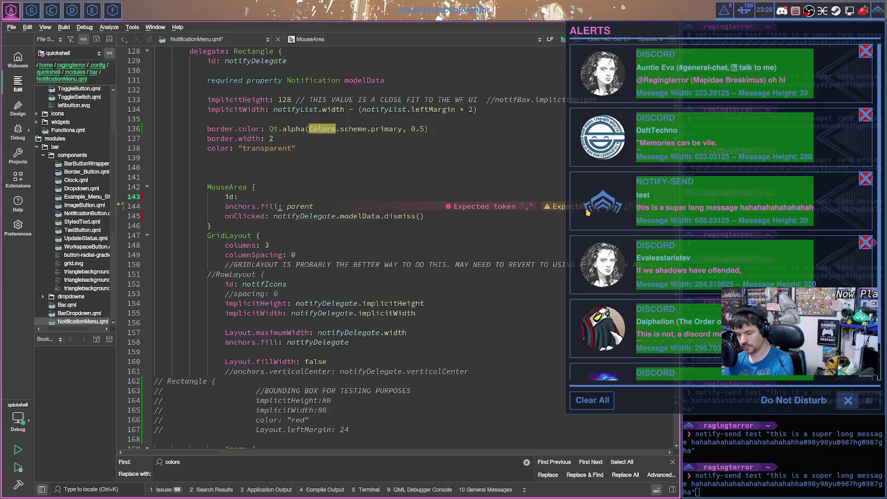
text( dele)
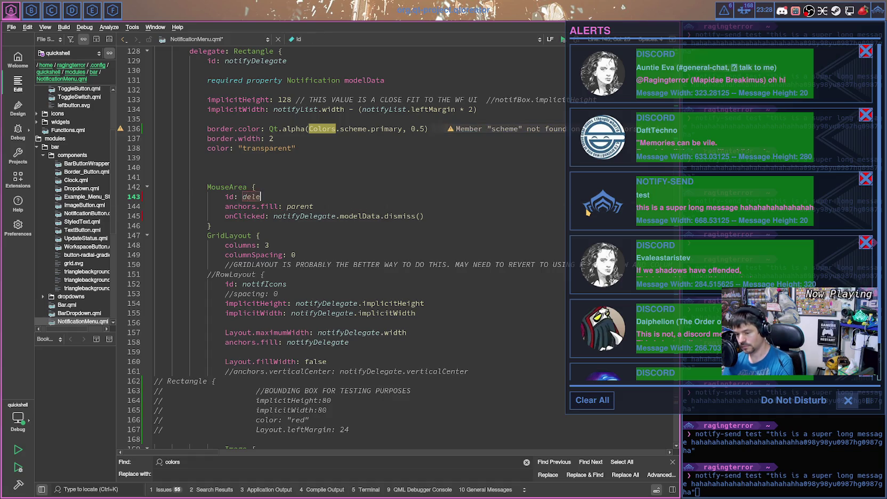
text(gateControl)
scroll(453, 193, down, 1)
scroll(453, 193, down, 6)
scroll(453, 193, up, 4)
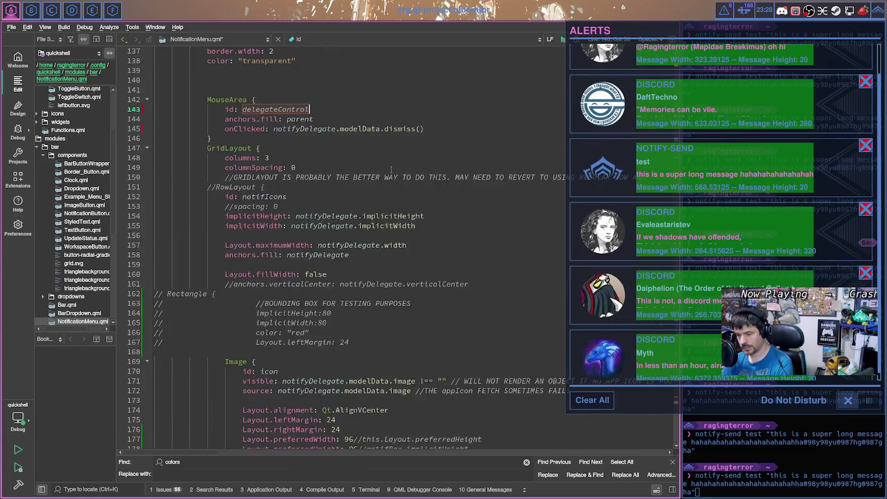
click(388, 122)
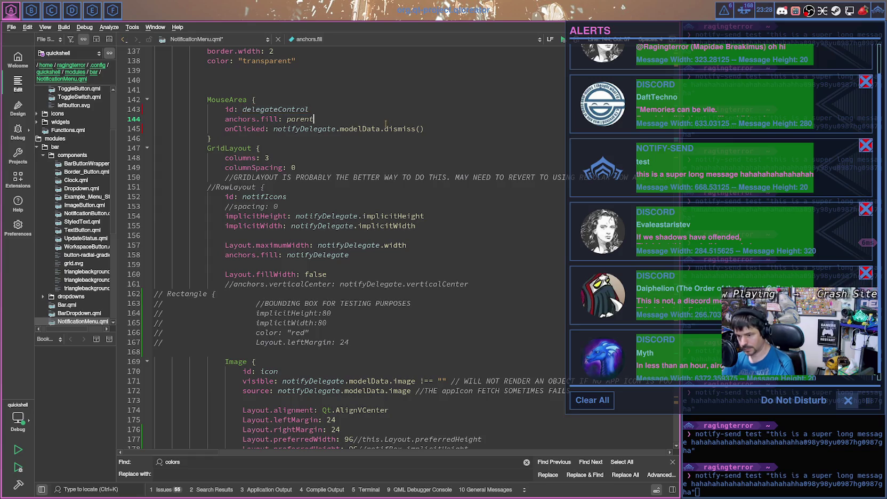
scroll(385, 117, down, 4)
scroll(388, 160, down, 8)
scroll(390, 208, down, 2)
scroll(390, 208, down, 11)
scroll(390, 208, down, 3)
scroll(390, 208, down, 2)
scroll(390, 208, down, 5)
scroll(391, 208, down, 2)
scroll(390, 208, down, 1)
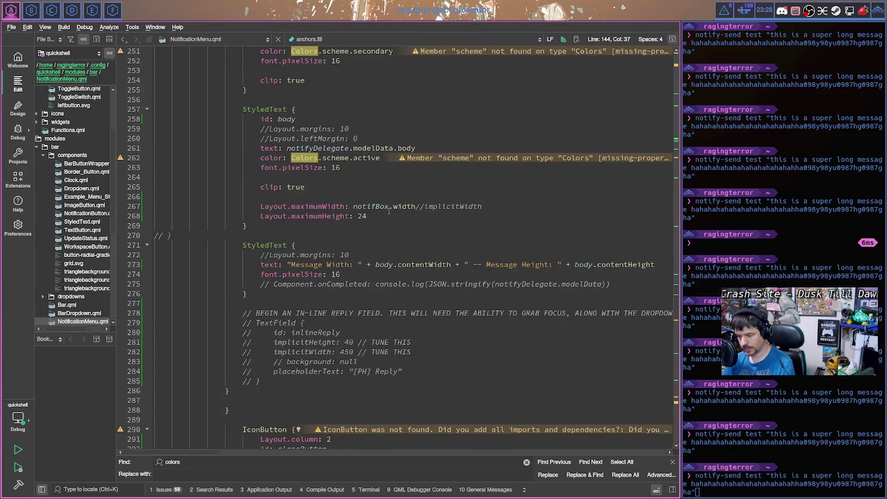
Step: Set the wedge iconHeight to delegateControl.containsMouse ? 128 : 96
scroll(373, 235, down, 12)
scroll(373, 236, down, 5)
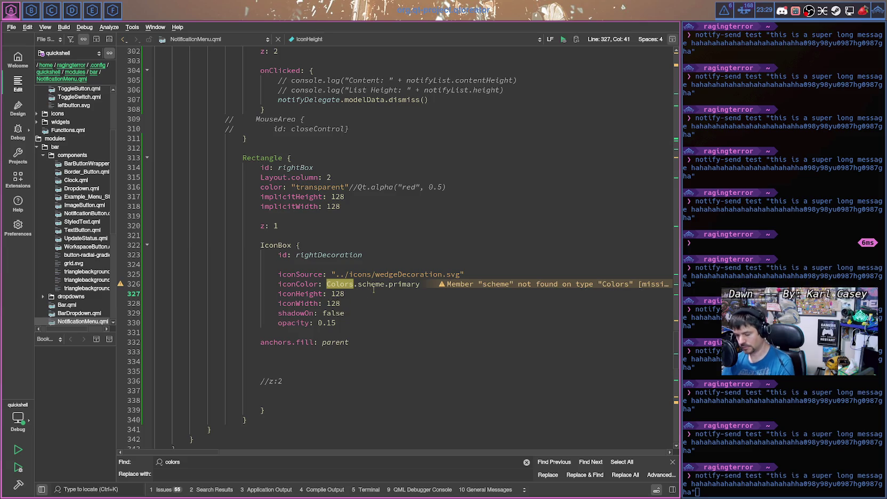
text(D)
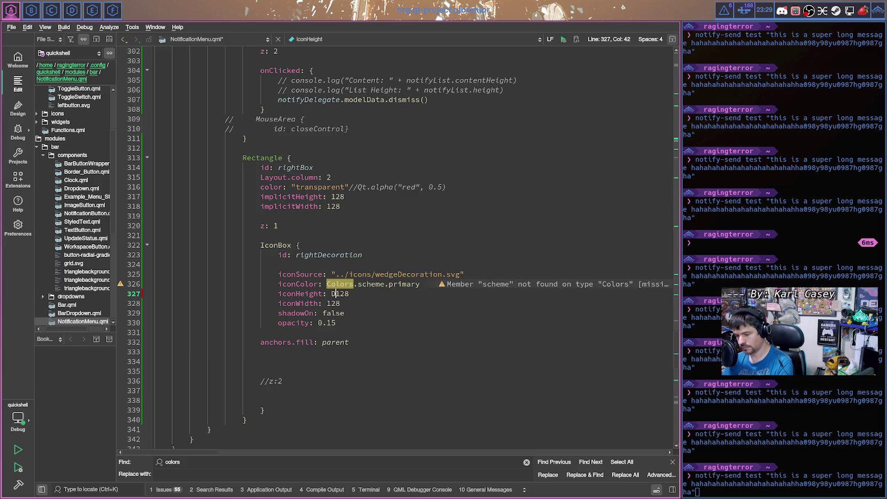
key(BackSpace)
text(delegateC)
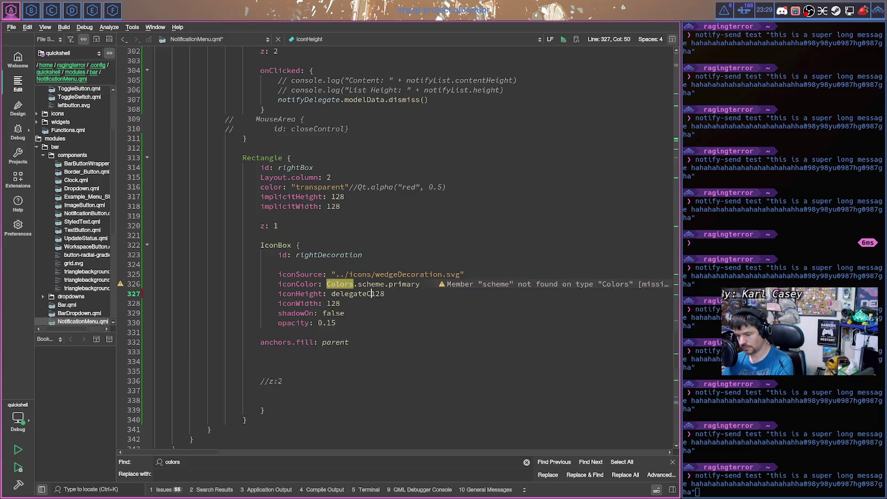
text(contains)
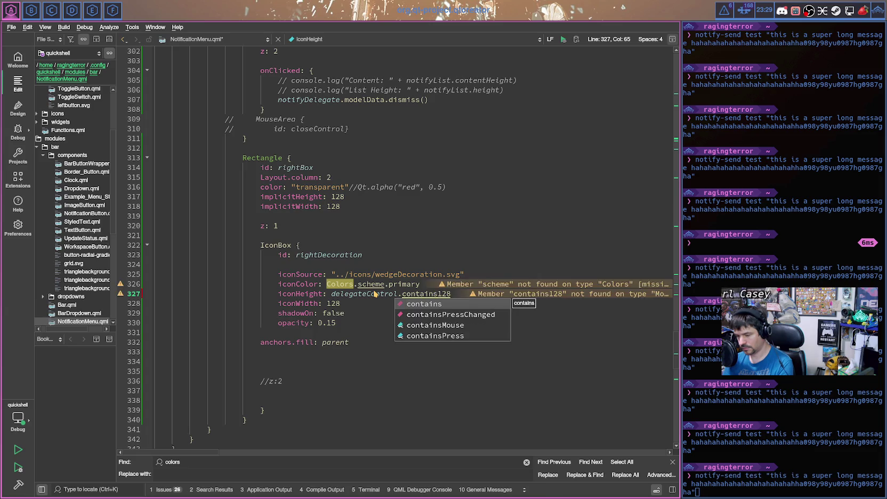
key(Down)
key(Down)
key(Return)
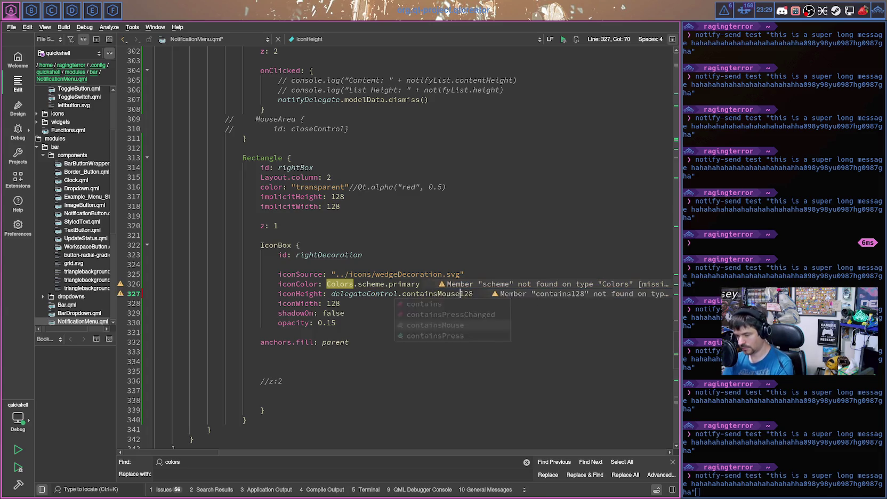
text(?)
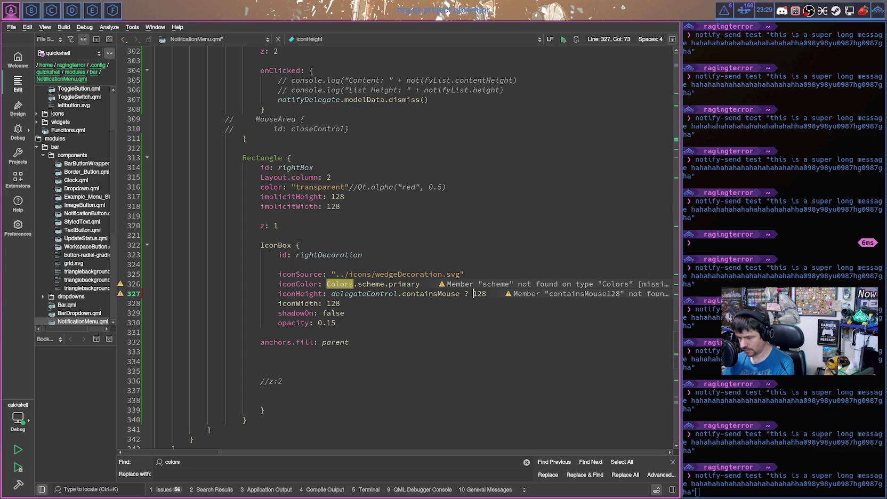
key(End)
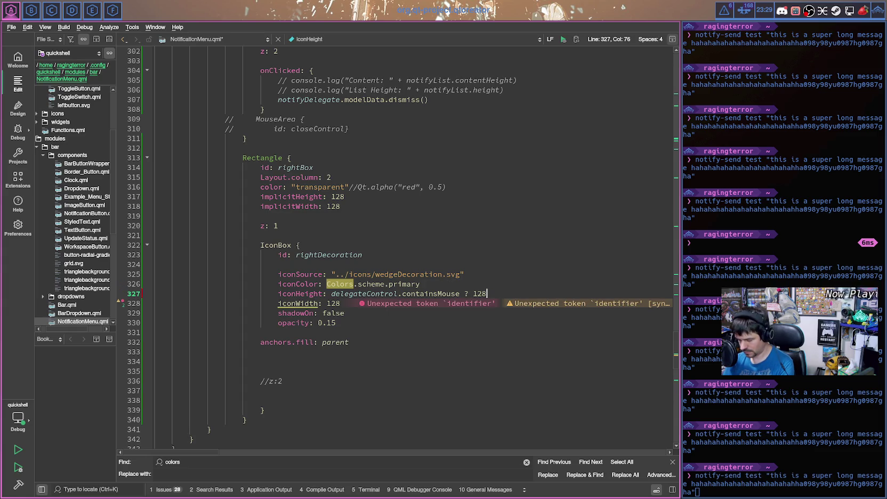
text( : 96)
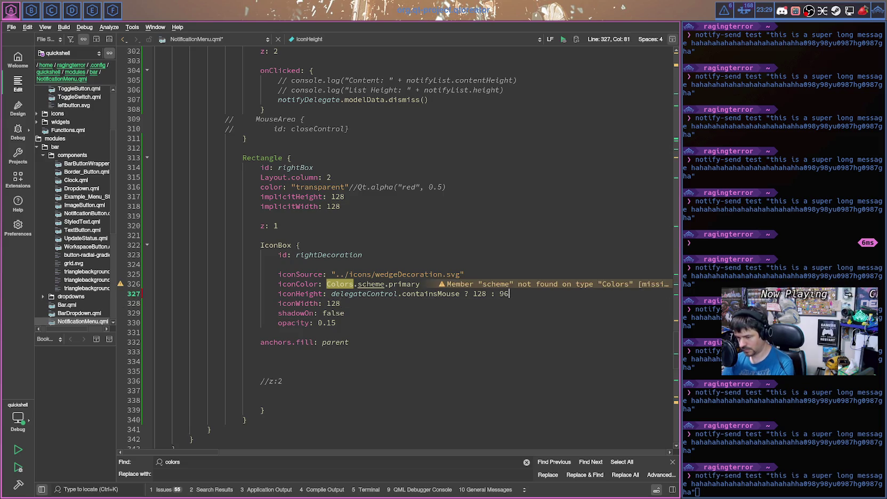
Step: Paste the same hover expression into iconWidth, save, and open the alerts to test
drag(510, 294, 349, 294)
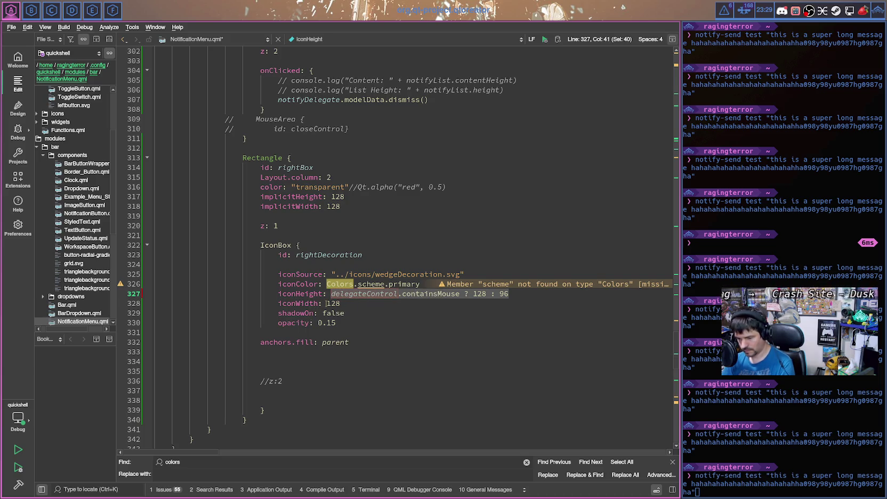
drag(328, 304, 344, 303)
text(delegateControl.containsMouse ? 128 : 96)
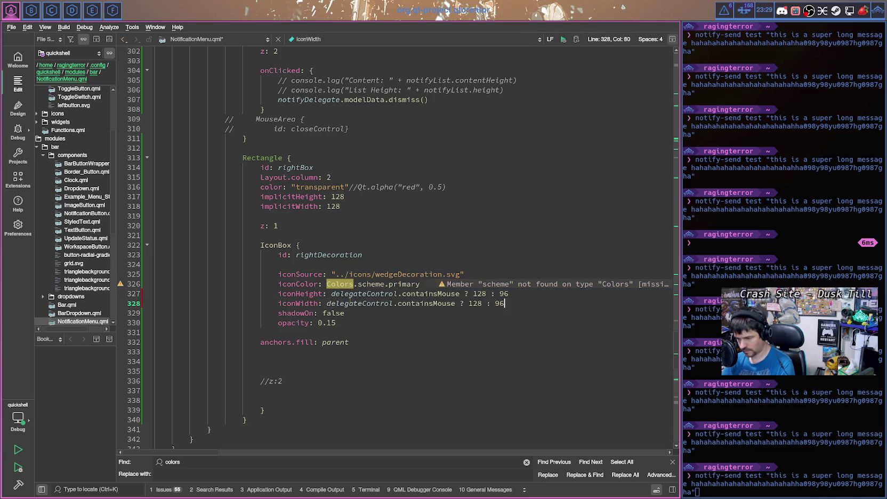
key(ctrl+s)
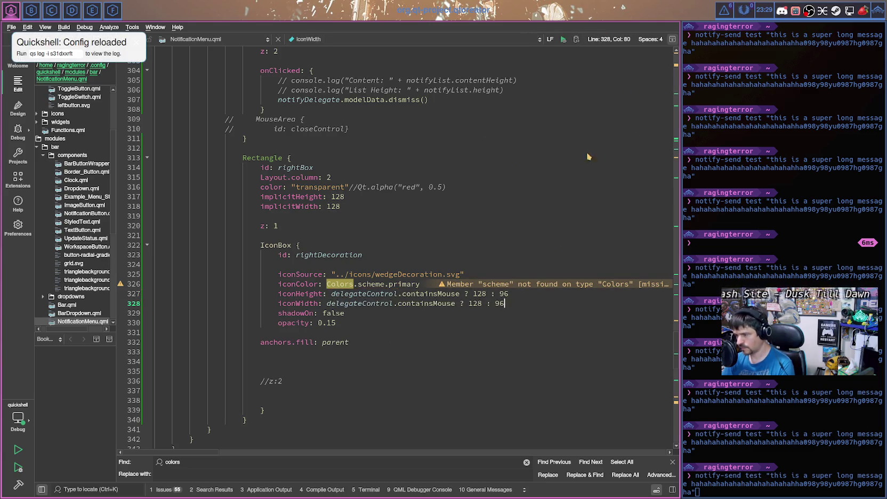
click(723, 11)
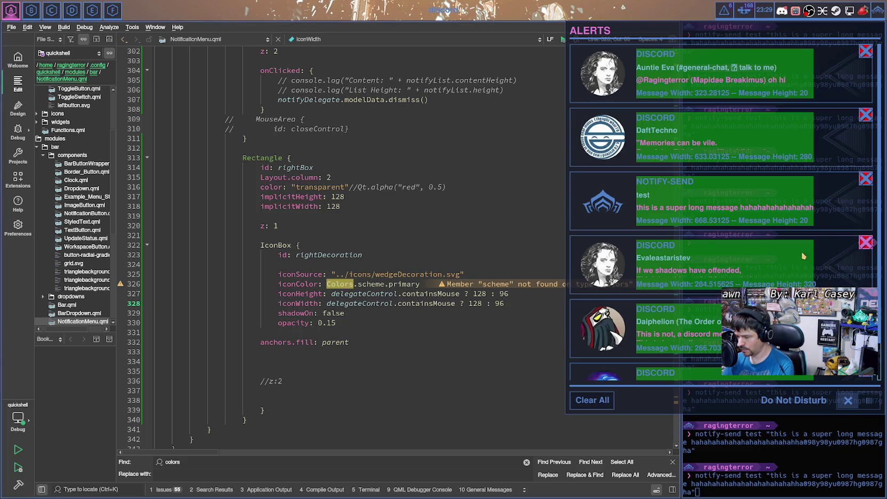
Step: Scroll up through NotificationMenu.qml and dismiss the notify-send test alert from the Alerts panel
scroll(385, 294, up, 9)
scroll(392, 292, up, 9)
scroll(400, 289, up, 3)
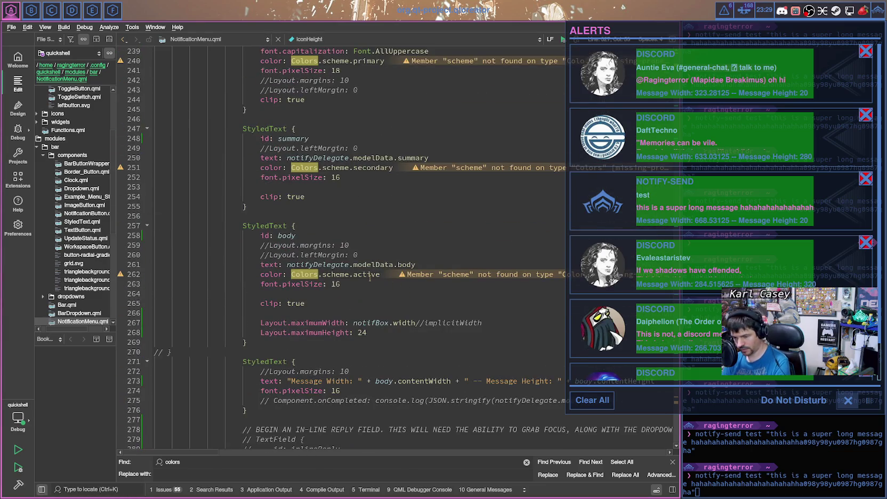
scroll(395, 285, up, 5)
scroll(384, 282, up, 7)
scroll(373, 278, up, 5)
scroll(370, 278, up, 2)
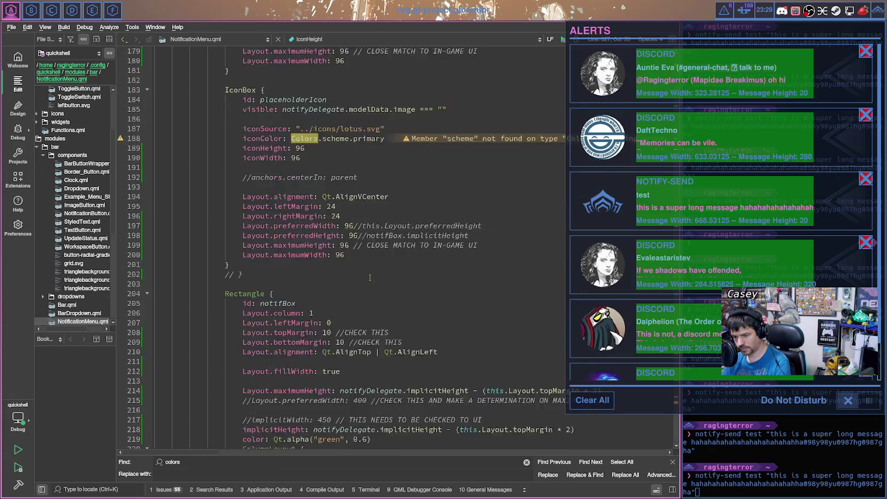
scroll(369, 276, up, 6)
scroll(368, 274, up, 3)
scroll(367, 274, up, 1)
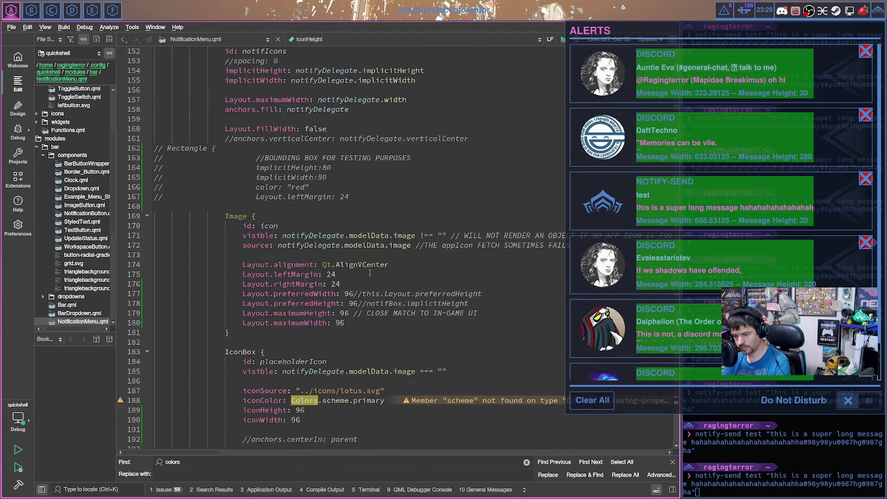
scroll(340, 245, up, 3)
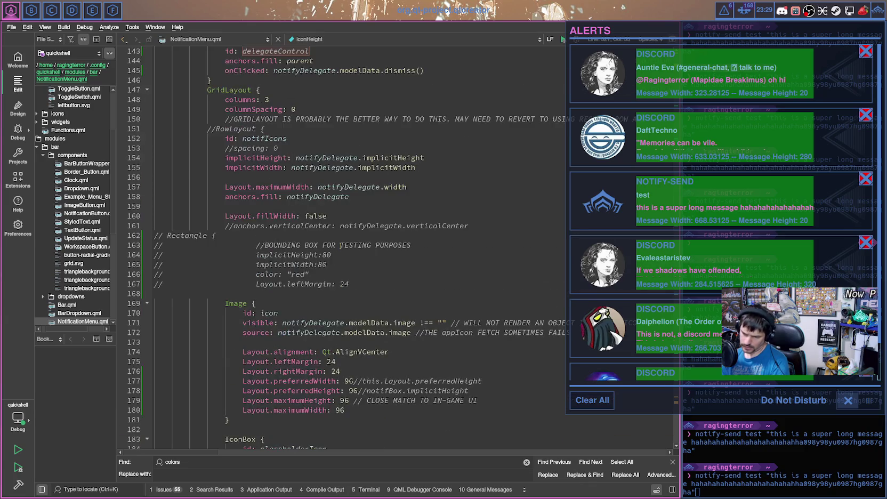
scroll(336, 187, up, 4)
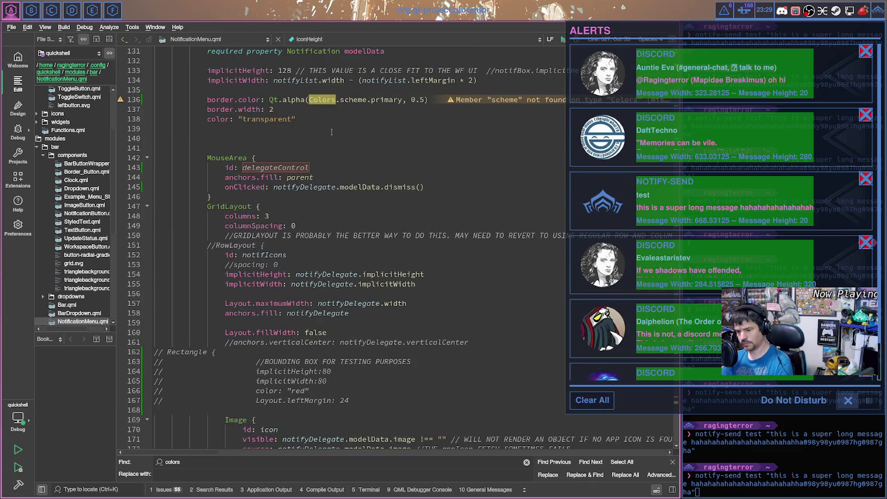
scroll(320, 171, up, 1)
scroll(289, 199, up, 1)
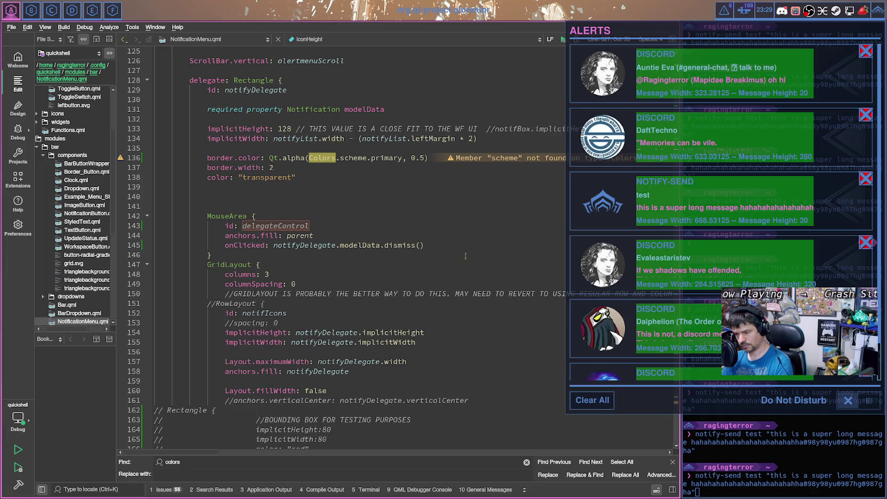
click(612, 212)
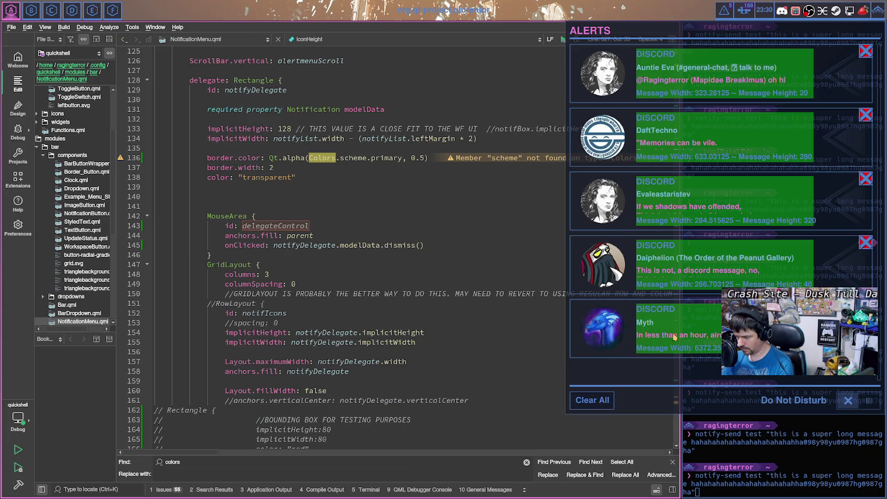
Step: Return to the delegateControl MouseArea and place the caret after its anchors.fill line
scroll(657, 335, down, 1)
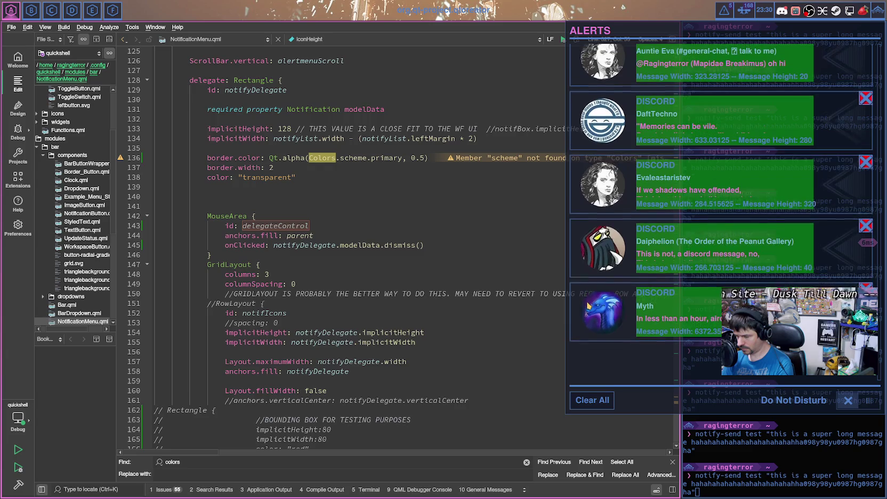
scroll(603, 320, up, 1)
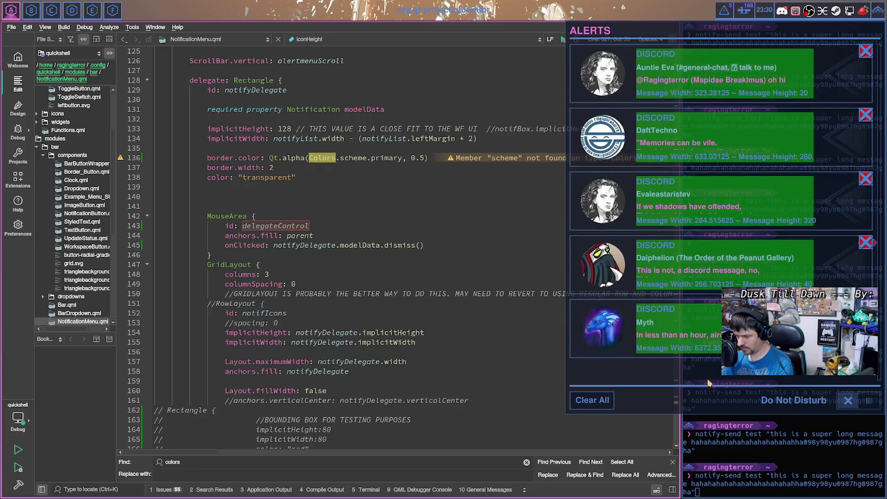
scroll(641, 310, down, 1)
scroll(642, 299, up, 1)
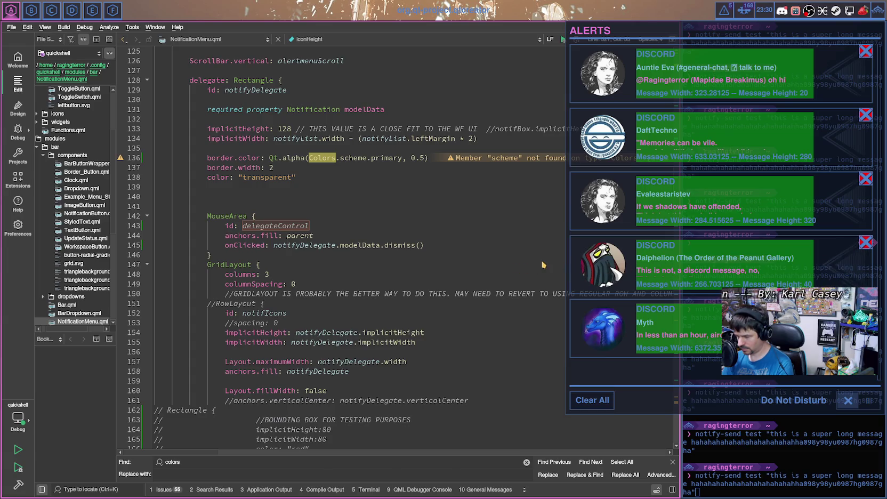
scroll(500, 254, down, 2)
scroll(500, 254, down, 10)
scroll(480, 253, down, 12)
scroll(447, 252, down, 10)
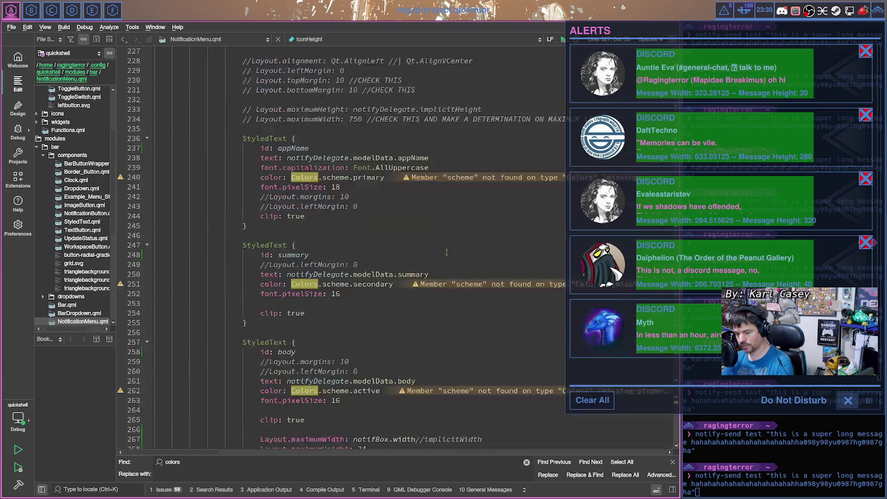
scroll(393, 253, up, 10)
scroll(392, 246, up, 9)
scroll(390, 240, up, 8)
scroll(389, 237, down, 2)
scroll(381, 243, up, 1)
scroll(371, 248, up, 9)
scroll(362, 254, up, 1)
scroll(355, 248, down, 2)
scroll(339, 234, down, 1)
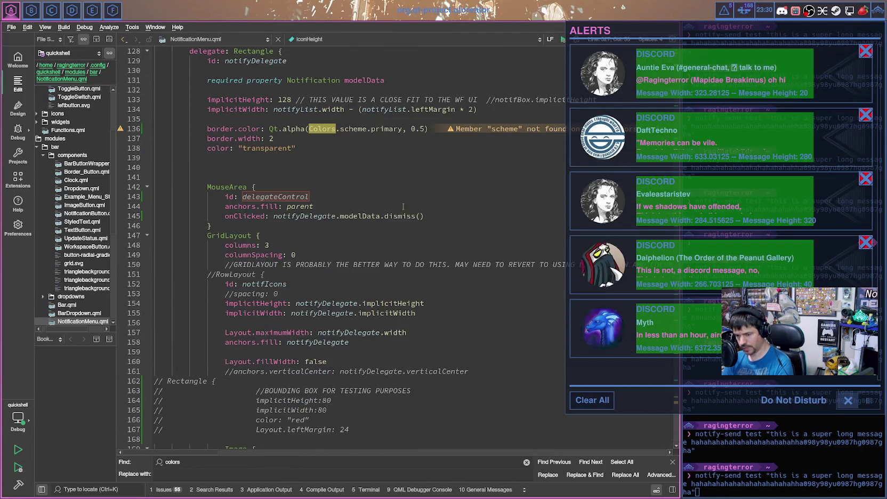
click(361, 206)
Step: Add hoverEnabled: true under anchors.fill in the delegateControl MouseArea and save the file
key(Return)
text(hoverEnabled)
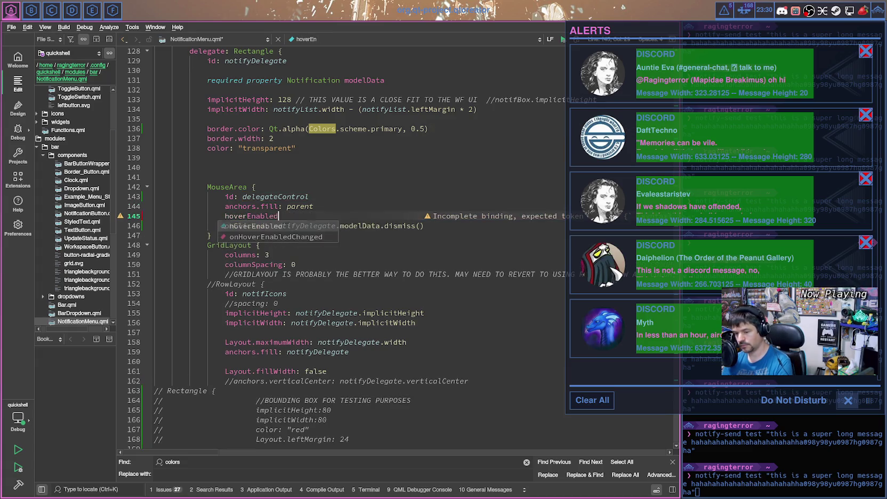
key(Return)
key(ctrl+s)
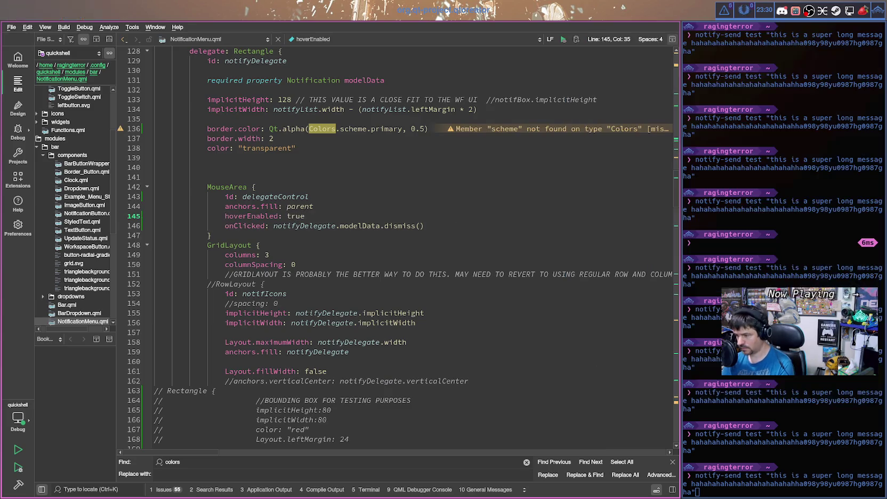
Step: Reopen the Alerts panel from the tray icon and scroll through the alerts to check hover
click(726, 18)
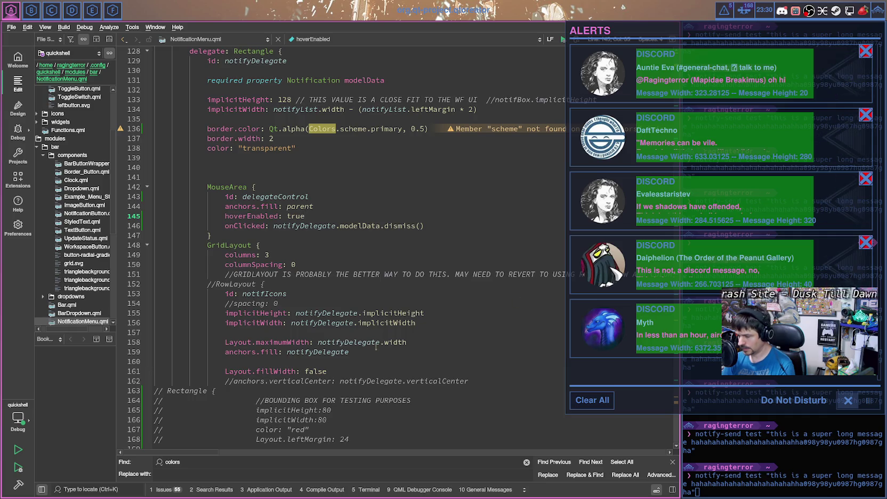
scroll(373, 348, down, 4)
scroll(375, 335, down, 3)
scroll(376, 322, down, 1)
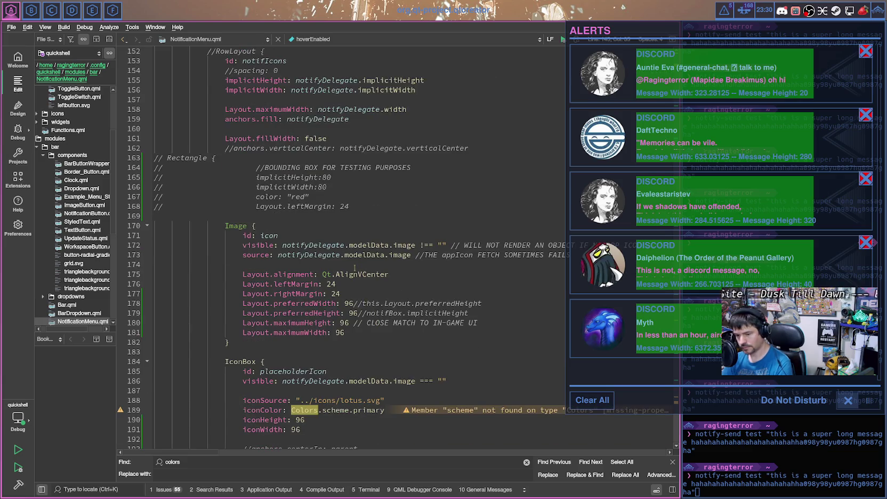
scroll(355, 270, down, 1)
scroll(355, 275, down, 2)
scroll(354, 283, down, 2)
scroll(354, 290, down, 1)
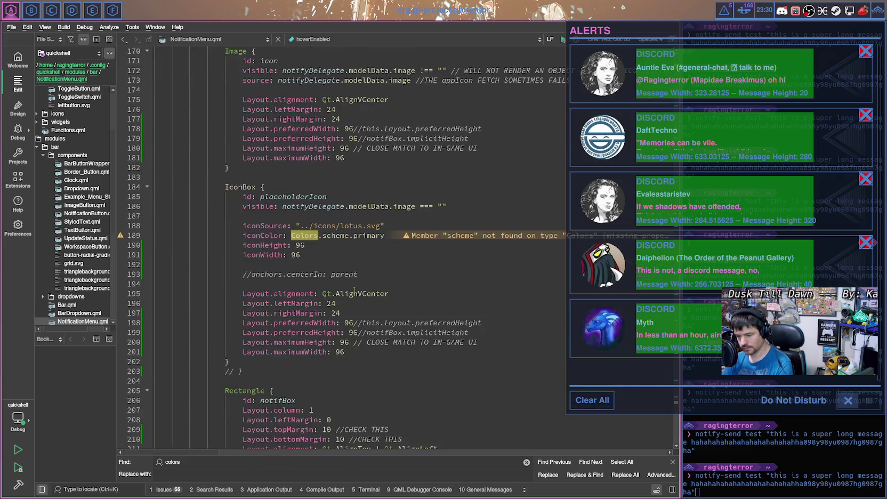
scroll(351, 221, down, 7)
scroll(352, 229, down, 14)
scroll(354, 240, down, 14)
scroll(357, 247, down, 2)
scroll(359, 249, down, 6)
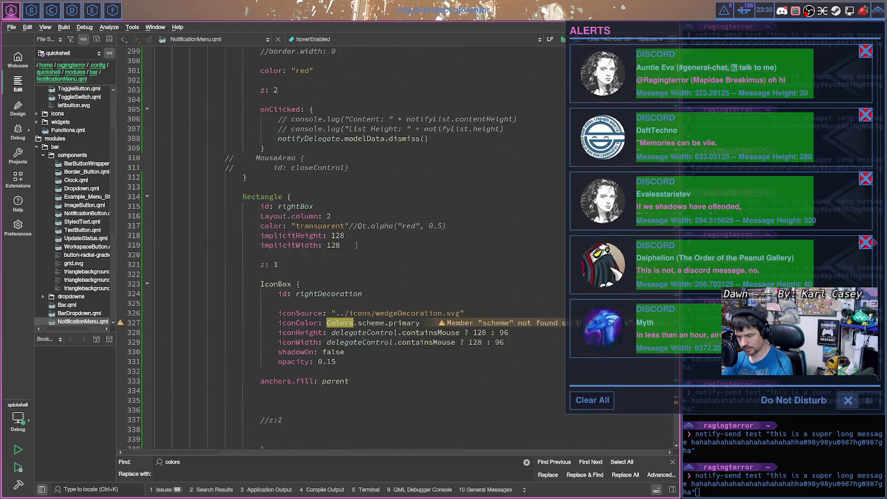
scroll(360, 250, down, 1)
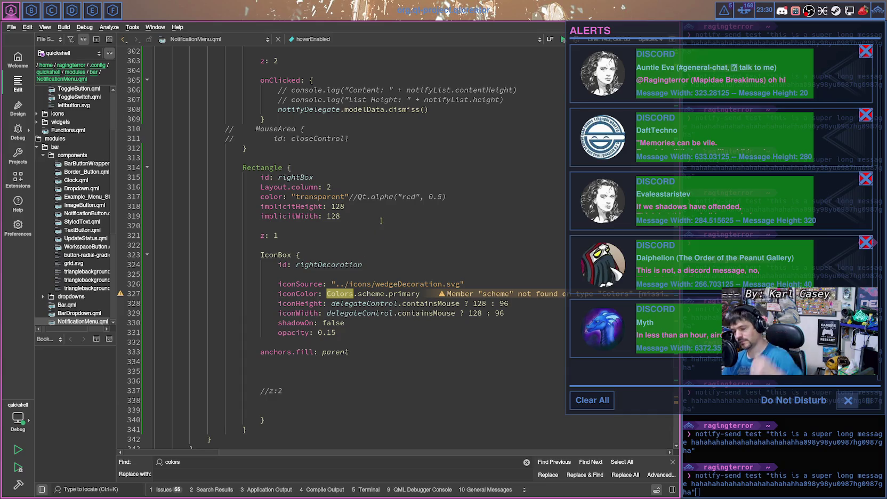
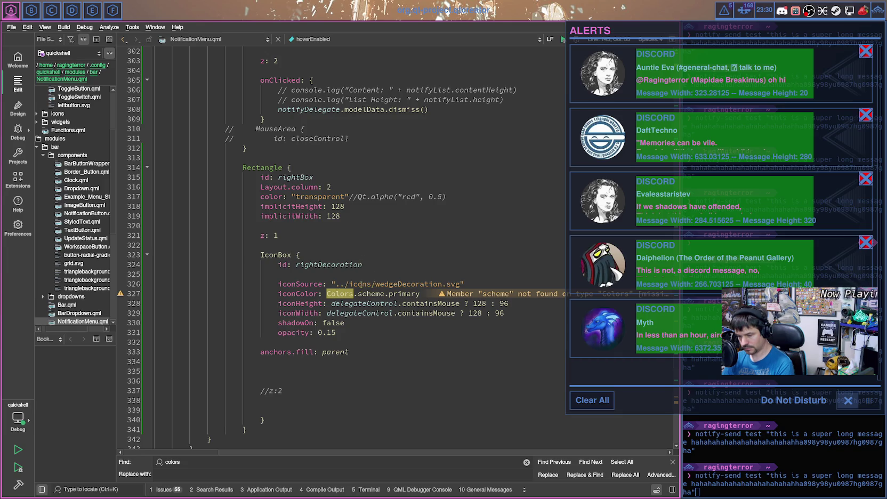
Step: Delete the anchors.fill: parent binding from the rightDecoration IconBox
click(375, 265)
click(351, 352)
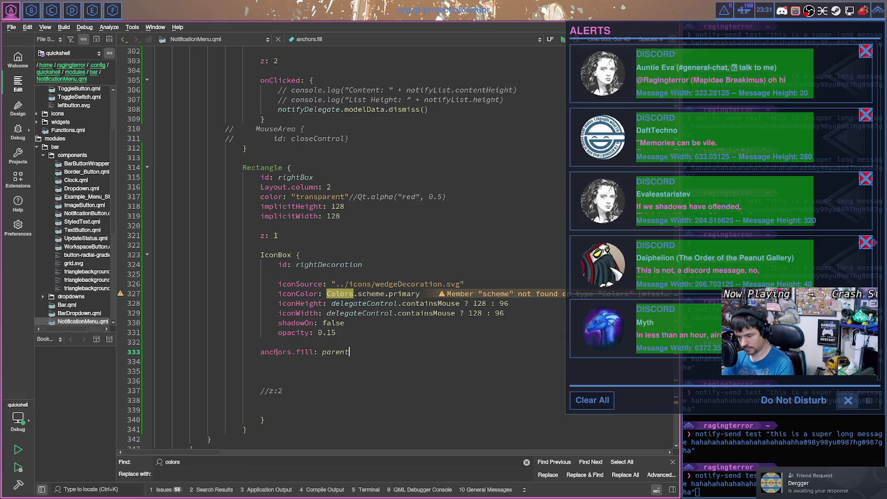
drag(261, 352, 341, 352)
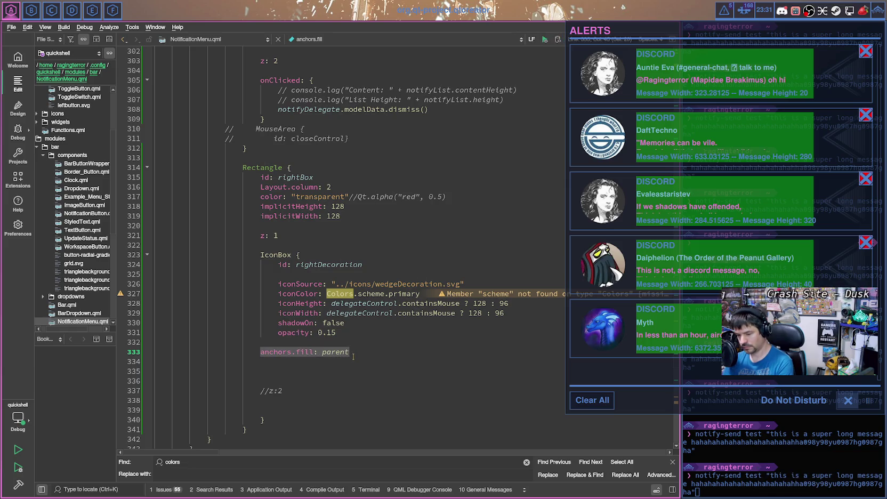
key(BackSpace)
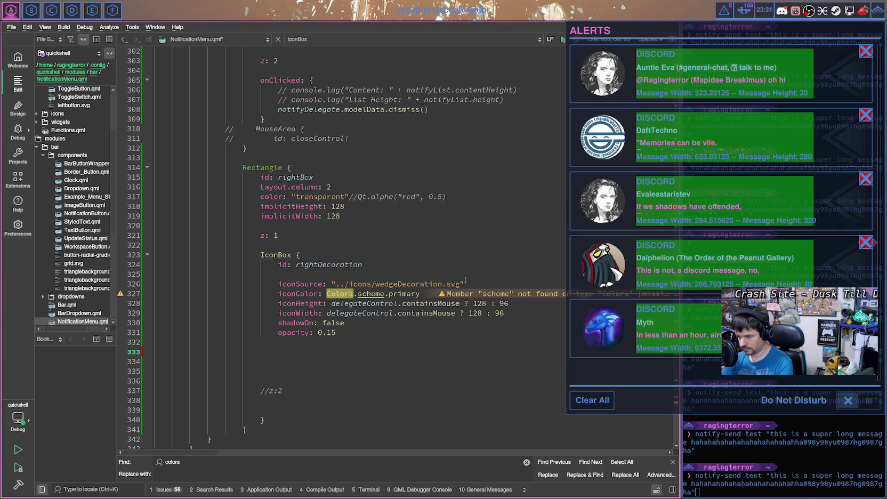
Step: Start an anchors block under the IconBox id with right: parent.right
click(362, 265)
key(Return)
key(Return)
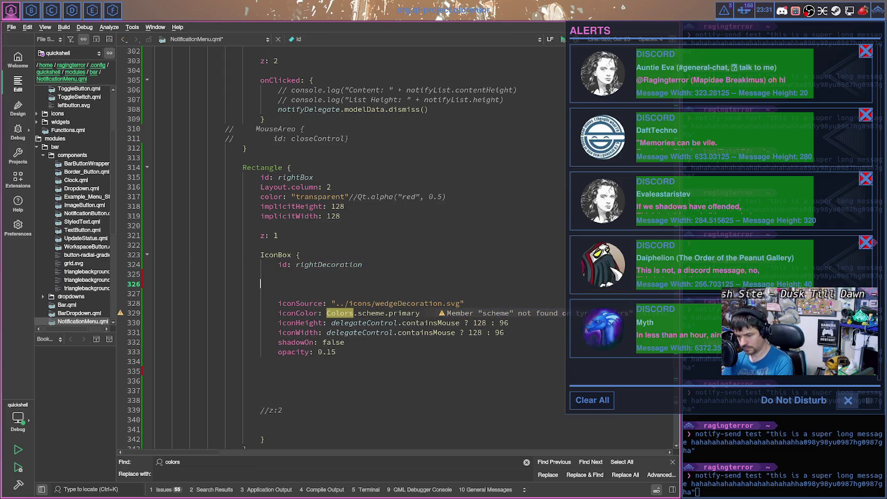
text(anchors.)
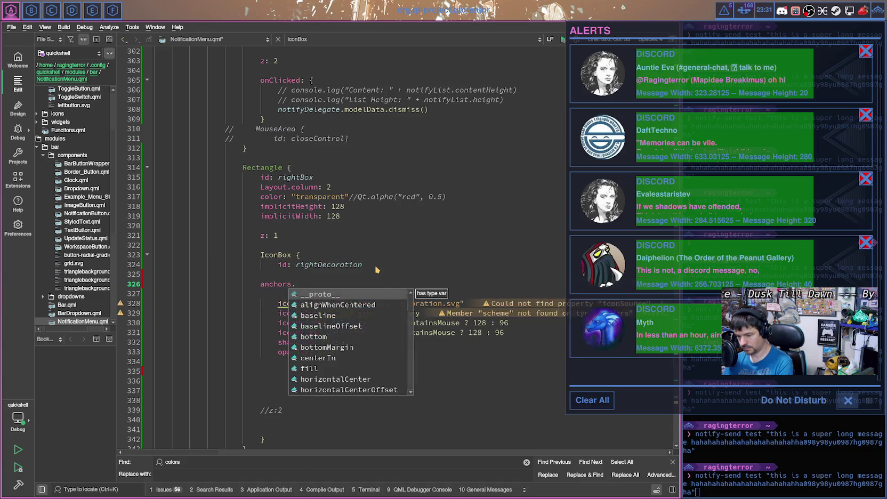
text(right)
key(BackSpace)
key(BackSpace)
key(BackSpace)
key(BackSpace)
key(BackSpace)
key(BackSpace)
key(BackSpace)
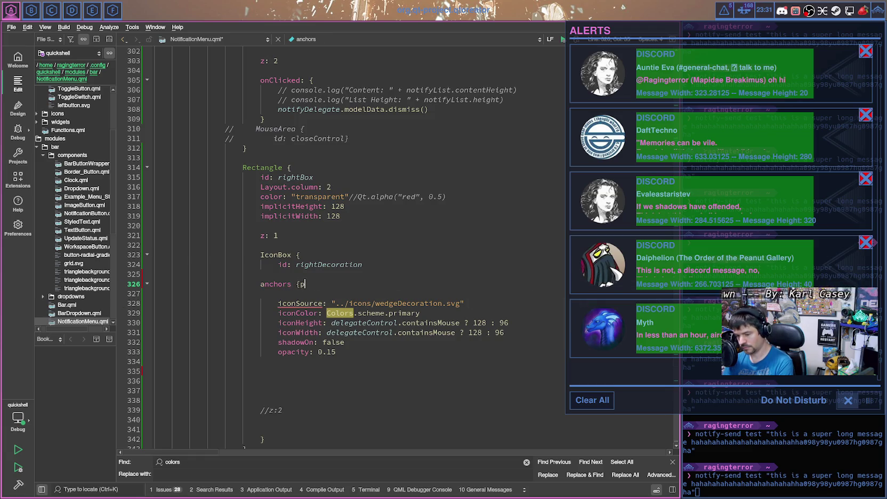
key(Return)
text(parent.right)
key(Home)
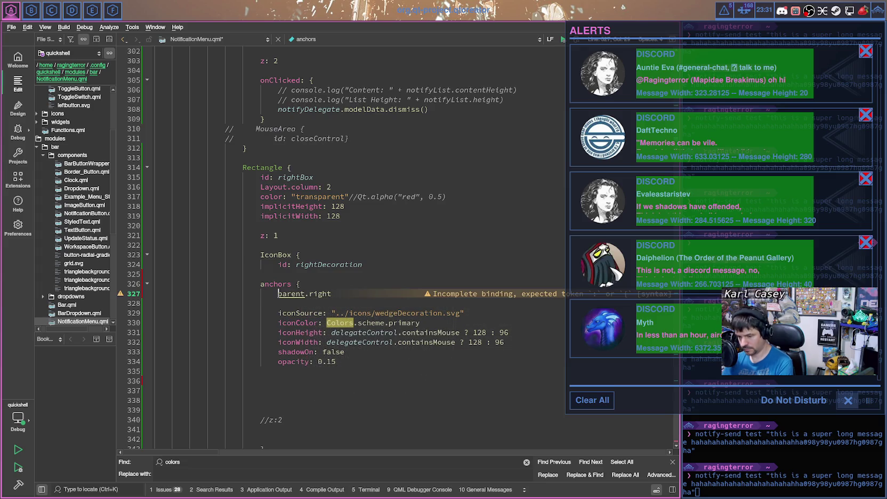
text(right:)
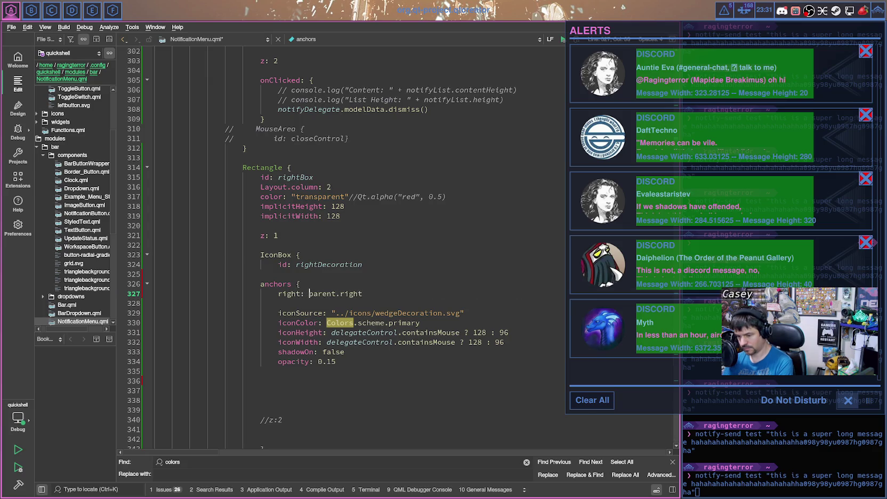
key(Down)
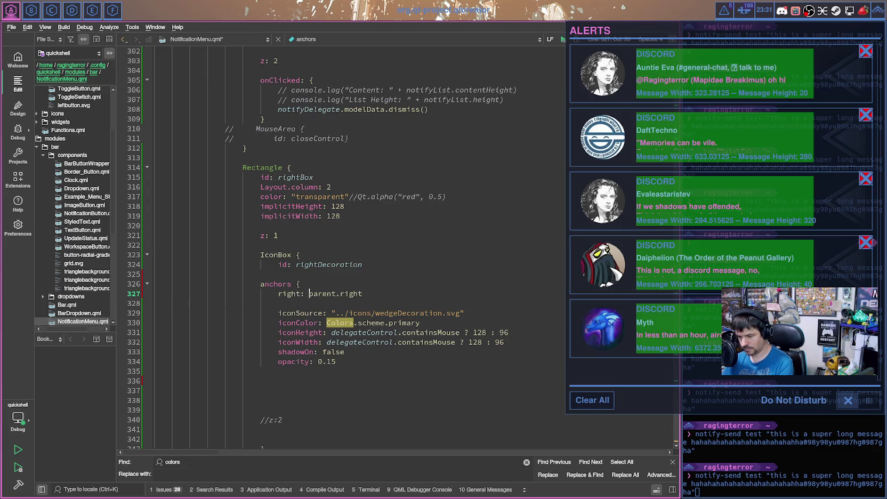
Step: Add top: parent.top, close the anchors block, and indent it one level
key(Return)
text(top: parent.top)
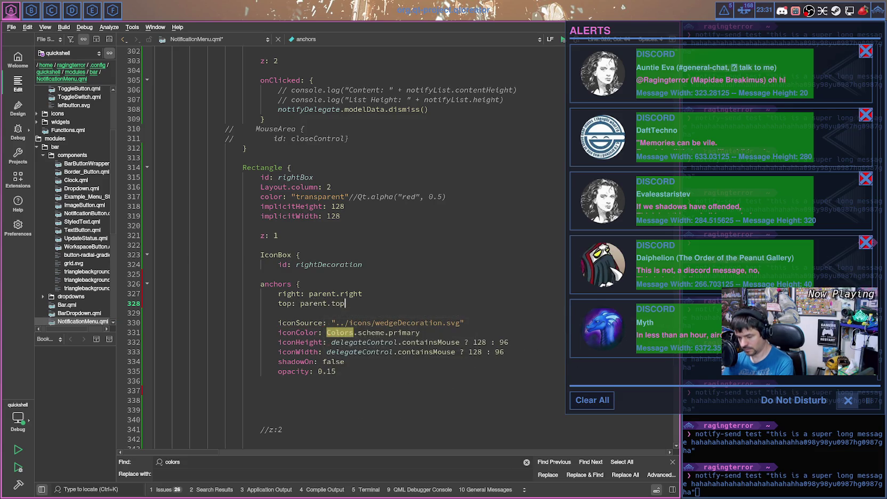
key(Return)
text(})
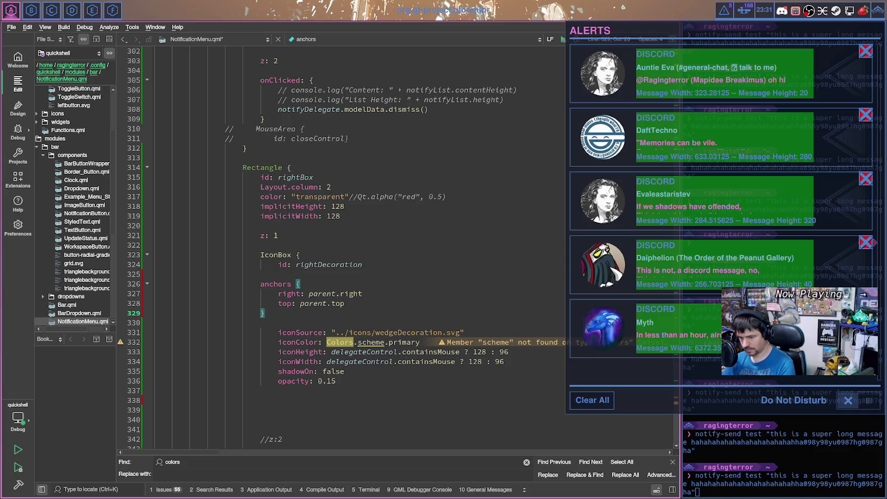
key(shift+Up)
key(shift+Up)
key(shift+Up)
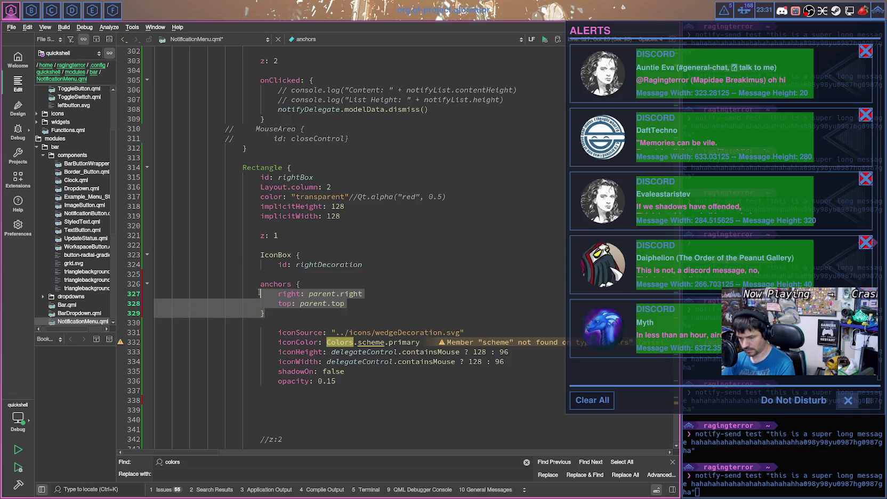
key(Tab)
click(324, 310)
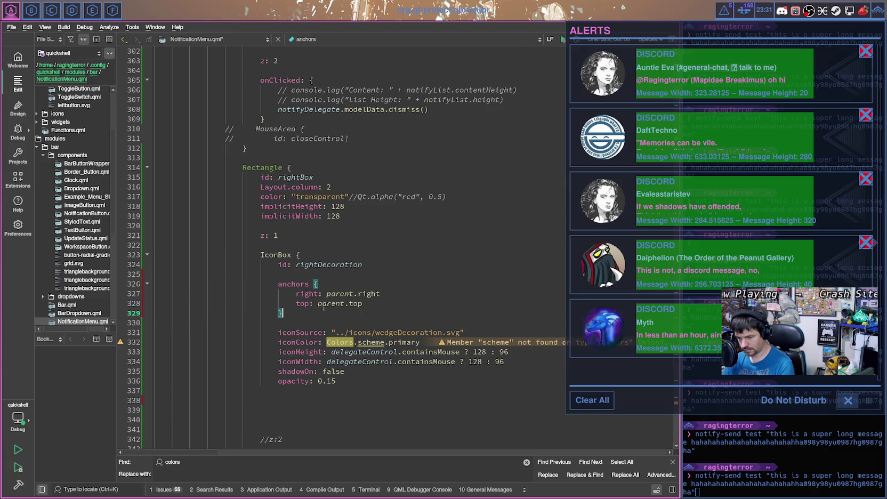
Step: Save, then add a Layout.alignment property below rightBox's implicitWidth line
key(ctrl+s)
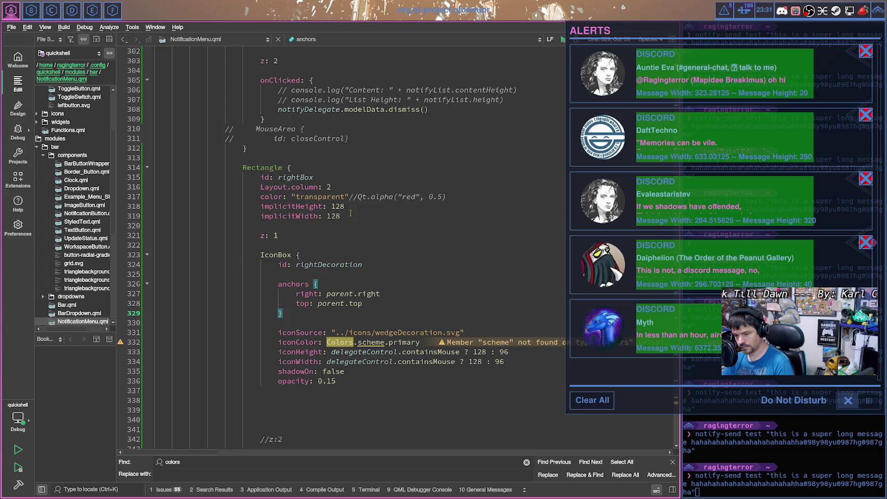
click(354, 188)
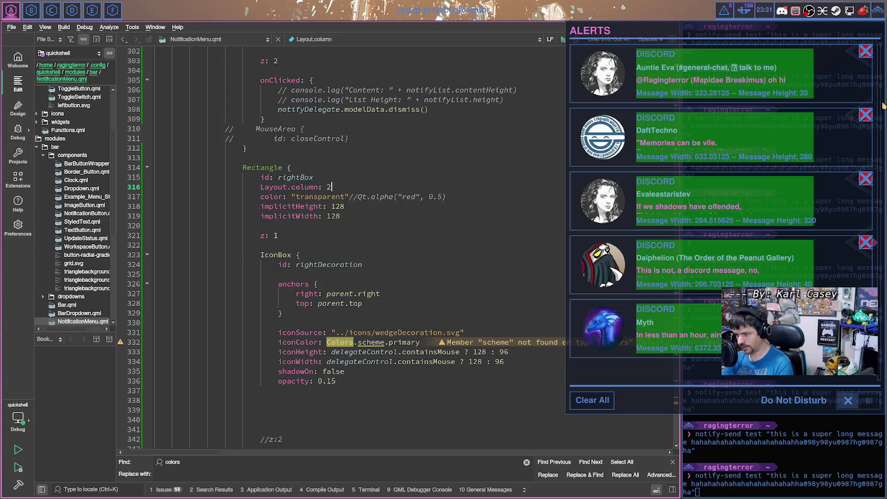
click(360, 220)
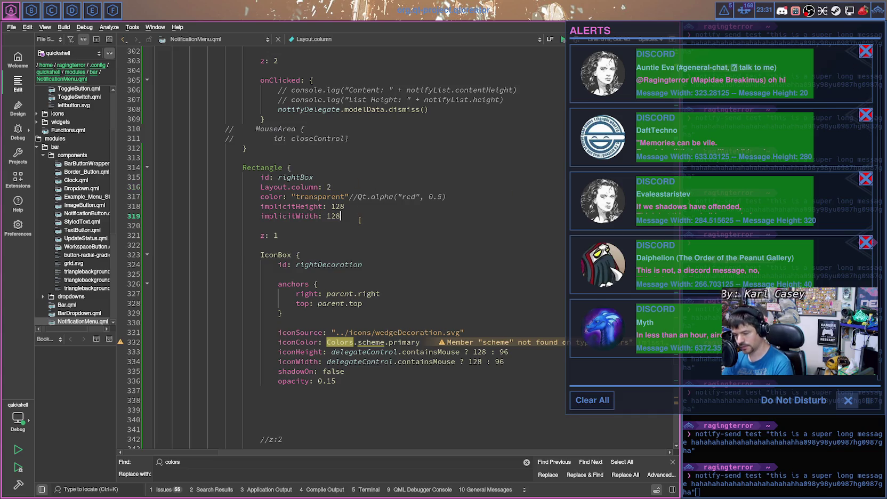
key(Return)
key(Return)
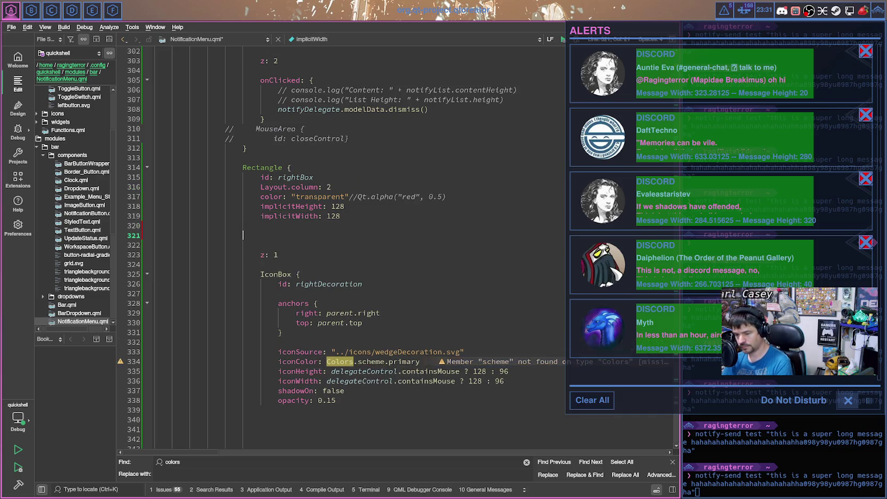
text(layo)
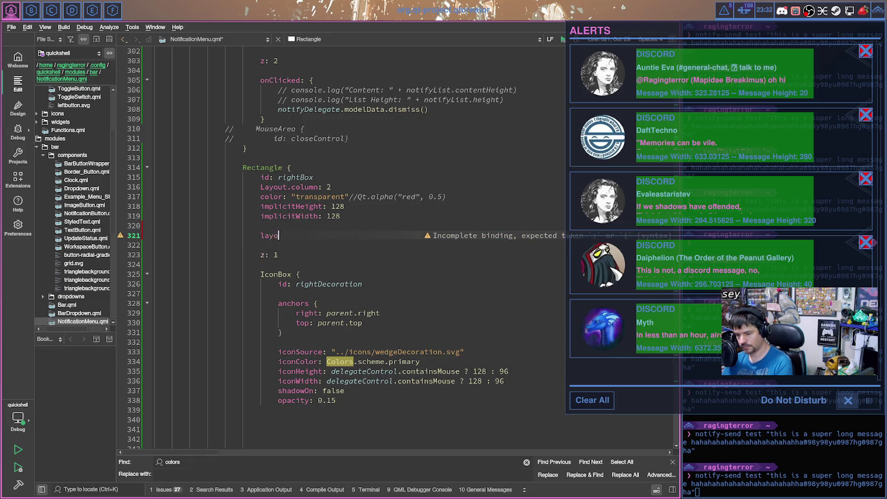
text(out)
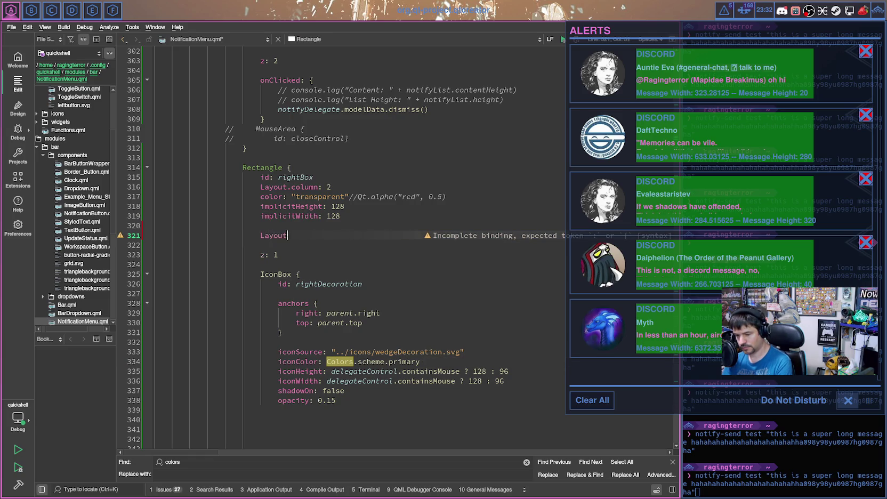
text(.alig)
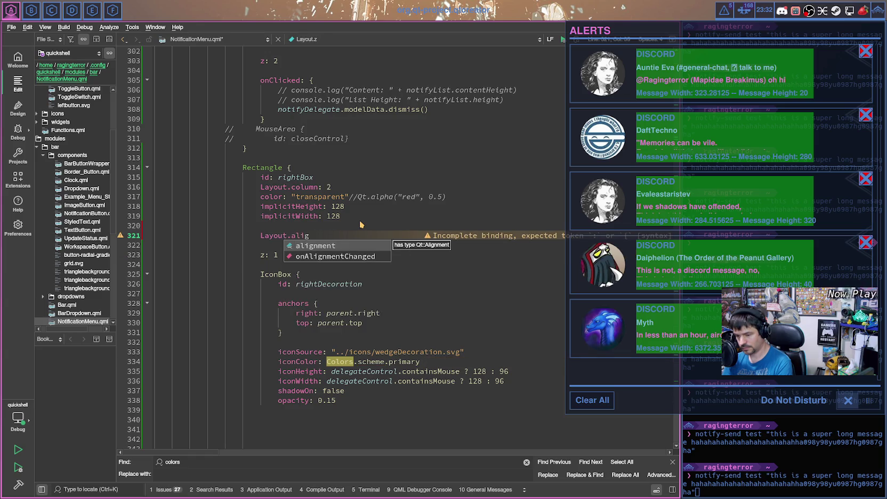
text(nment)
key(Return)
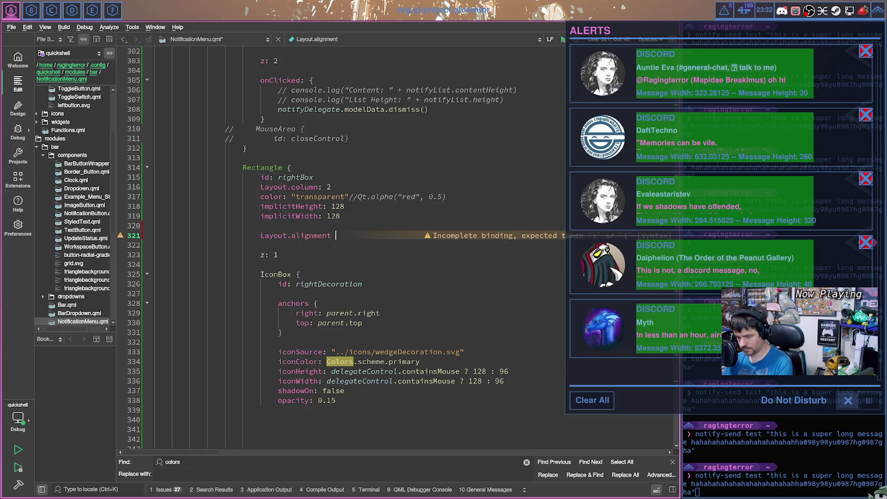
Step: Set the alignment to Qt.AlignRight | Qt.AlignTop and save to reload Quickshell
text(: Qt)
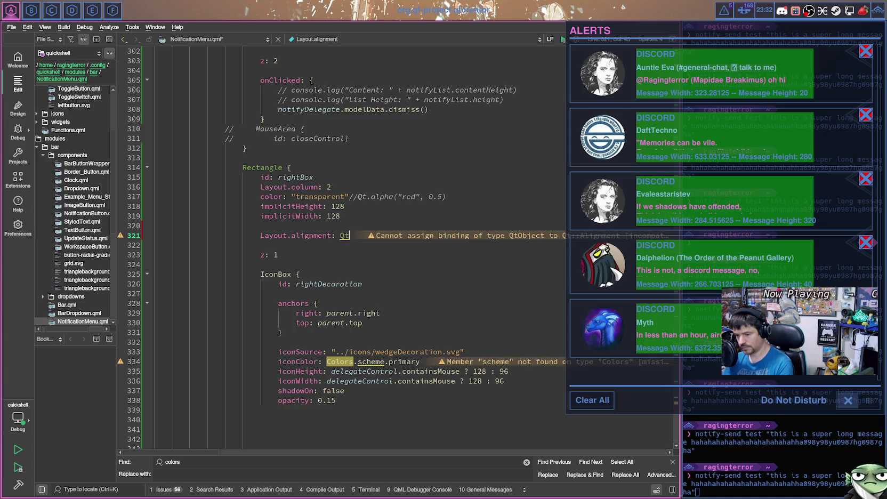
text(.align)
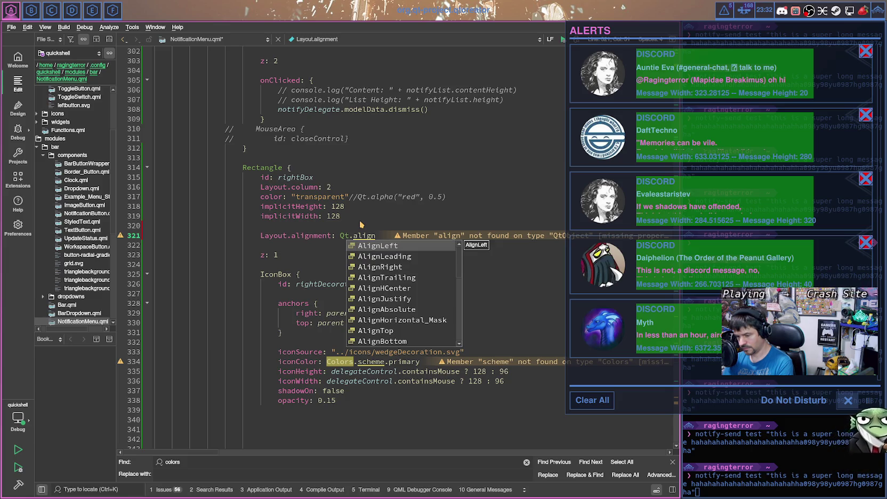
key(Down)
key(Down)
key(Return)
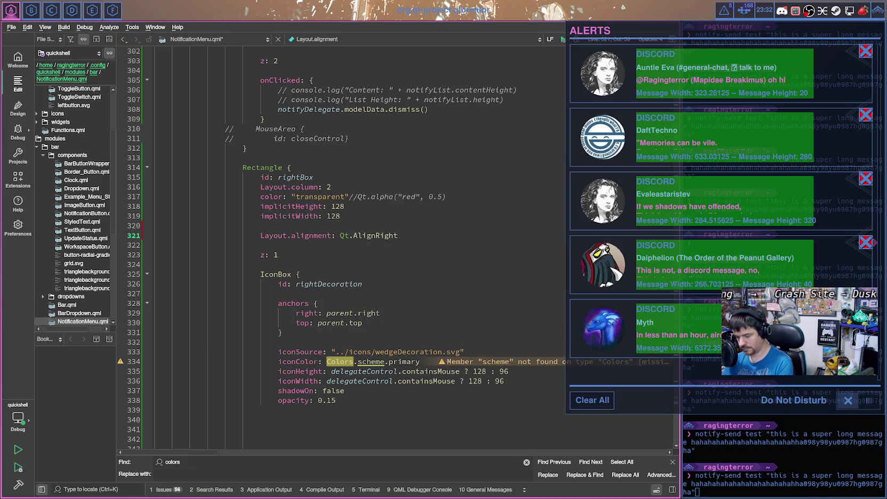
text( | Qt.AlignT)
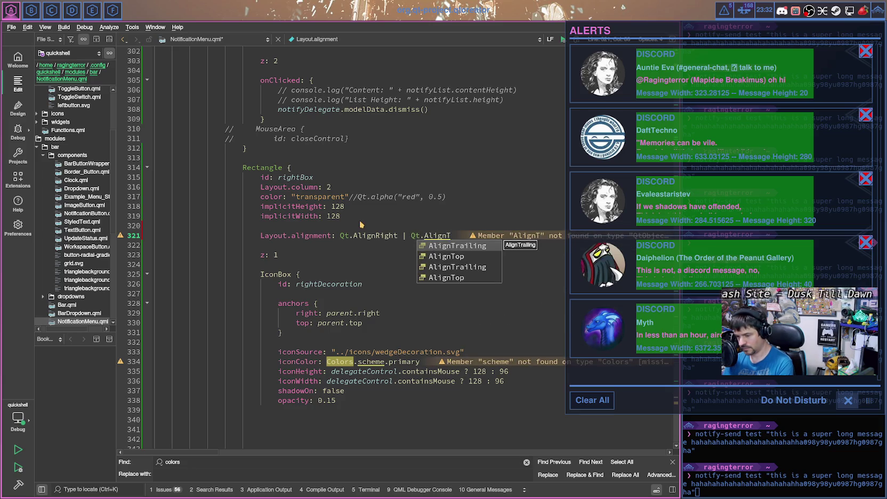
key(Down)
key(Return)
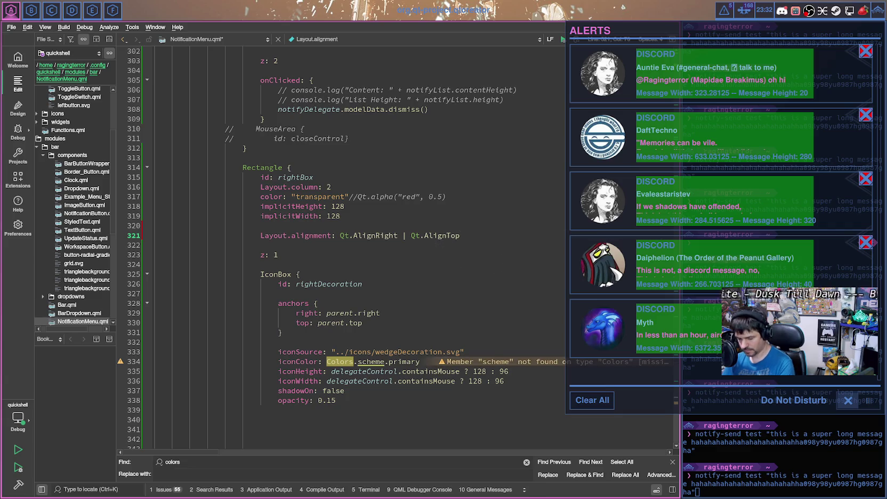
key(ctrl+s)
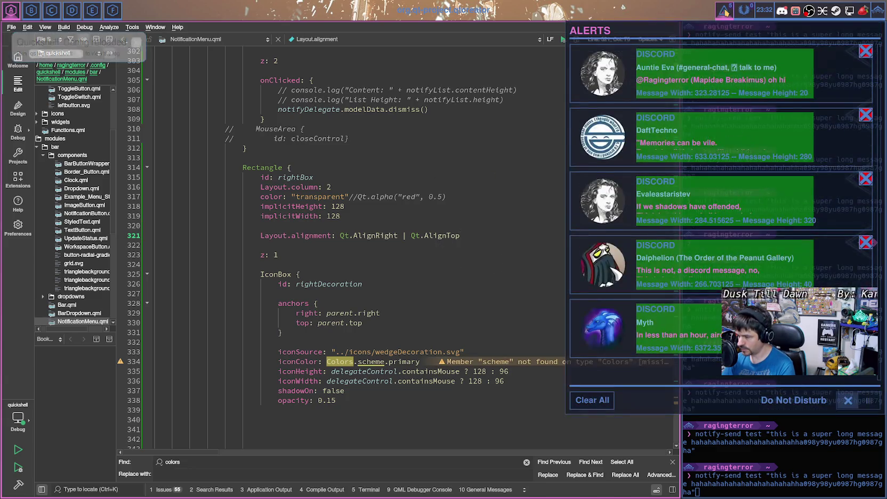
Step: Find and select the closeButton's Qt.AlignTop | Qt.AlignRight alignment line to copy
scroll(290, 223, up, 1)
scroll(290, 223, up, 5)
scroll(290, 223, up, 3)
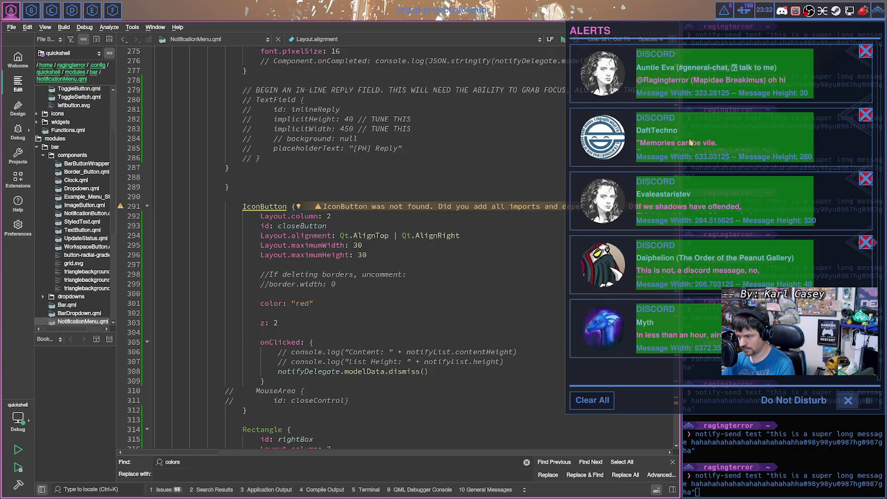
scroll(292, 354, down, 1)
scroll(293, 353, down, 2)
scroll(293, 354, down, 1)
scroll(292, 354, up, 4)
click(251, 410)
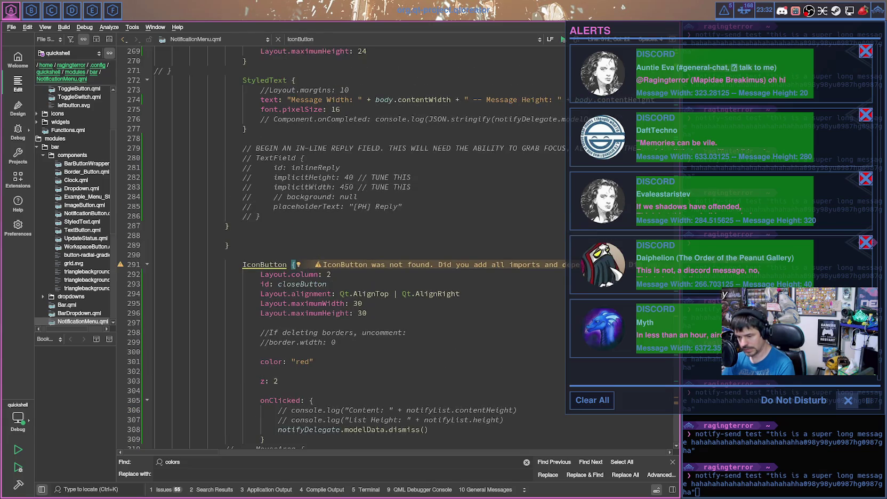
scroll(319, 264, up, 1)
scroll(349, 286, down, 3)
scroll(355, 304, down, 2)
scroll(363, 325, down, 1)
scroll(373, 348, down, 1)
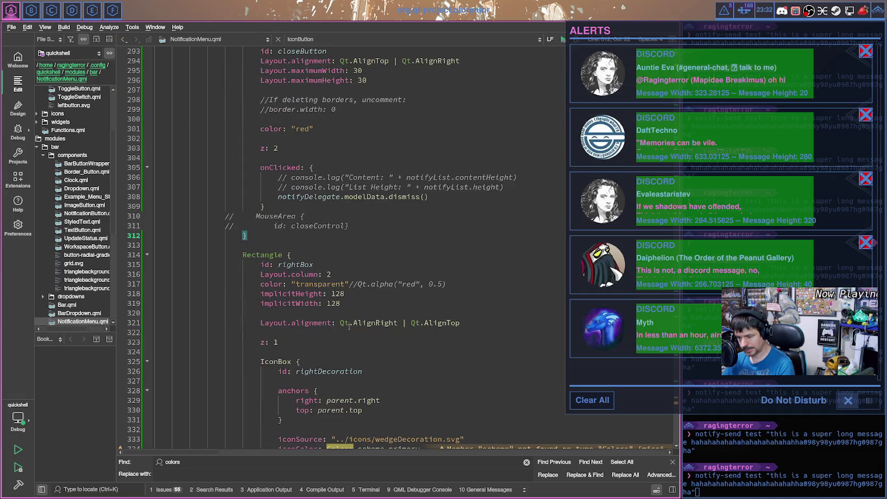
scroll(368, 124, up, 1)
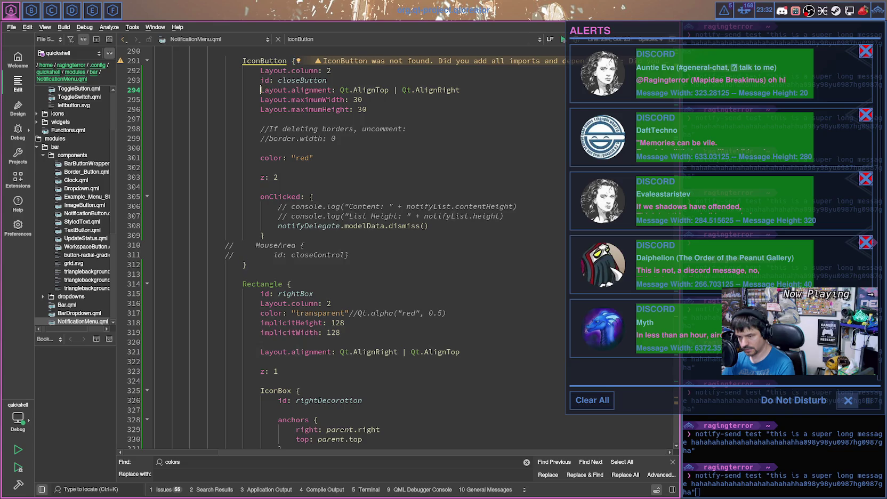
drag(262, 89, 477, 91)
key(ctrl+c)
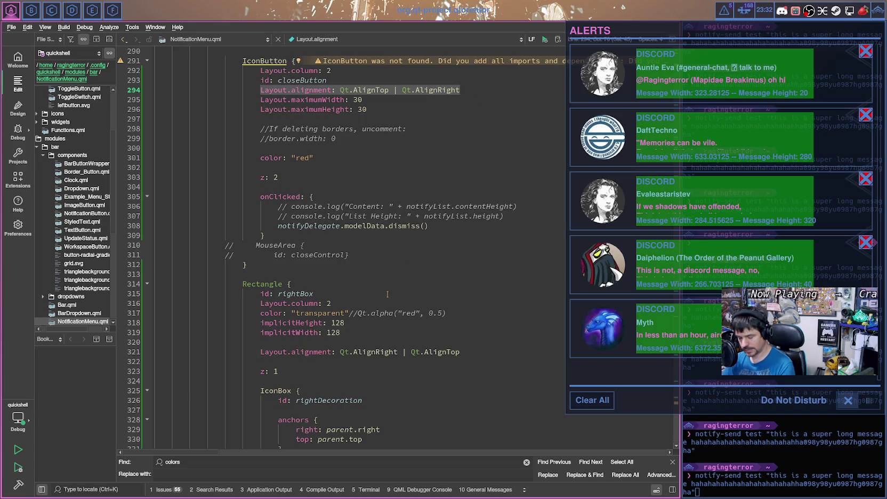
Step: Paste it over rightBox's alignment value, save, and remove the duplicated 'Layout.alignment: Qt' prefix
drag(340, 352, 461, 352)
key(ctrl+v)
key(ctrl+s)
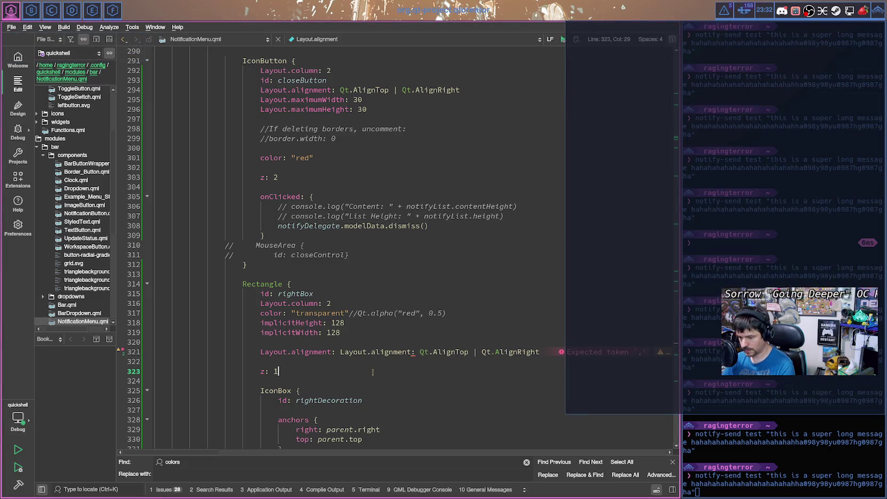
drag(430, 352, 343, 352)
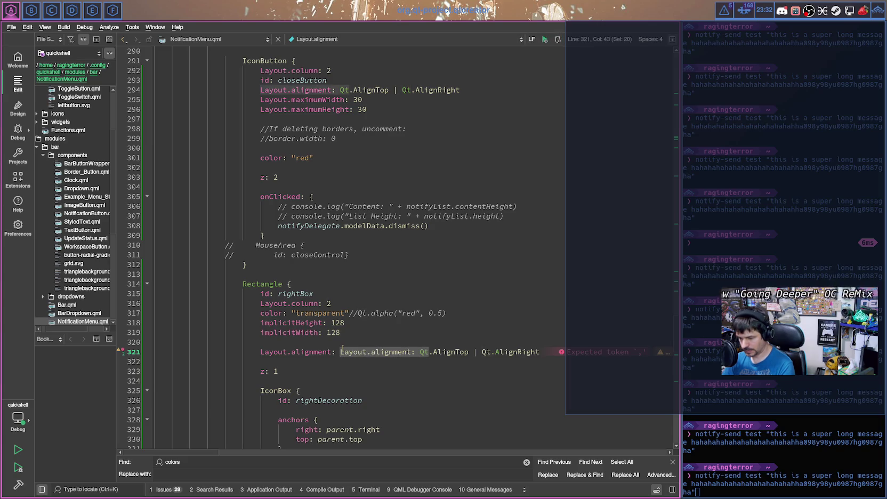
key(BackSpace)
Step: Retype Qt, save to reload Quickshell, and show the Alerts panel of Discord notifications
text(Qt)
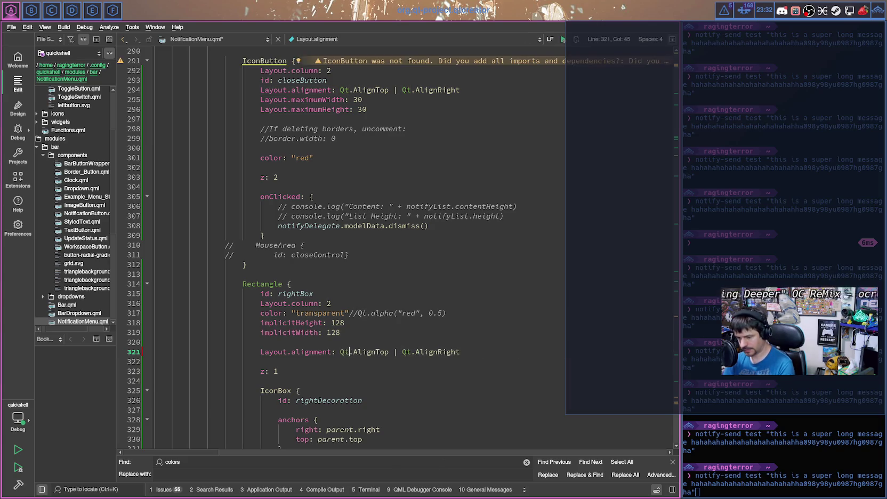
key(ctrl+s)
click(729, 18)
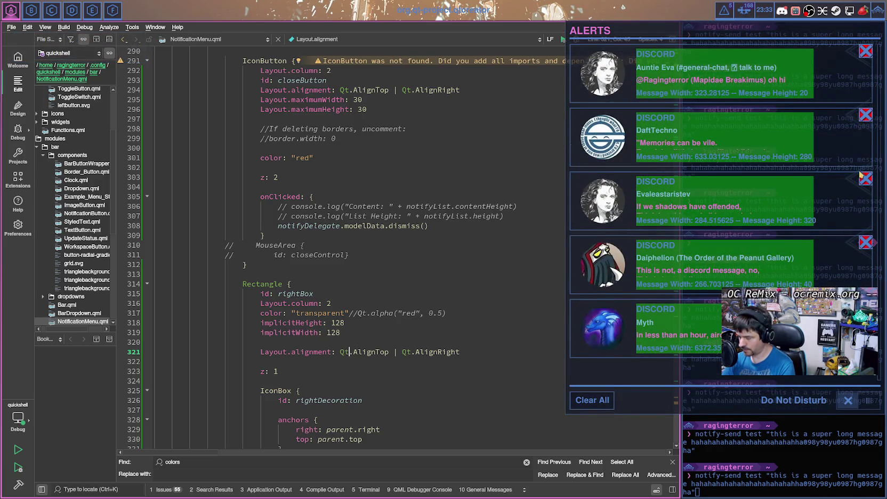
scroll(434, 308, down, 2)
scroll(434, 308, down, 2)
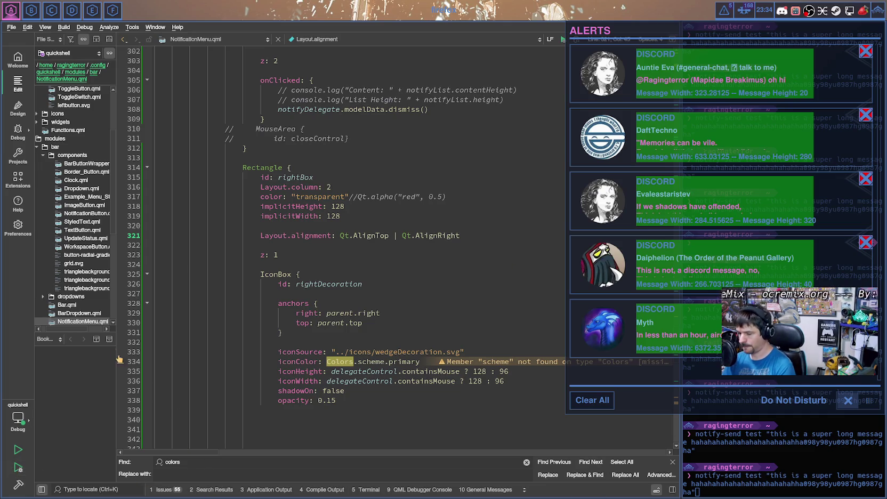
click(359, 313)
Step: Comment out the rightDecoration anchors block on lines 328–331 and save
scroll(304, 291, up, 1)
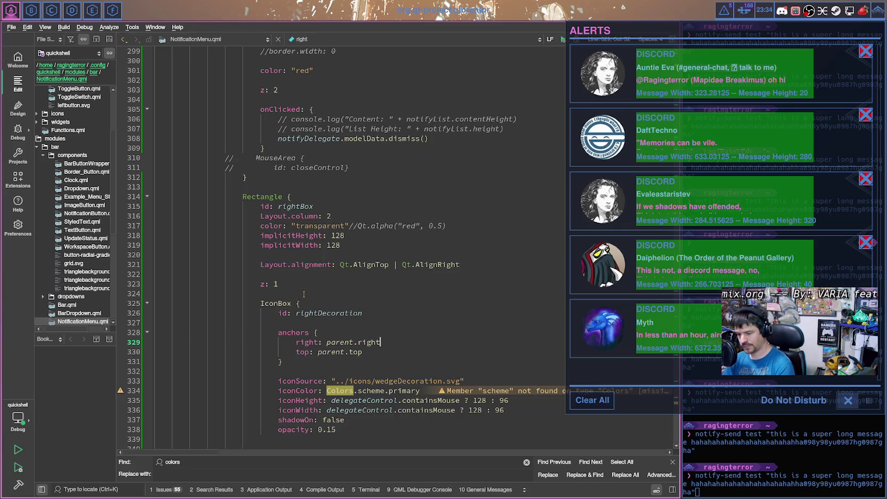
click(263, 265)
drag(283, 362, 277, 333)
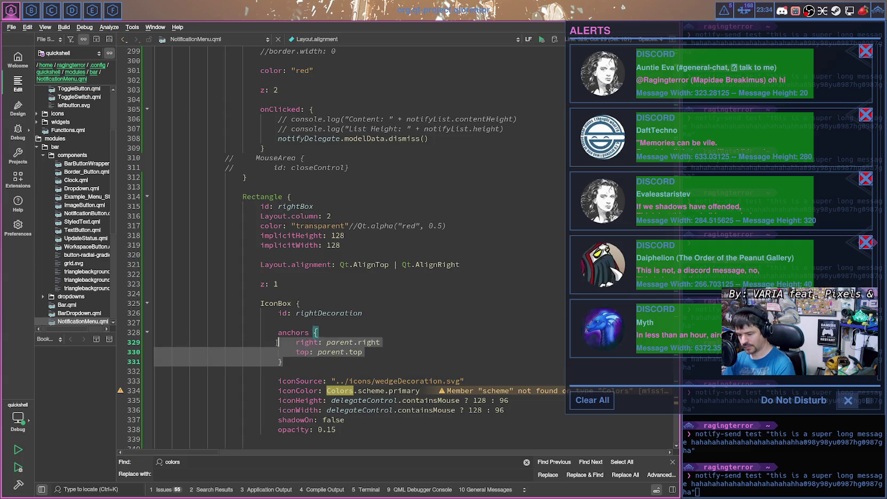
key(ctrl+x)
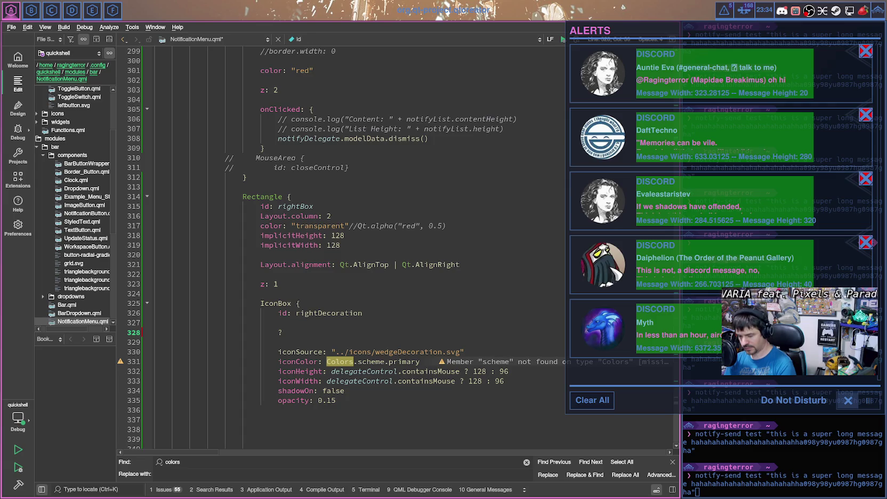
key(ctrl+v)
drag(283, 362, 278, 332)
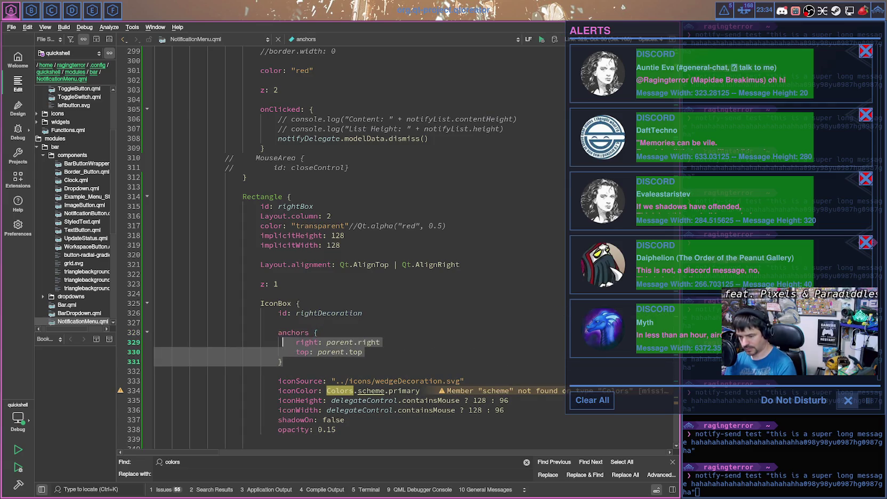
key(ctrl+slash)
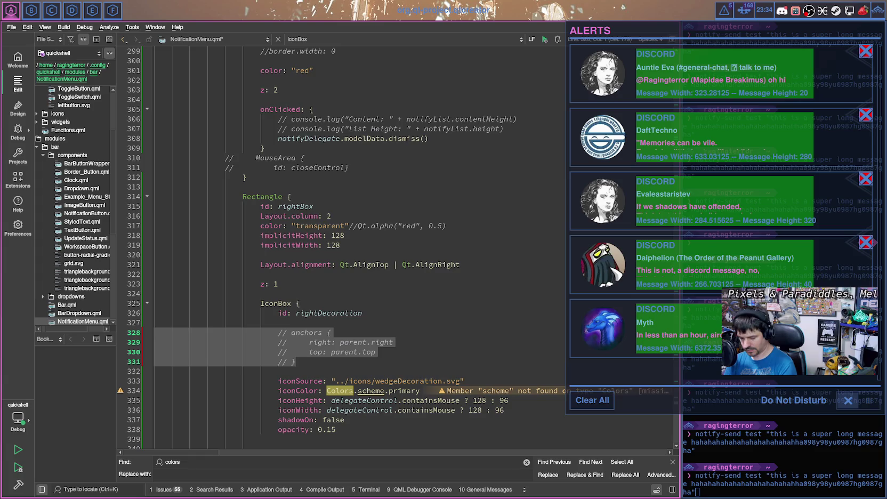
key(ctrl+s)
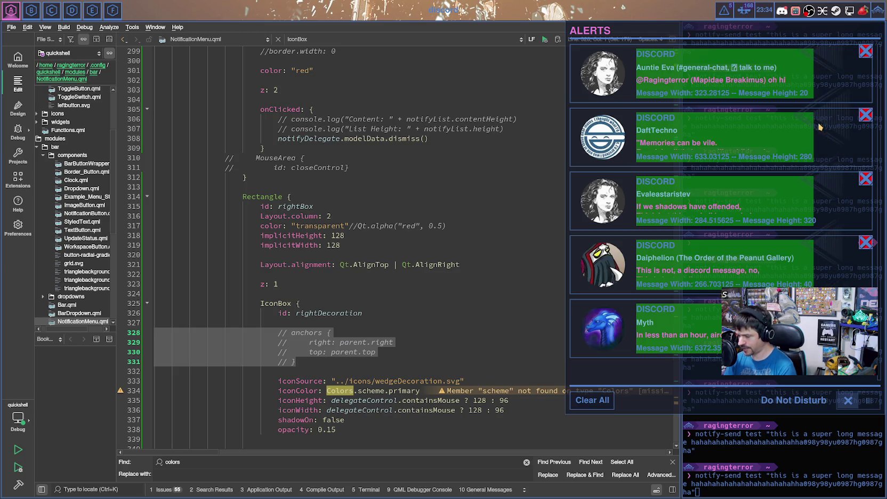
click(363, 323)
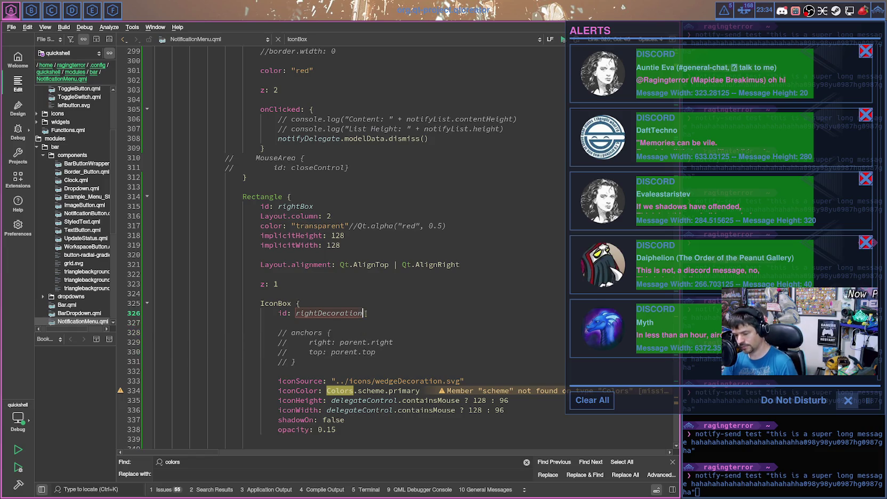
scroll(366, 311, up, 7)
scroll(365, 312, up, 8)
scroll(365, 307, up, 2)
scroll(364, 302, up, 2)
scroll(364, 302, up, 6)
scroll(364, 302, up, 4)
scroll(364, 303, up, 3)
scroll(365, 303, up, 2)
scroll(365, 303, up, 1)
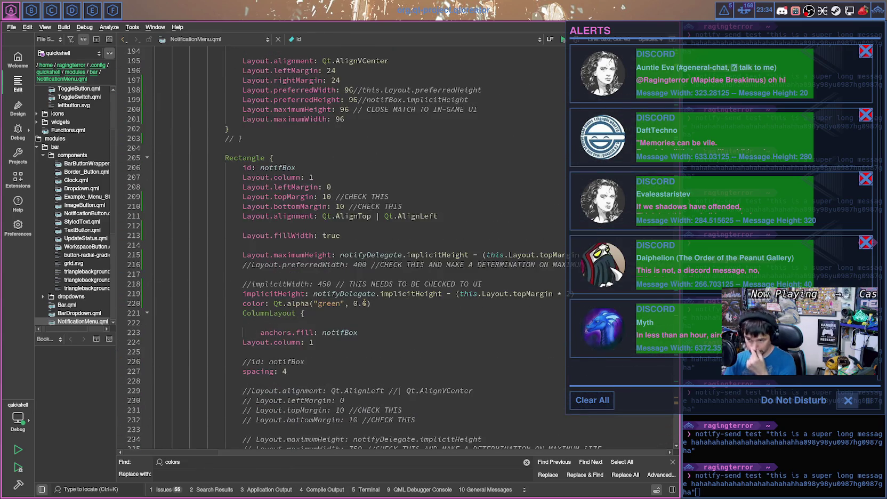
scroll(365, 303, up, 2)
scroll(364, 303, up, 1)
scroll(364, 303, down, 2)
scroll(364, 302, down, 7)
scroll(364, 303, down, 3)
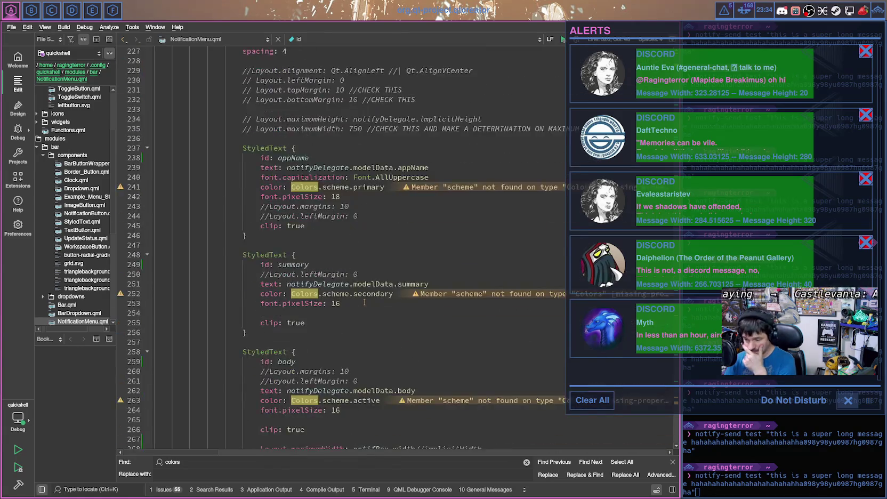
scroll(364, 302, down, 7)
scroll(364, 302, up, 3)
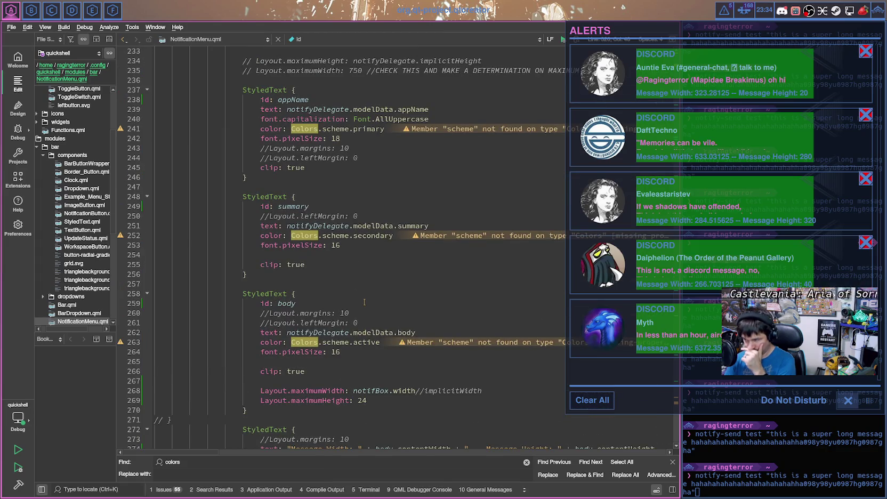
scroll(364, 302, down, 2)
scroll(364, 302, down, 4)
scroll(364, 302, down, 2)
scroll(364, 302, down, 2)
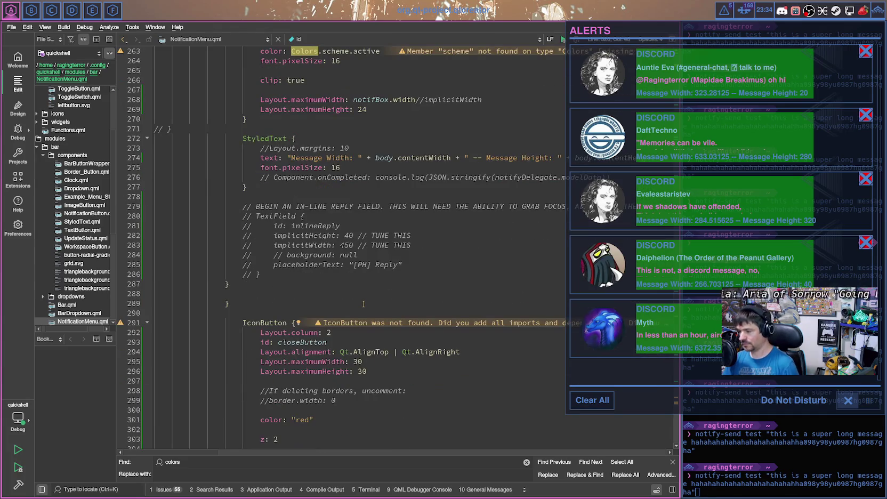
scroll(365, 303, down, 1)
scroll(363, 304, down, 5)
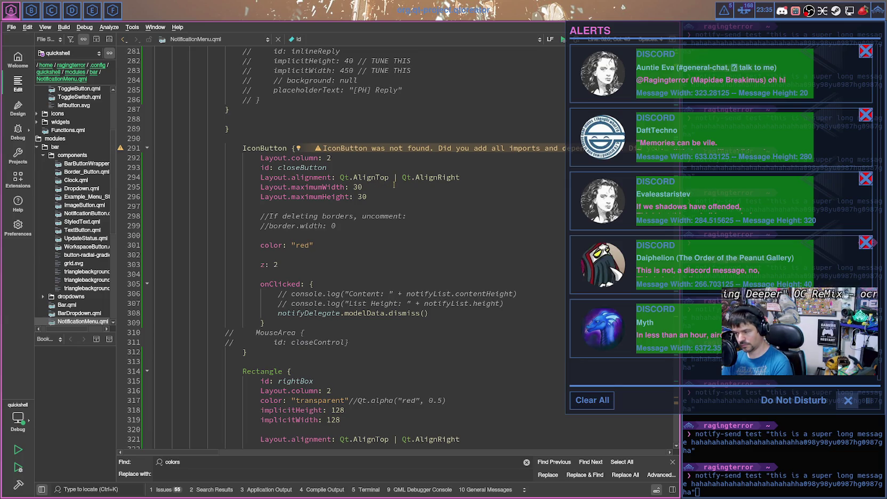
scroll(401, 352, down, 2)
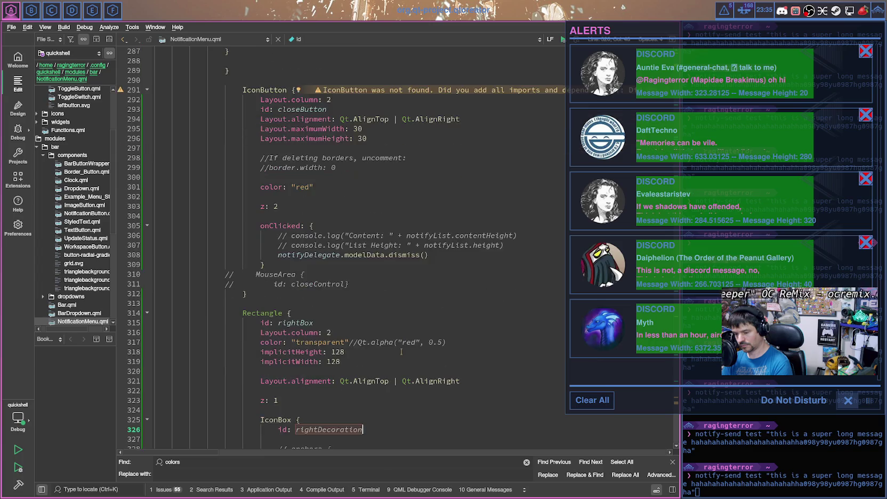
scroll(382, 329, down, 3)
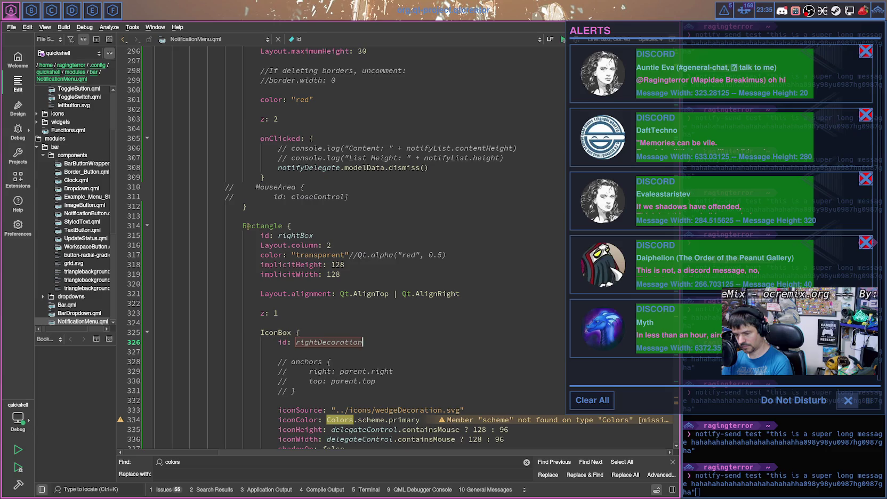
scroll(352, 366, down, 3)
Step: Add Layout.column: 2 to the wedge IconBox
click(310, 244)
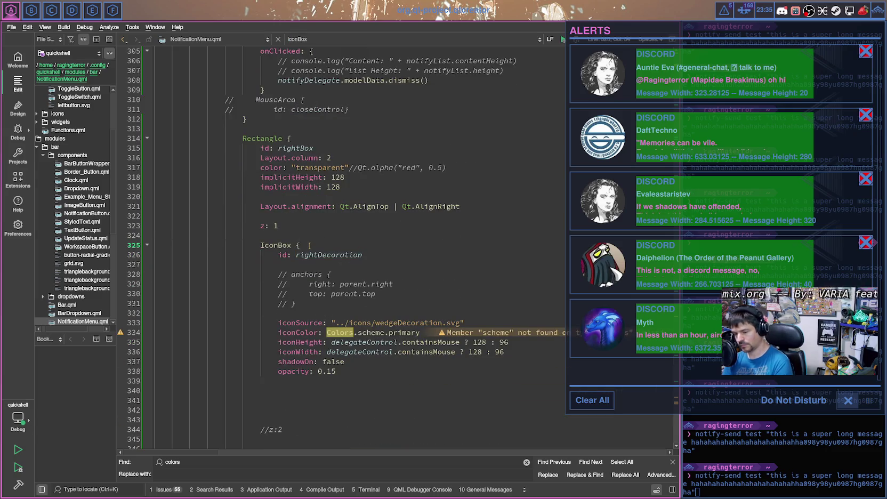
key(Return)
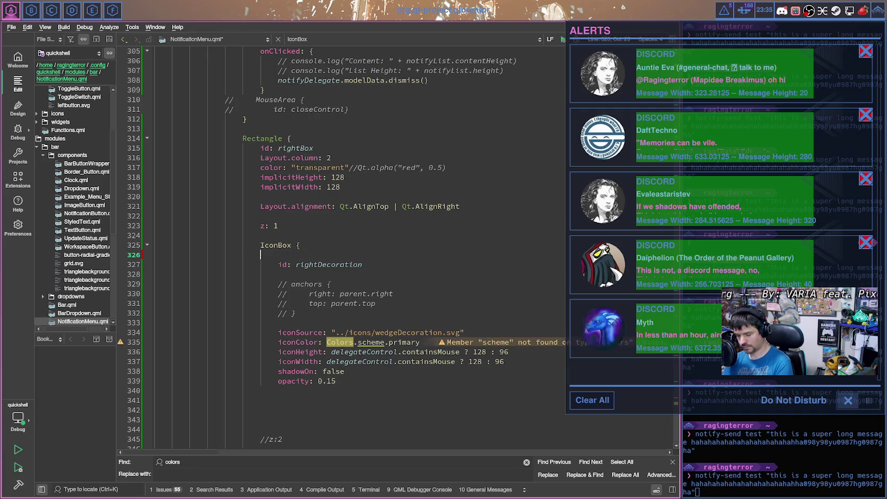
text(Layout.column)
key(BackSpace)
key(BackSpace)
key(BackSpace)
text(Column: 2)
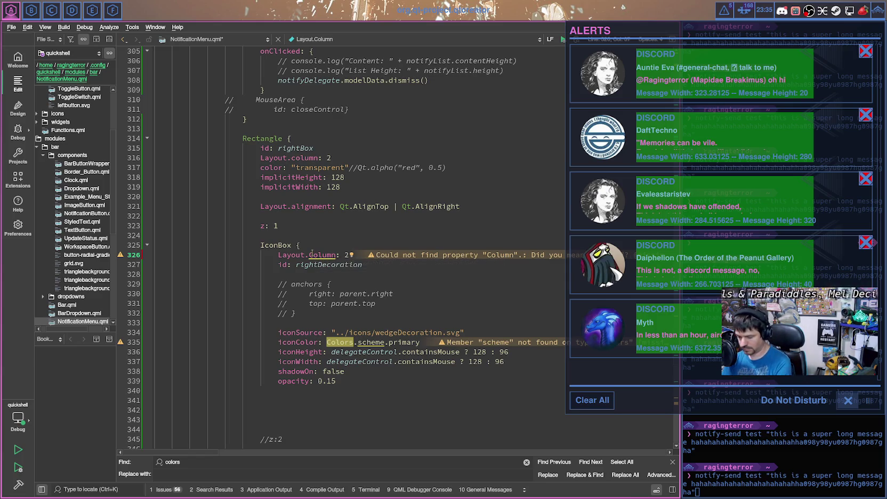
key(BackSpace)
text(c)
Step: Comment out the rightBox Rectangle wrapper and its closing brace, then save
scroll(305, 411, down, 2)
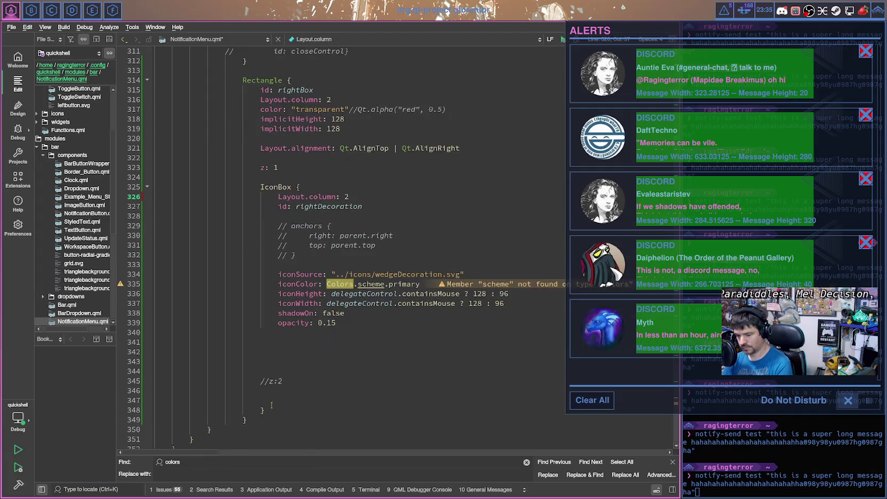
click(268, 410)
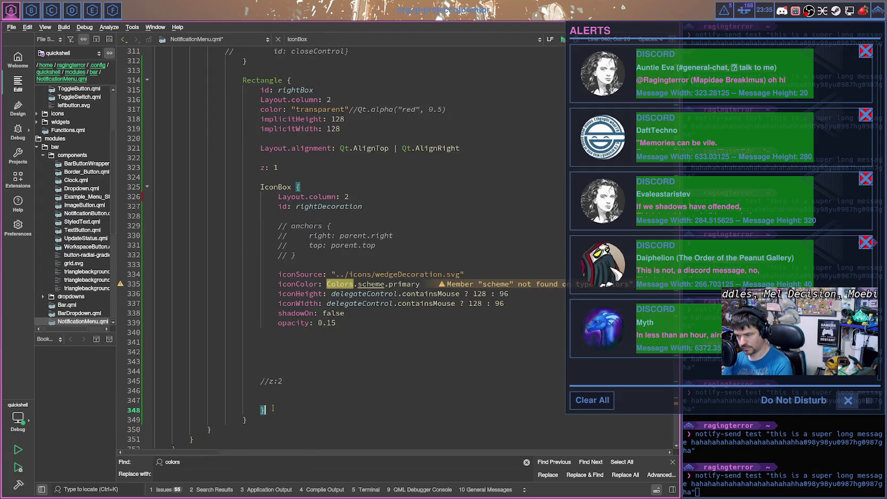
click(247, 420)
key(ctrl+slash)
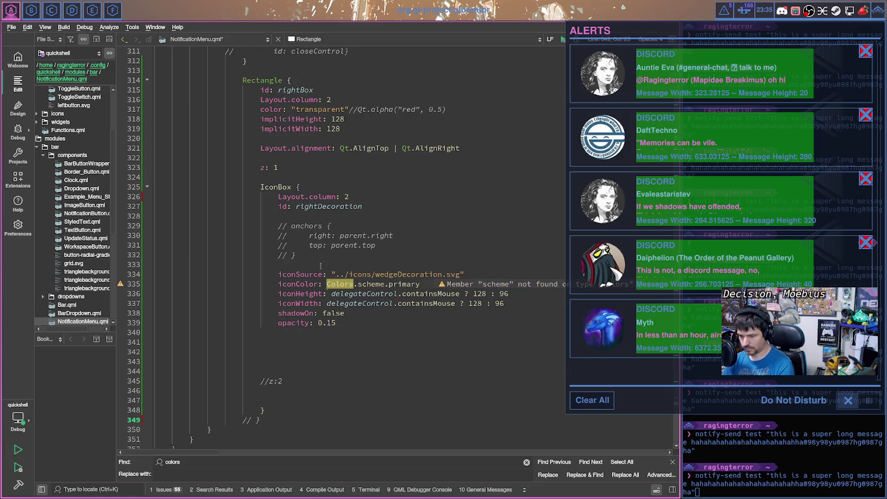
drag(278, 167, 230, 80)
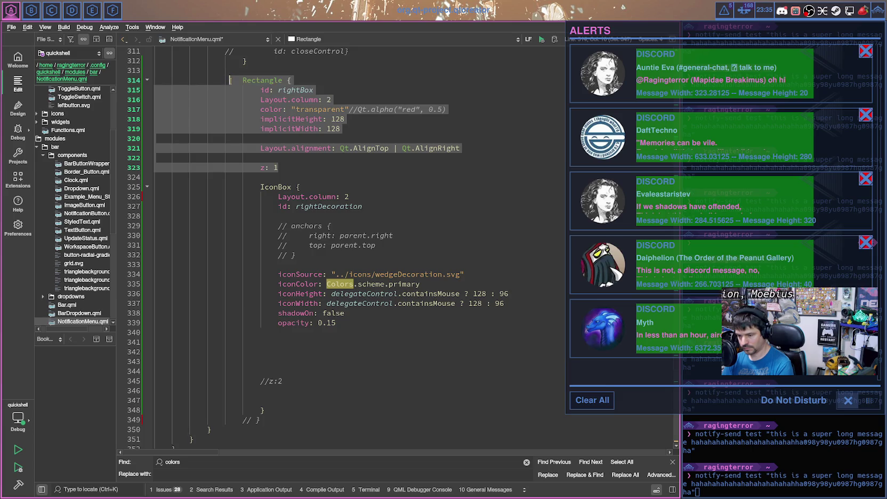
key(ctrl+slash)
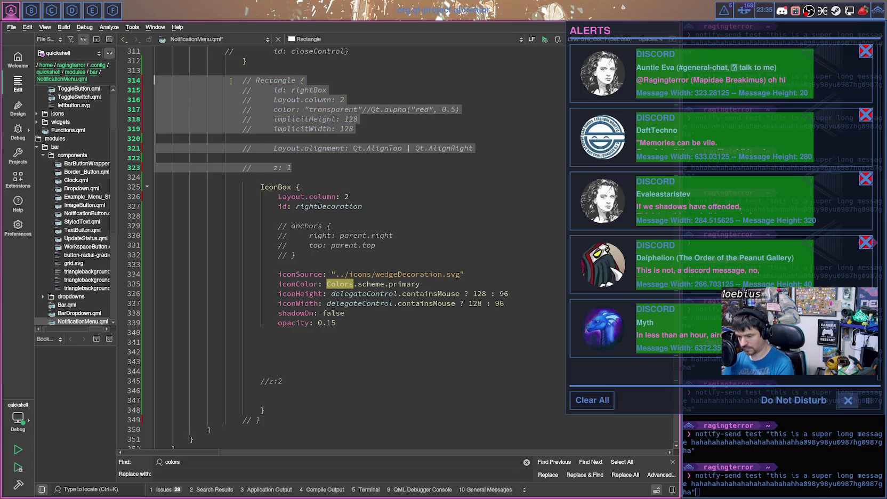
key(ctrl+s)
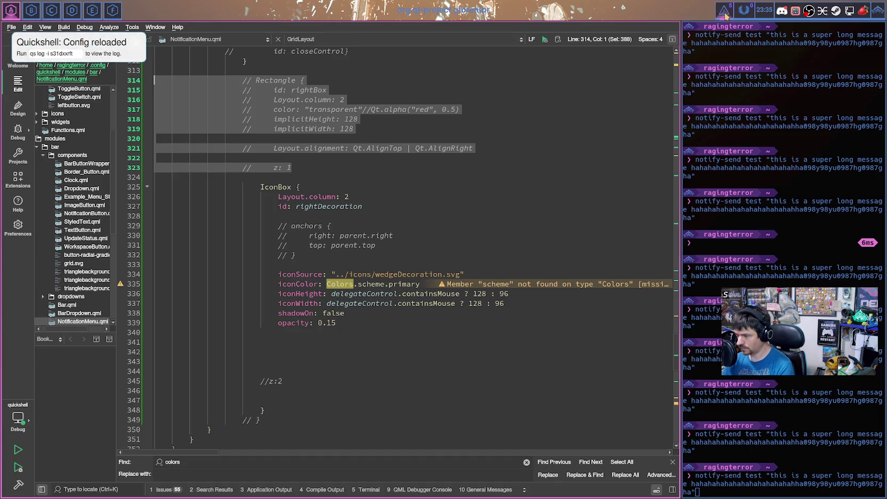
Step: Show the alerts panel, then trial-comment the closeButton IconButton block, save, and revert it
click(725, 12)
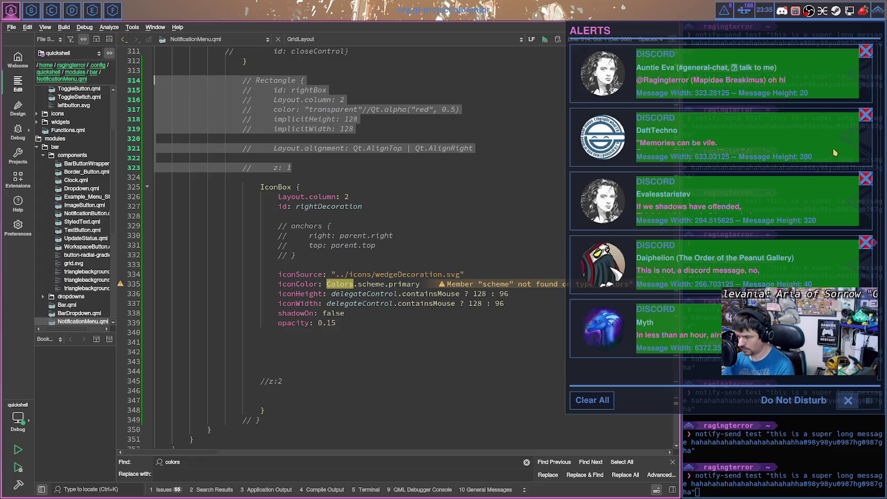
scroll(354, 202, up, 5)
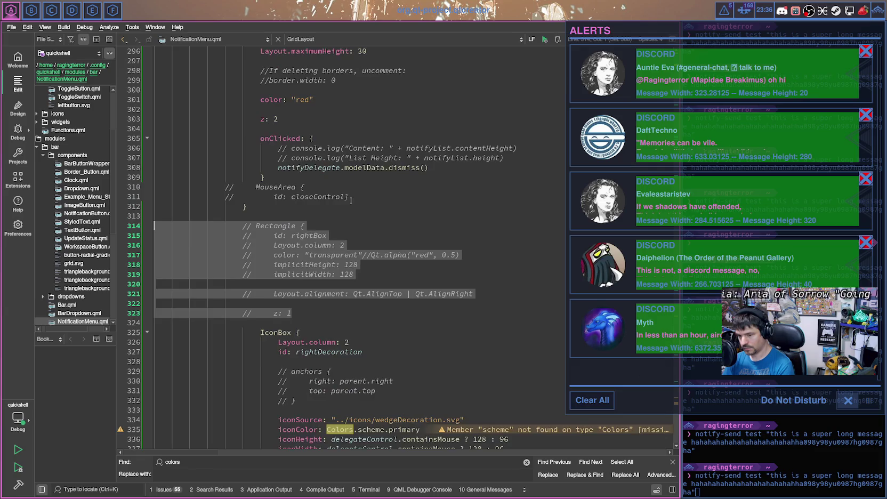
scroll(341, 189, up, 2)
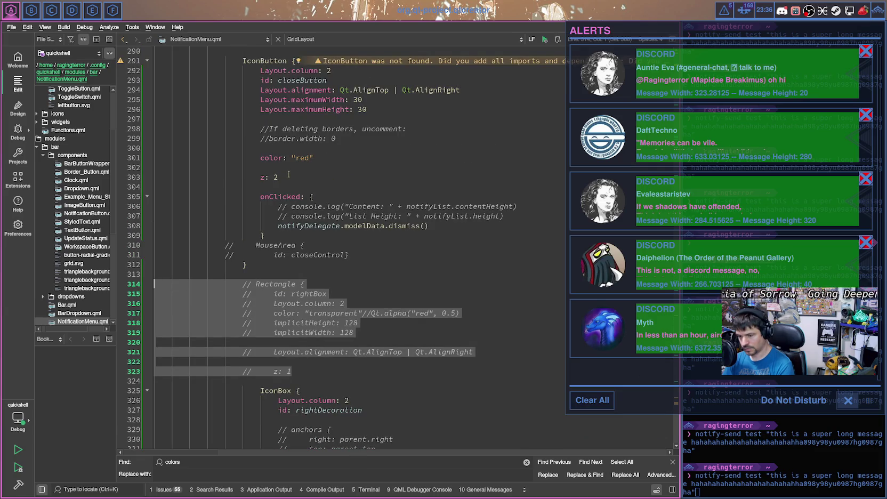
drag(270, 233, 243, 60)
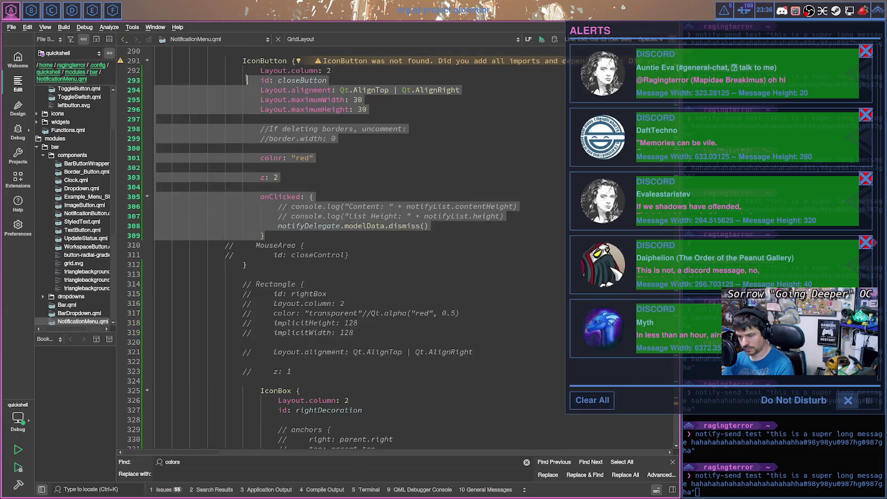
key(ctrl+slash)
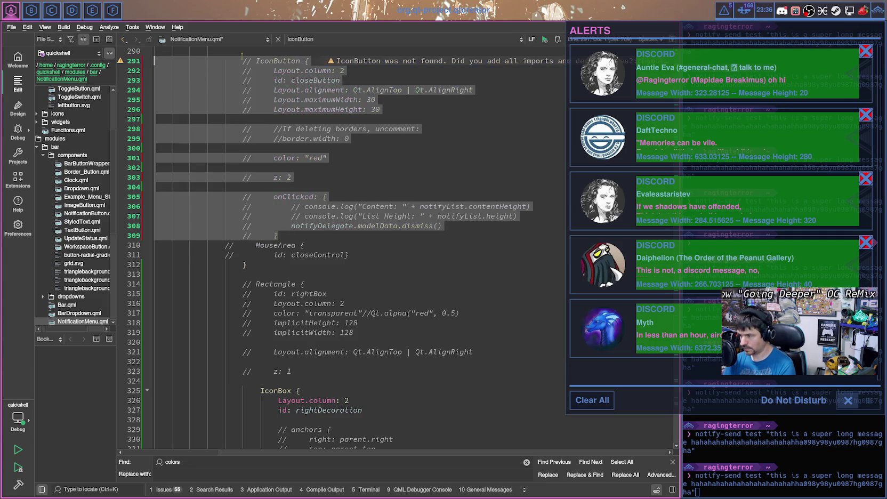
key(ctrl+s)
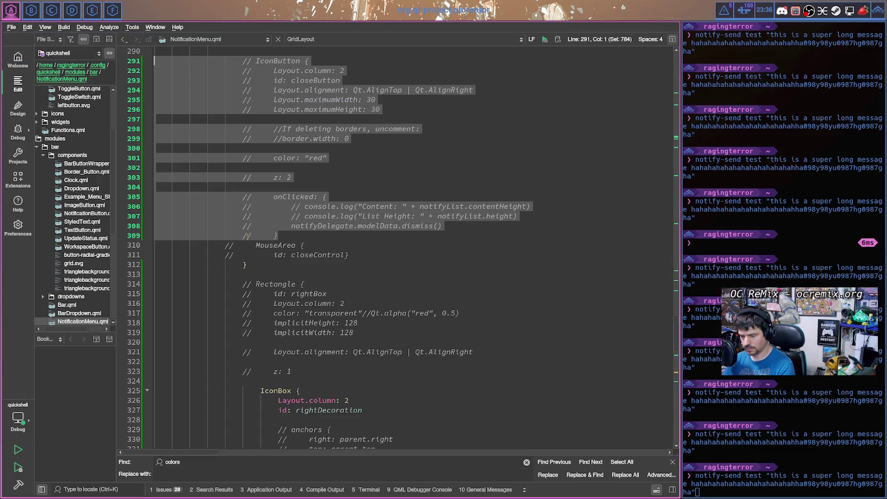
key(ctrl+slash)
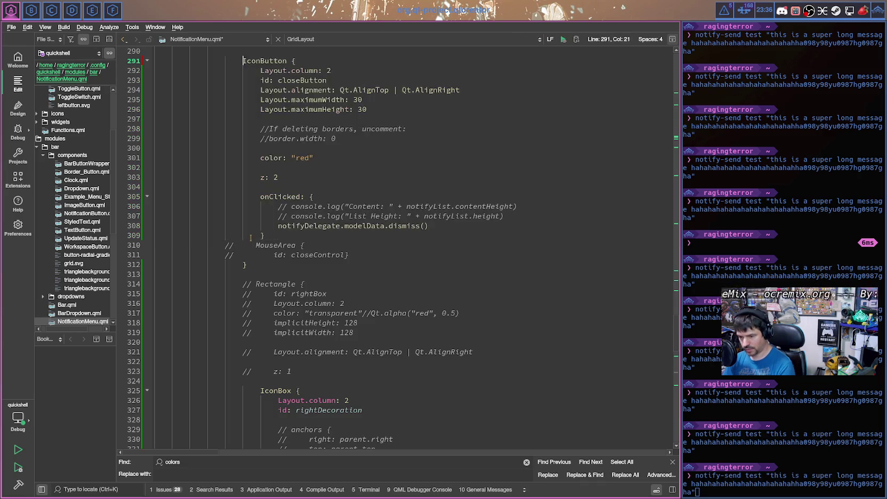
Step: Delete the leftover commented MouseArea lines, then comment out the whole IconButton block and save
drag(349, 254, 166, 246)
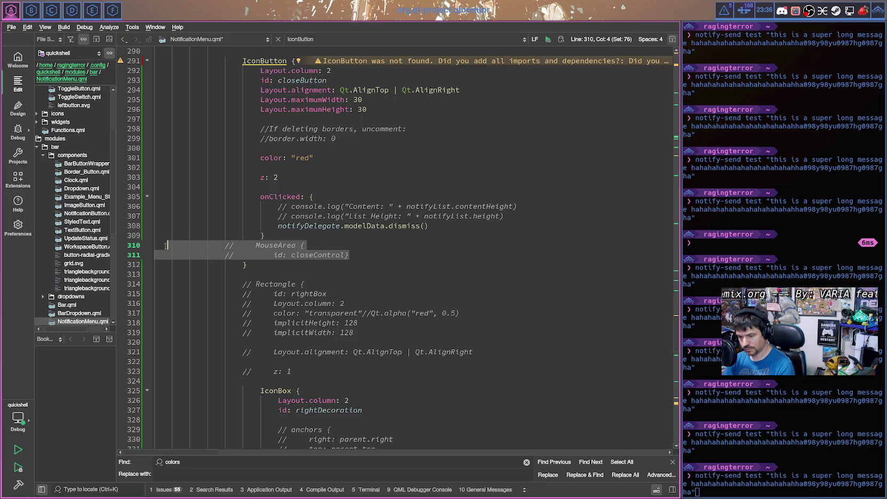
key(Delete)
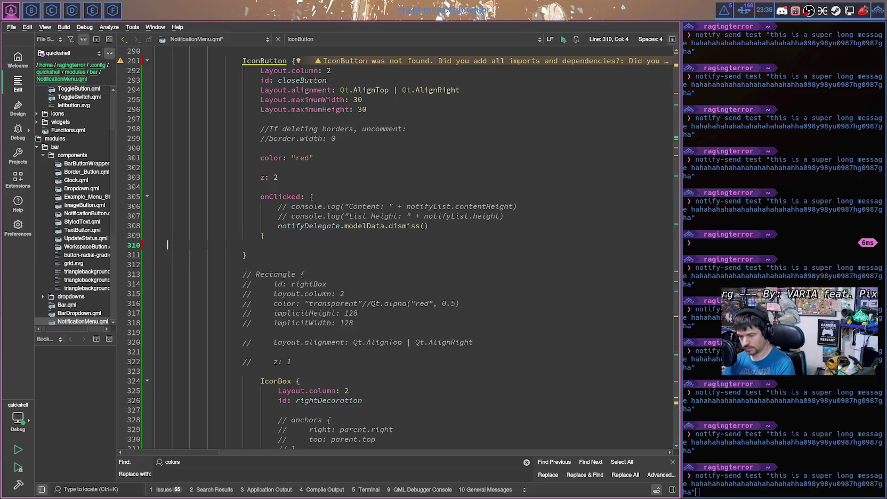
key(Delete)
shift+click(230, 70)
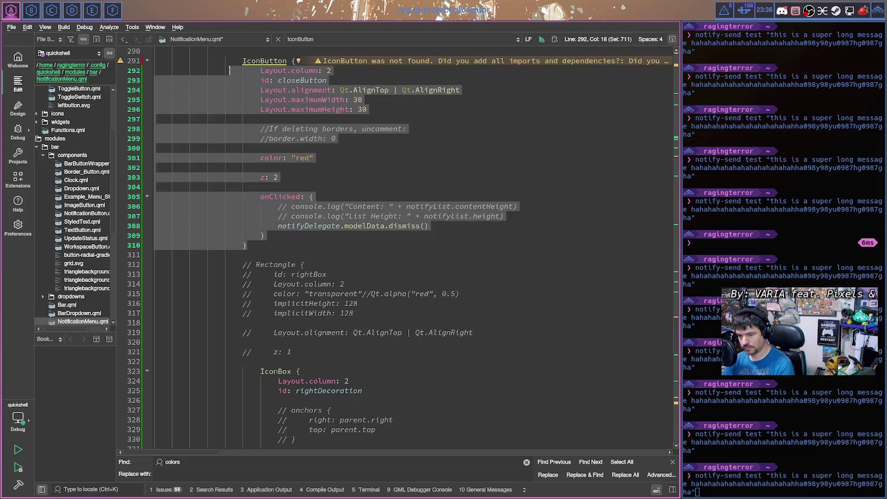
key(shift+Up)
key(shift+Home)
key(ctrl+slash)
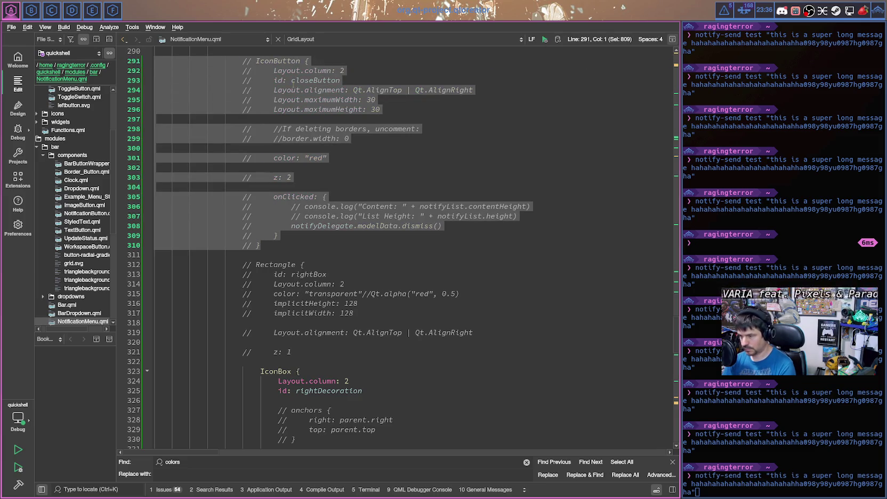
key(ctrl+s)
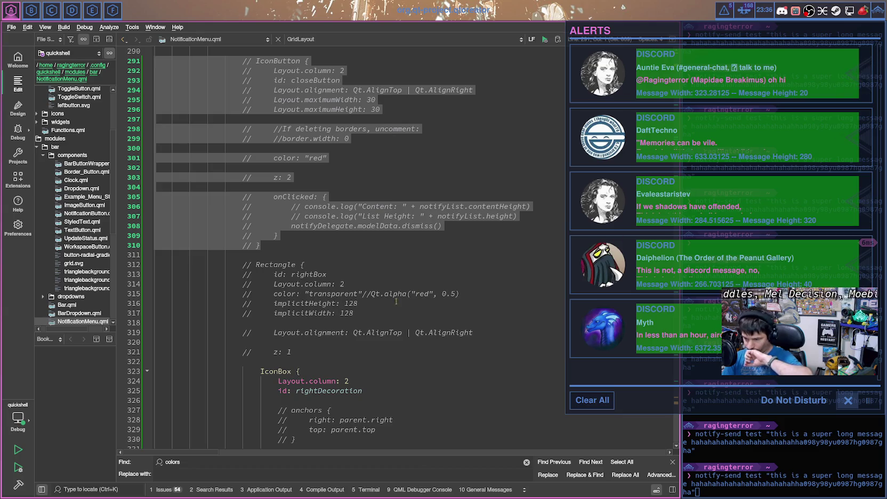
scroll(399, 289, up, 2)
scroll(400, 289, up, 4)
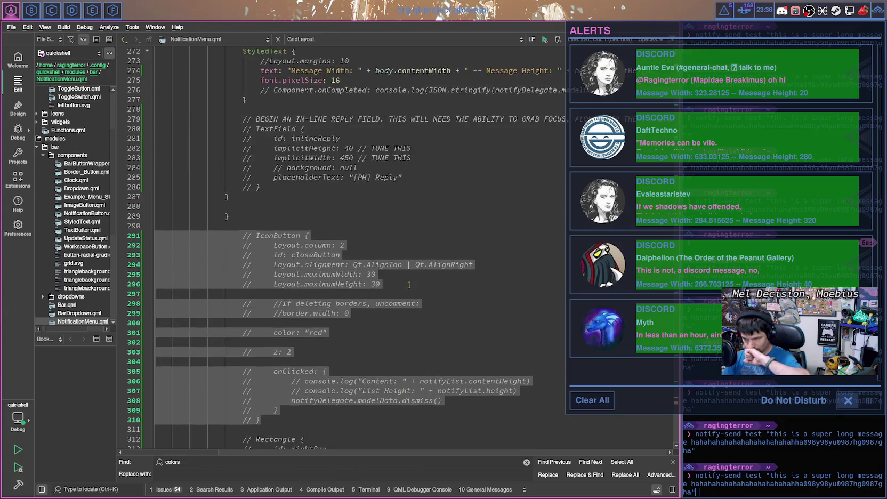
scroll(404, 287, up, 5)
scroll(410, 284, up, 2)
scroll(410, 284, up, 2)
scroll(408, 272, up, 1)
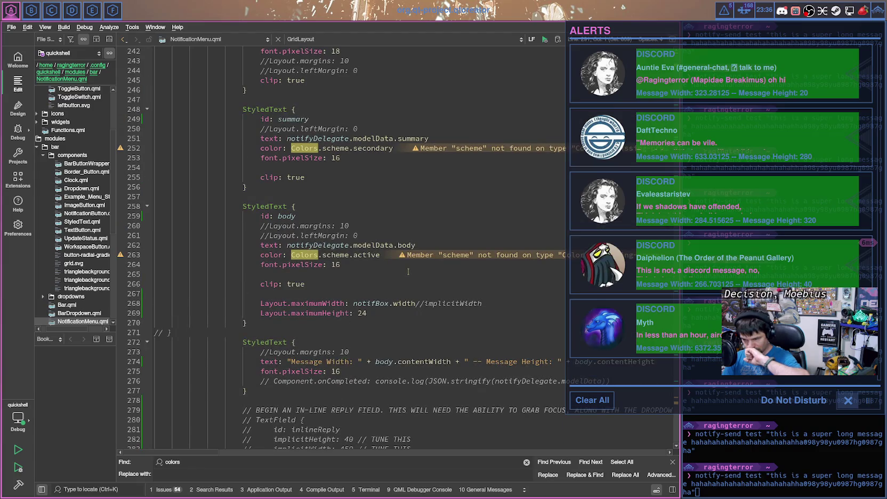
scroll(403, 265, up, 8)
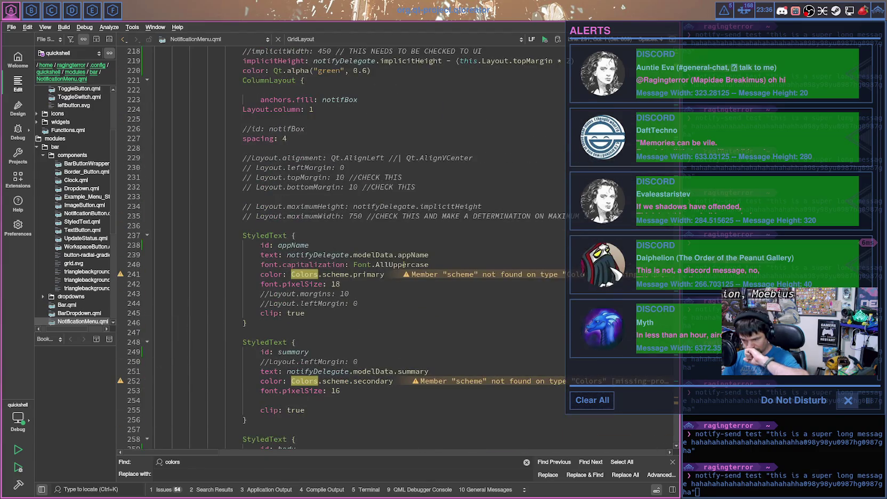
scroll(404, 265, up, 1)
scroll(404, 265, up, 5)
scroll(404, 265, up, 5)
scroll(403, 265, up, 3)
scroll(404, 265, up, 5)
scroll(403, 265, up, 3)
scroll(402, 268, up, 3)
scroll(401, 270, up, 2)
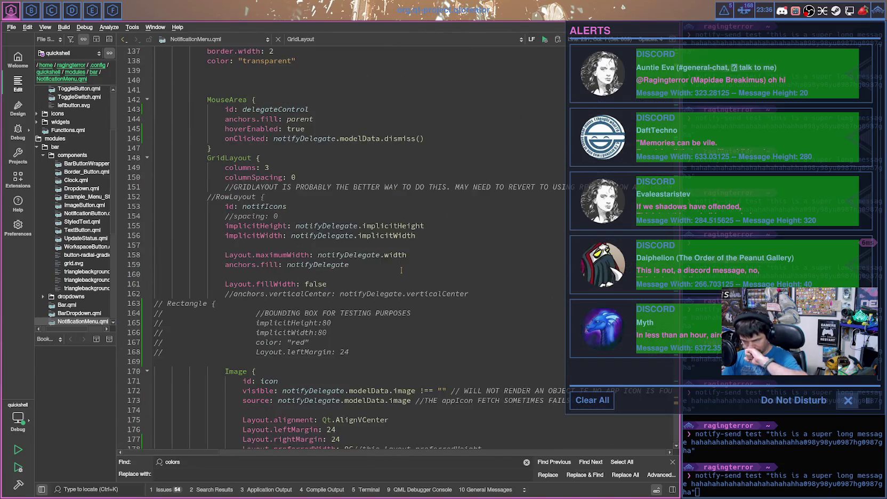
scroll(401, 270, up, 1)
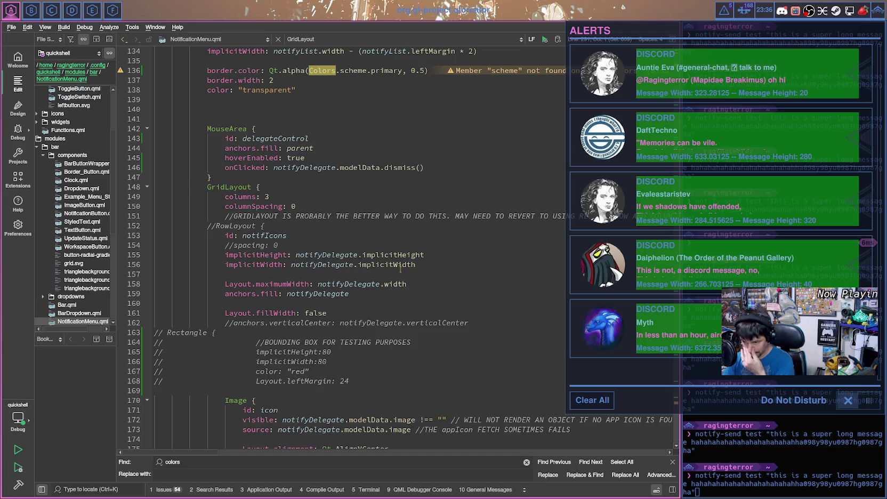
scroll(400, 269, up, 3)
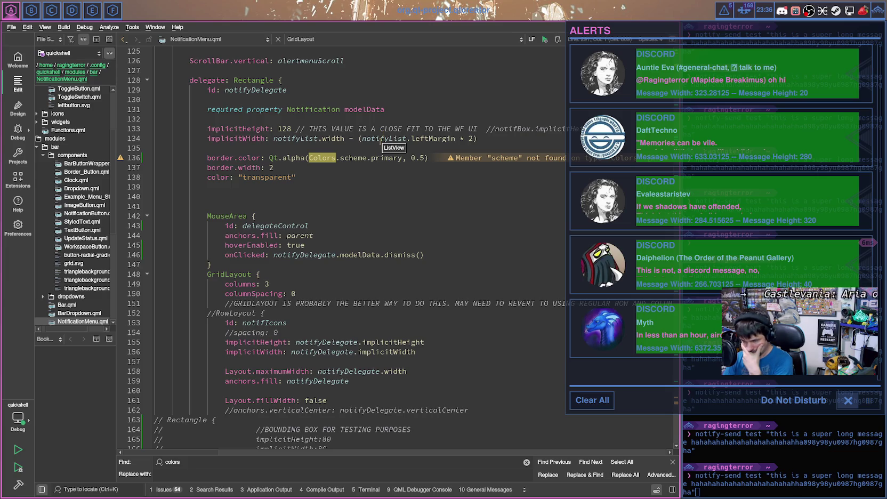
scroll(381, 148, down, 12)
scroll(380, 158, down, 5)
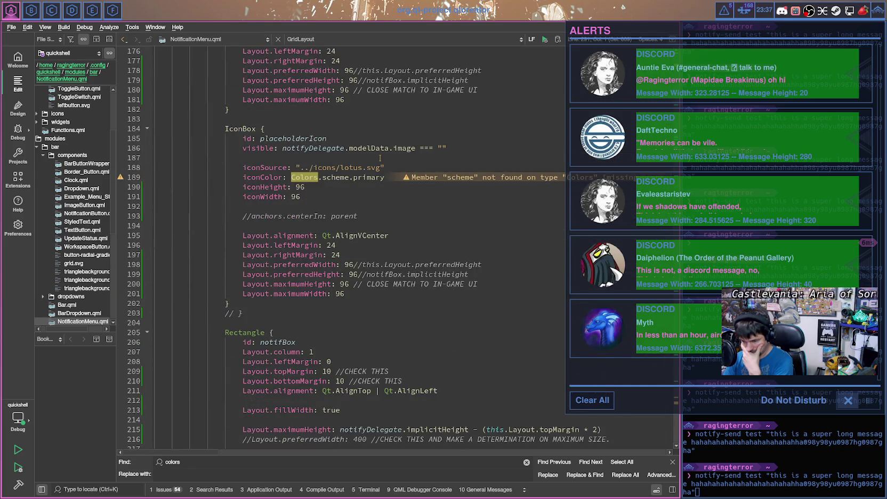
scroll(379, 158, up, 3)
scroll(380, 157, up, 2)
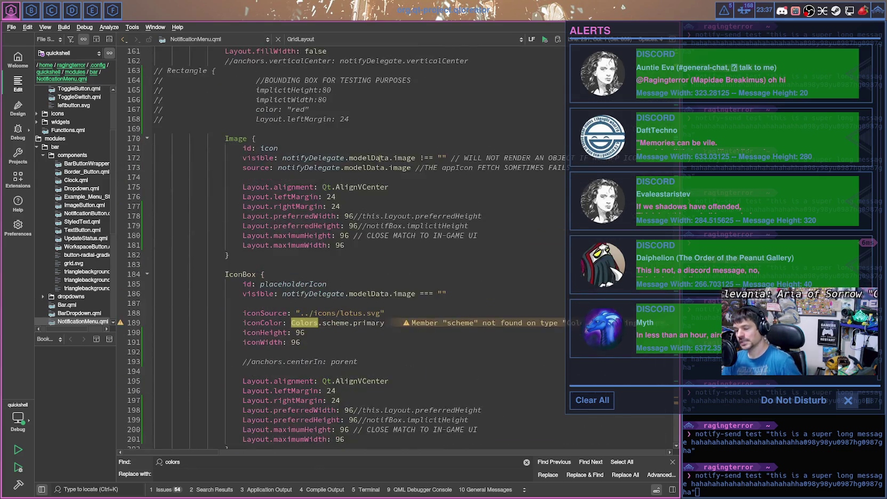
scroll(379, 157, up, 4)
scroll(379, 158, down, 4)
scroll(380, 154, down, 3)
scroll(381, 147, down, 3)
scroll(381, 147, down, 2)
scroll(380, 148, down, 3)
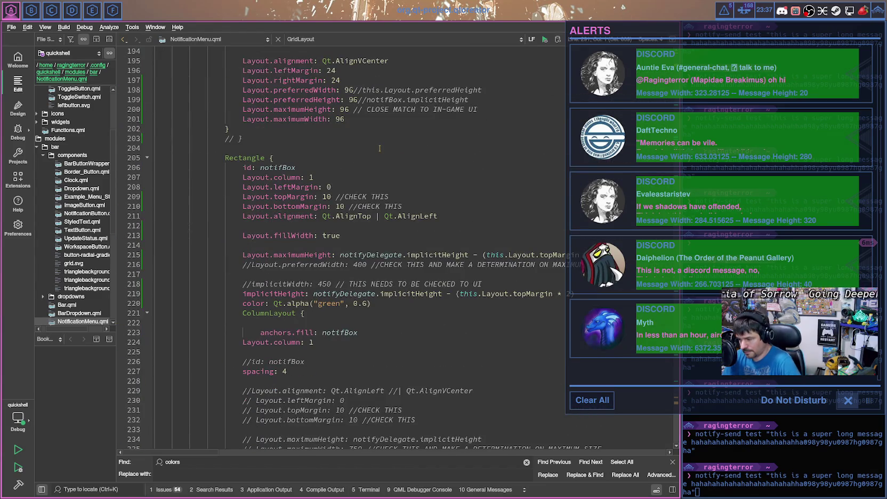
scroll(380, 148, down, 1)
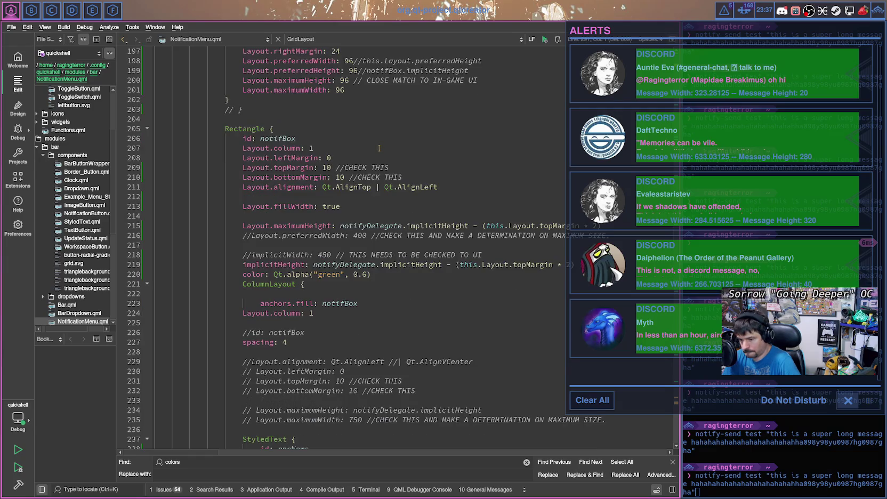
scroll(376, 177, down, 5)
scroll(376, 177, down, 2)
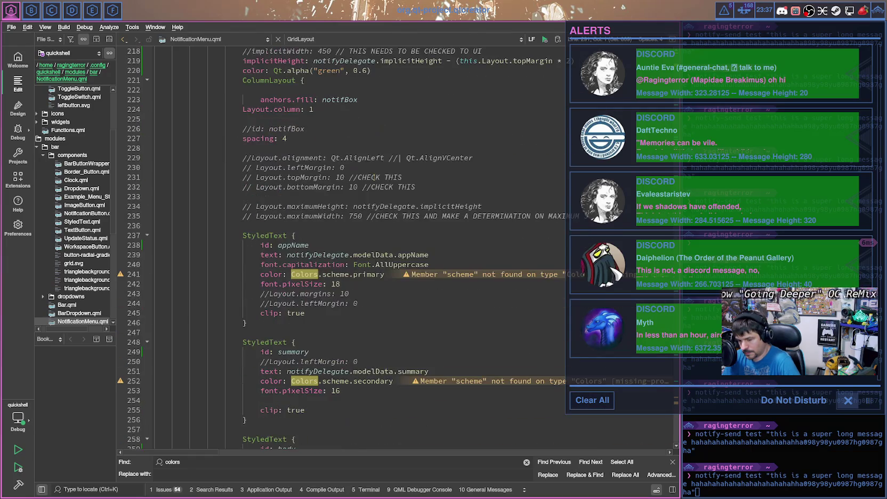
scroll(375, 177, down, 2)
scroll(375, 177, down, 2)
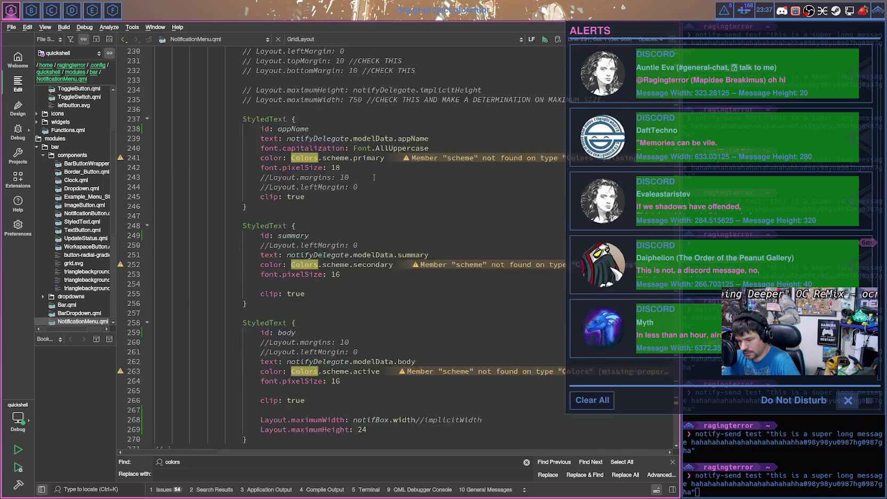
scroll(374, 177, up, 4)
scroll(373, 177, up, 4)
scroll(375, 177, up, 2)
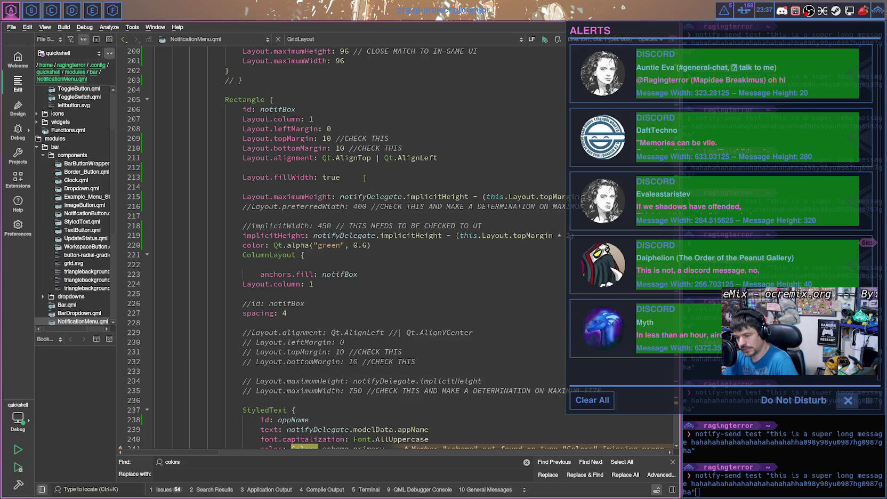
scroll(350, 187, up, 2)
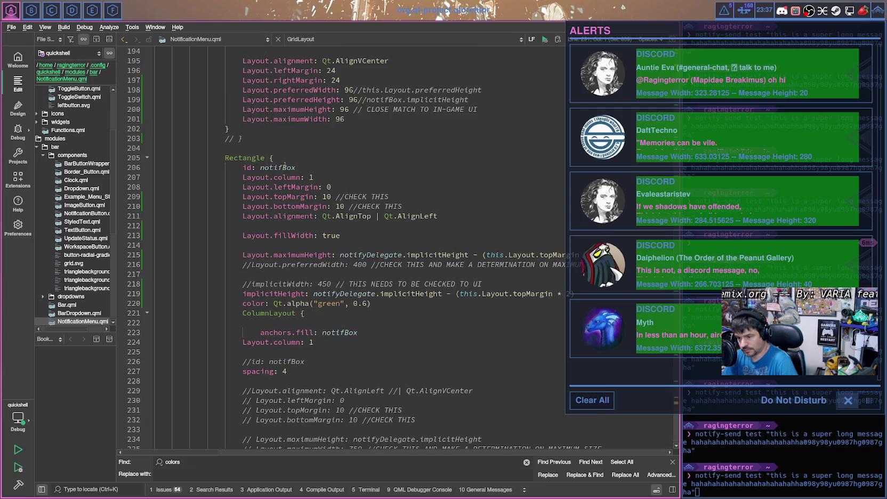
scroll(284, 166, down, 1)
scroll(287, 167, down, 4)
scroll(288, 166, up, 3)
scroll(288, 166, down, 1)
scroll(283, 160, up, 1)
scroll(266, 149, up, 2)
scroll(245, 136, up, 5)
scroll(244, 134, up, 4)
scroll(244, 137, up, 7)
scroll(245, 139, up, 3)
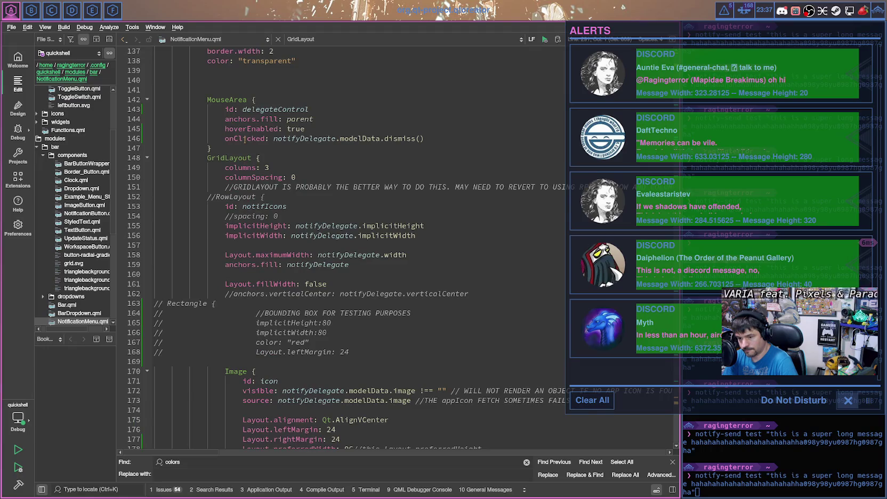
scroll(245, 139, up, 1)
mouse_move(208, 186)
mouse_down()
mouse_move(245, 267)
mouse_move(256, 401)
mouse_up()
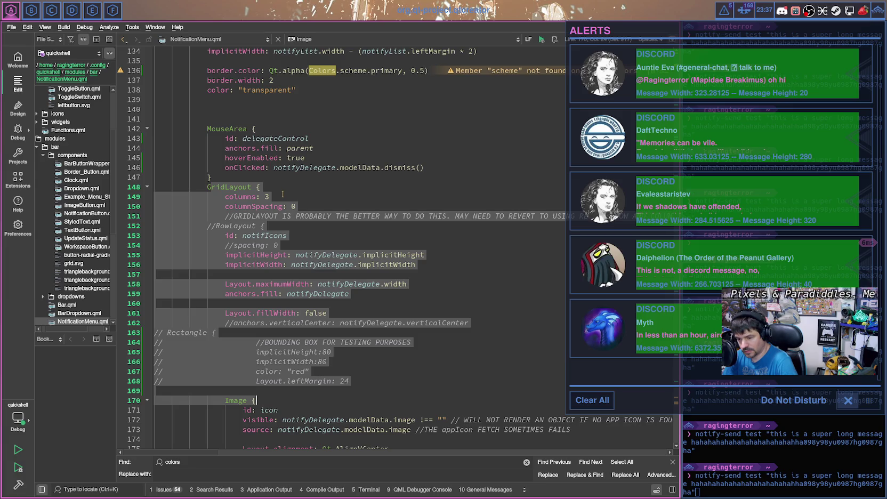
click(346, 256)
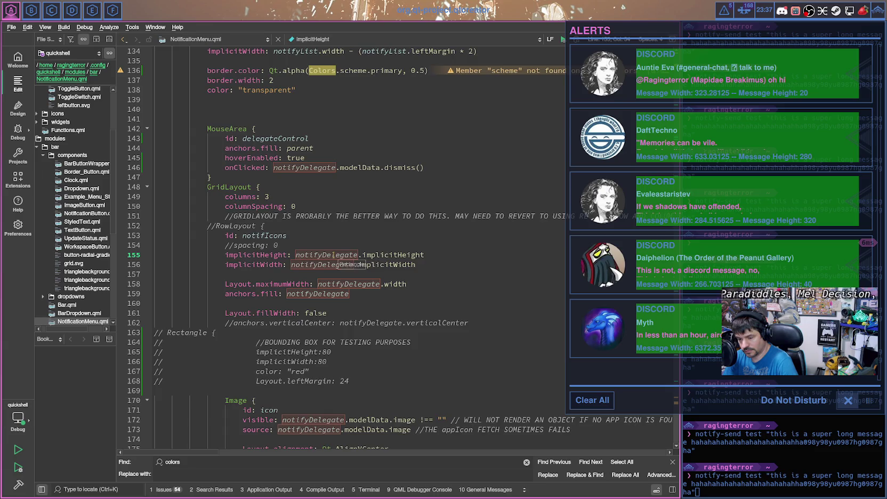
scroll(334, 256, up, 2)
scroll(334, 255, up, 4)
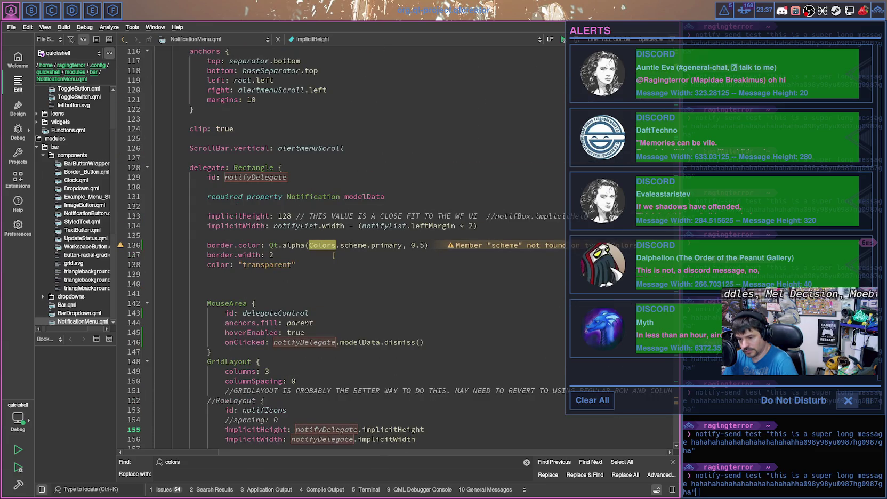
scroll(334, 255, down, 1)
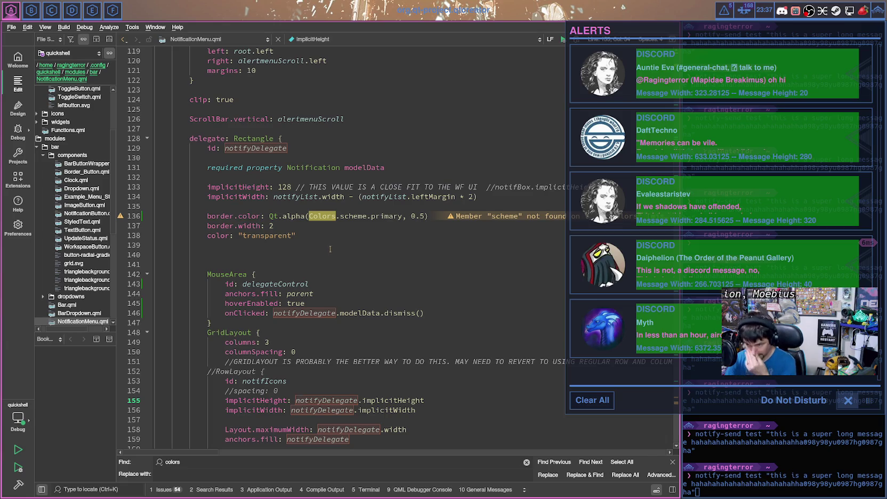
scroll(330, 249, up, 1)
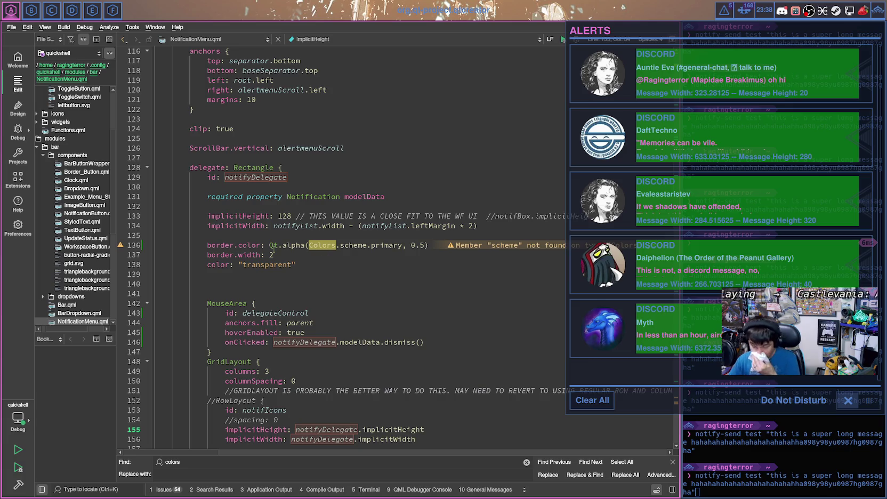
scroll(299, 256, up, 1)
scroll(271, 260, up, 3)
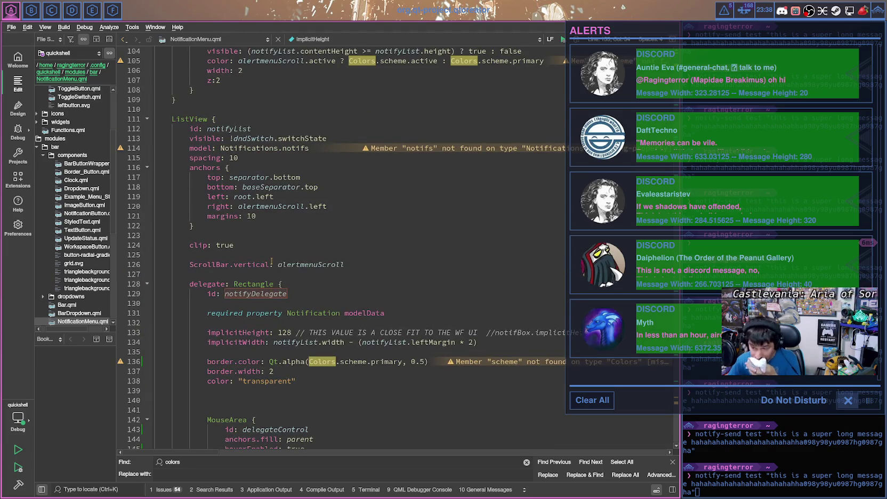
scroll(272, 261, down, 3)
scroll(288, 256, down, 2)
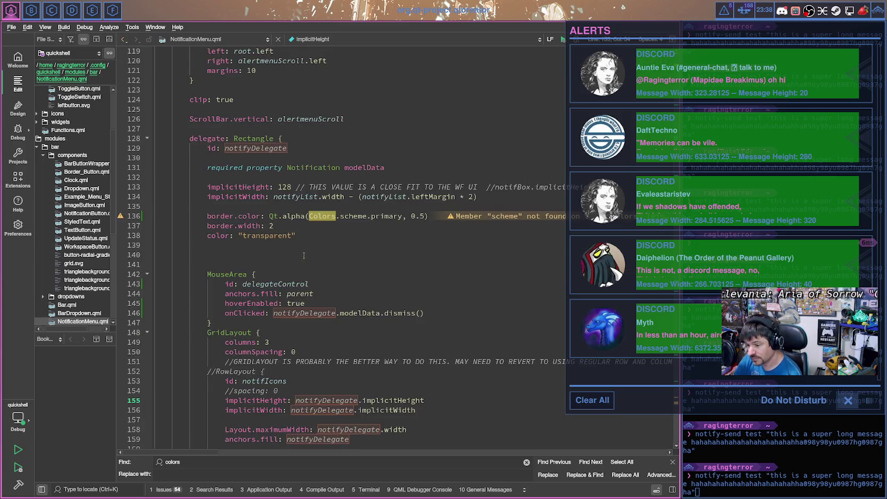
scroll(306, 250, down, 1)
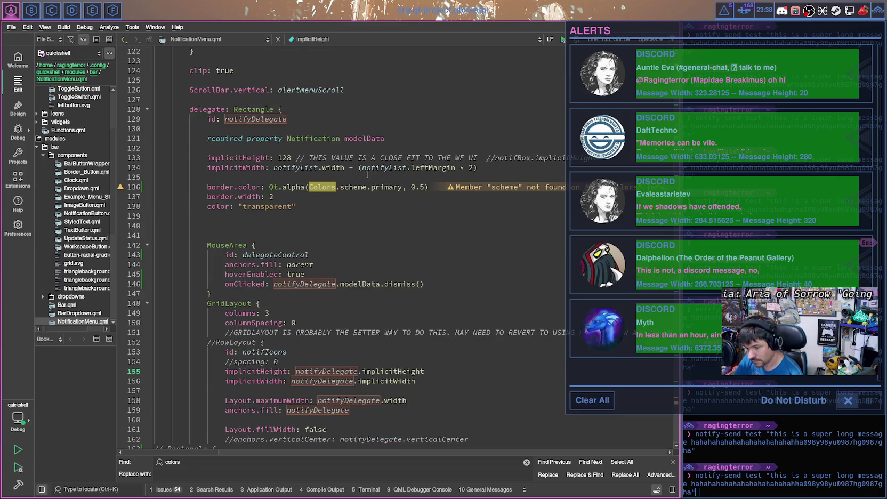
scroll(372, 207, down, 1)
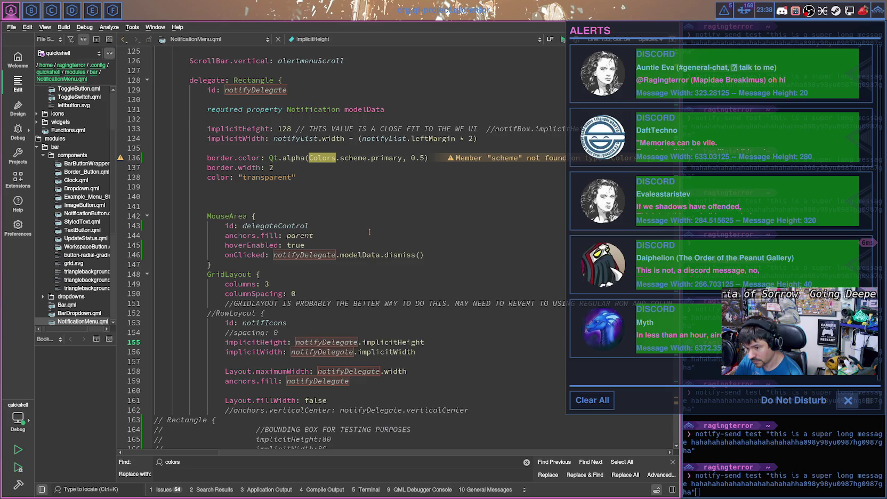
scroll(369, 232, down, 2)
scroll(369, 232, down, 3)
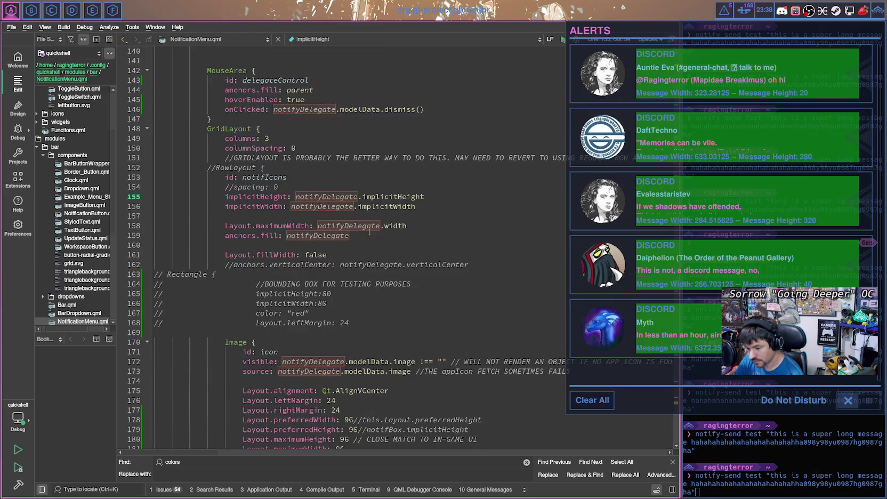
scroll(369, 232, down, 2)
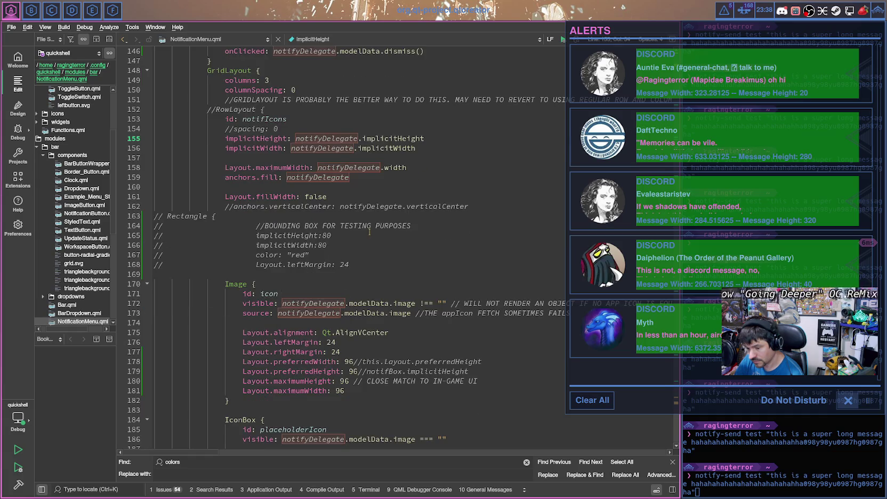
scroll(369, 232, down, 3)
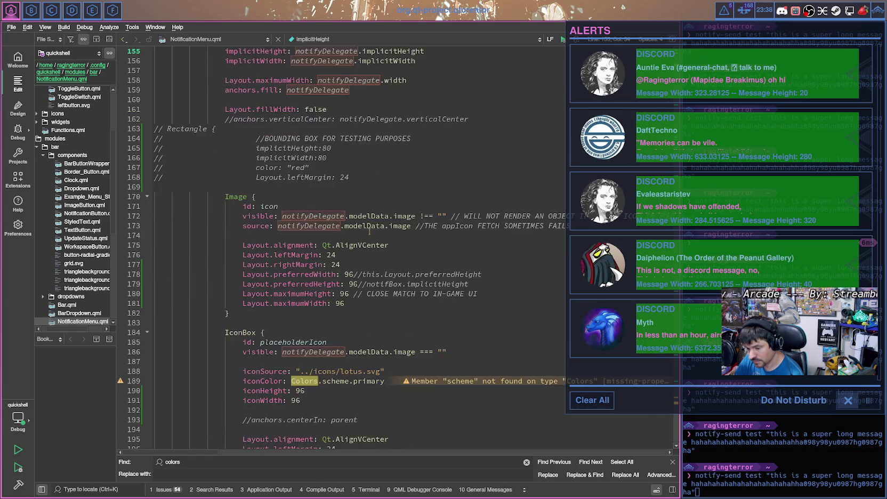
scroll(369, 232, up, 3)
scroll(369, 232, up, 2)
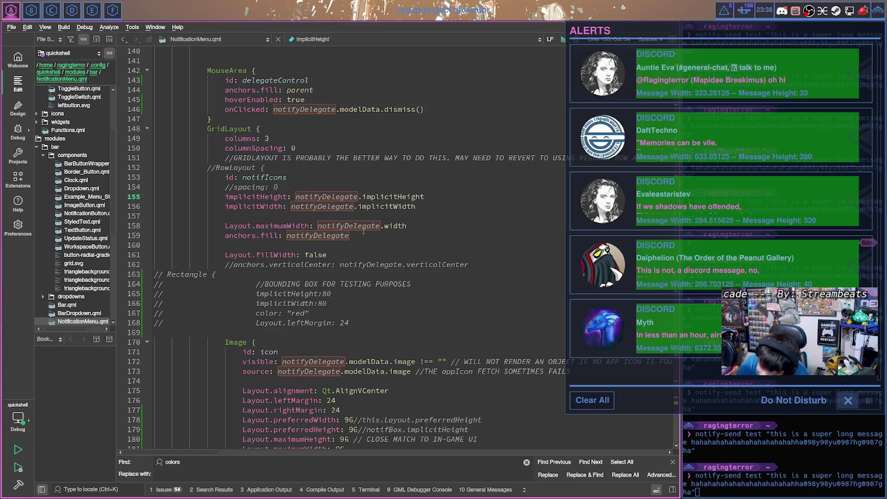
scroll(369, 232, up, 3)
scroll(369, 232, up, 2)
scroll(369, 232, up, 2)
scroll(368, 224, up, 2)
scroll(368, 224, up, 3)
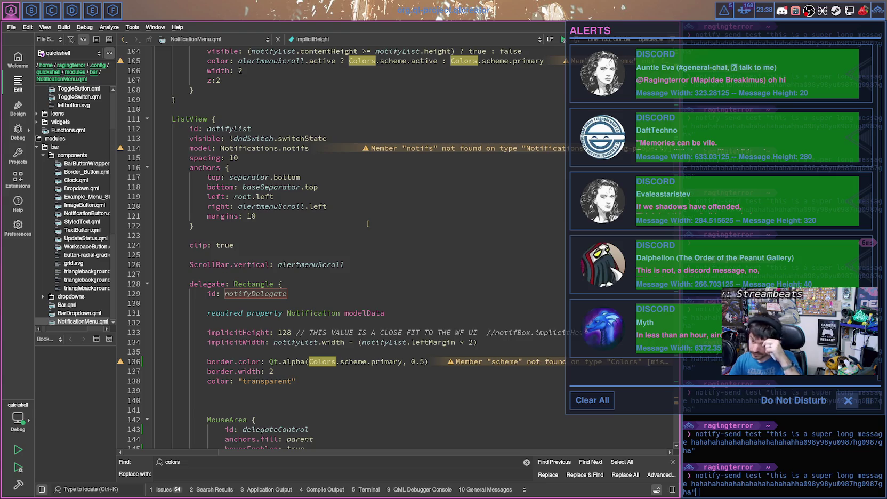
scroll(367, 224, down, 2)
scroll(368, 223, down, 2)
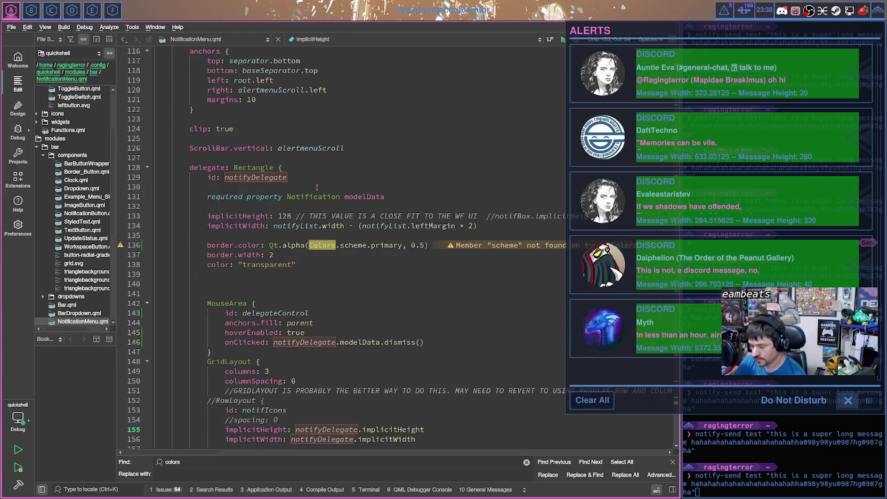